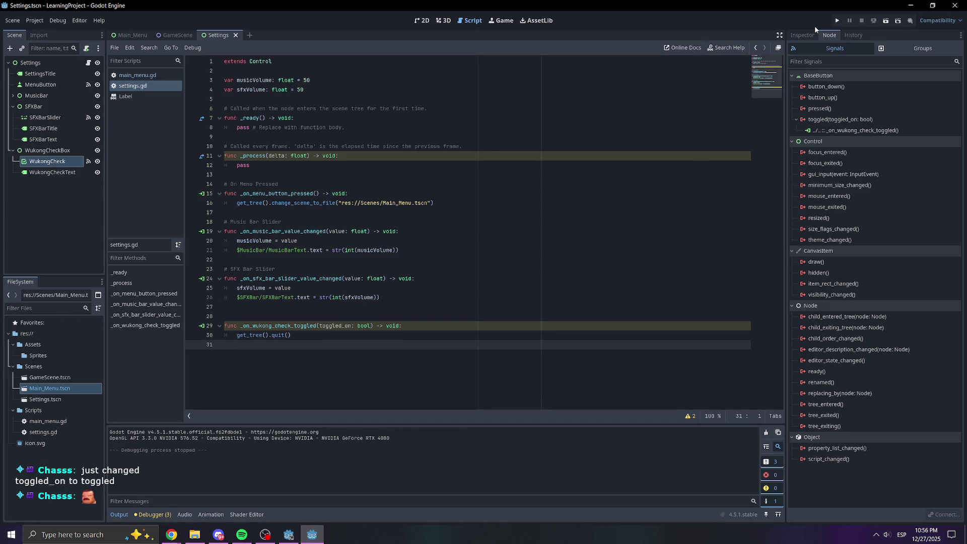
# Run the game, open SETTINGS and toggle the Wukong checkbox, which quits the game.
pyautogui.click(833, 23)
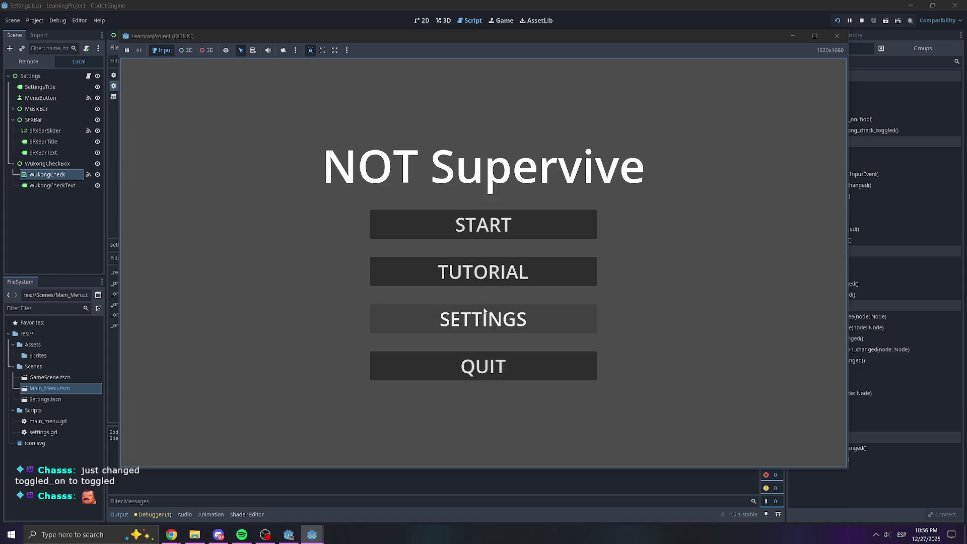
pyautogui.click(466, 318)
pyautogui.click(520, 294)
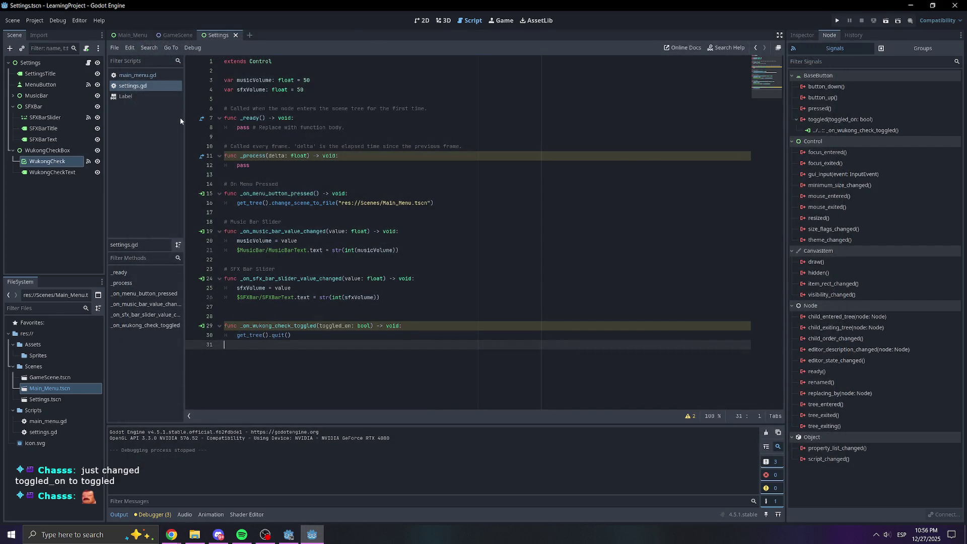
# Switch from Main_Menu back to the Settings scene and show its 2D layout instead of the script.
pyautogui.click(129, 36)
pyautogui.click(217, 35)
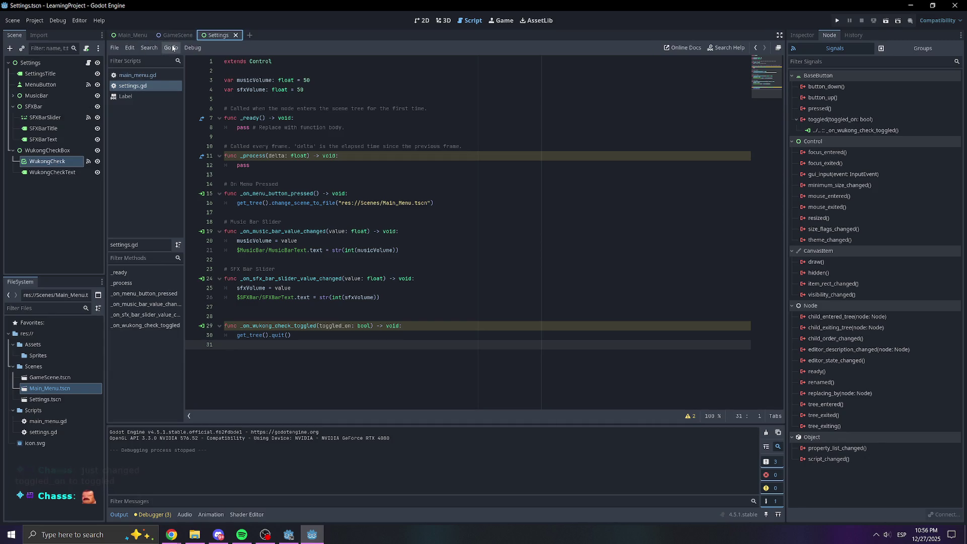
pyautogui.click(422, 20)
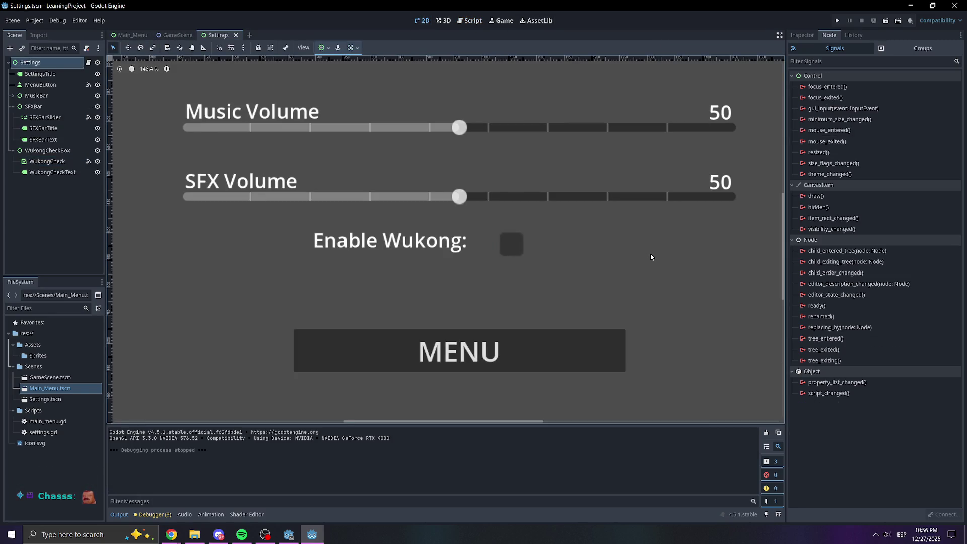
# Open the Main_Menu scene, pan its START/TUTORIAL/SETTINGS/QUIT layout into view, and deselect QuitButton.
pyautogui.scroll(-10, 650, 257)
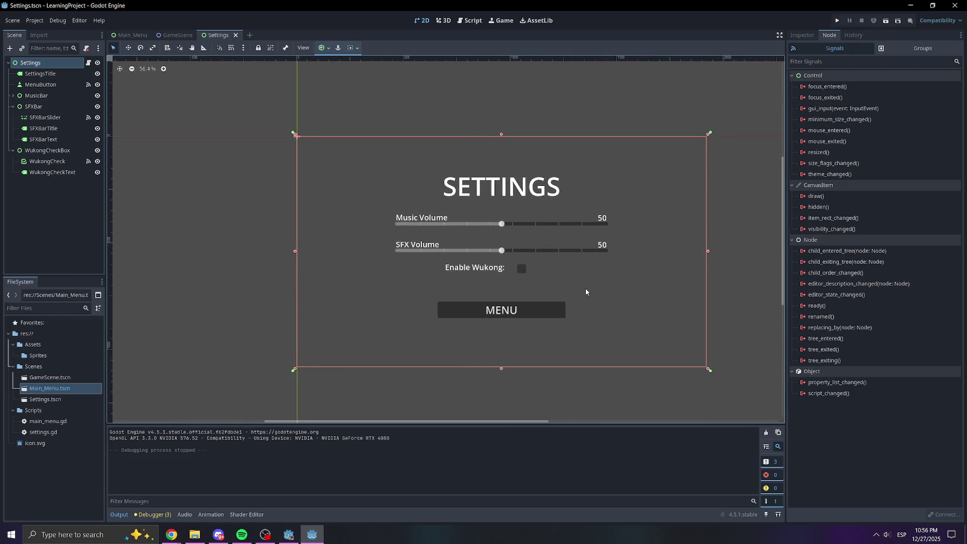
pyautogui.scroll(6, 586, 291)
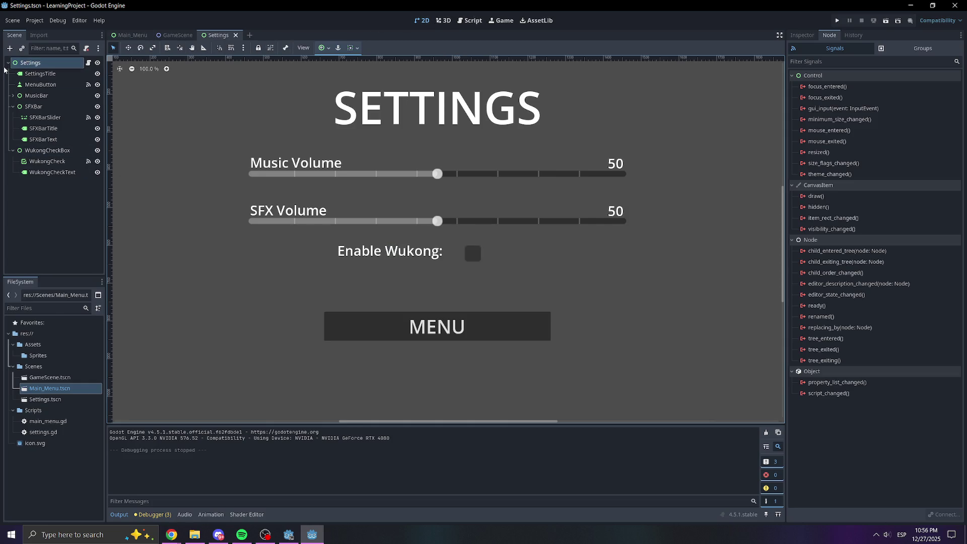
pyautogui.click(130, 34)
pyautogui.scroll(-3, 363, 81)
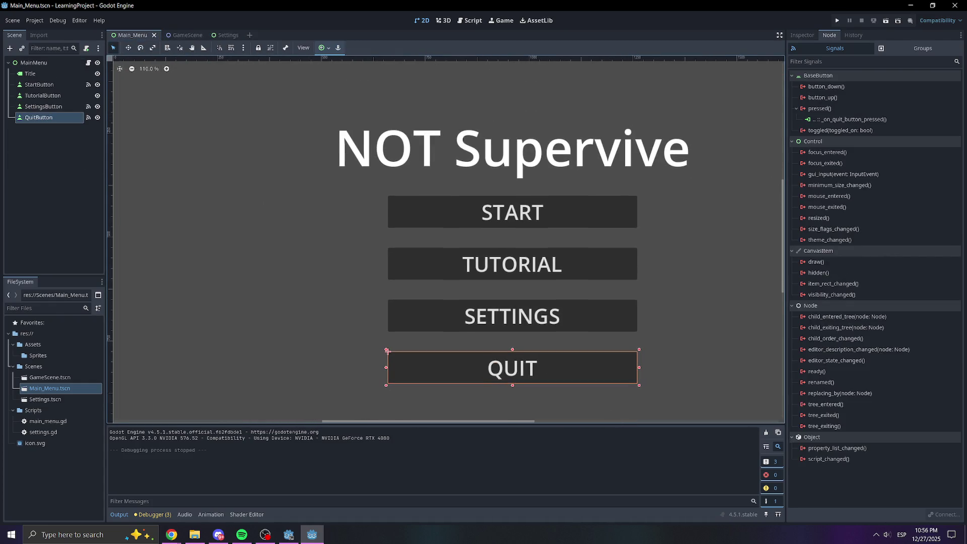
pyautogui.scroll(-3, 421, 287)
pyautogui.scroll(2, 448, 236)
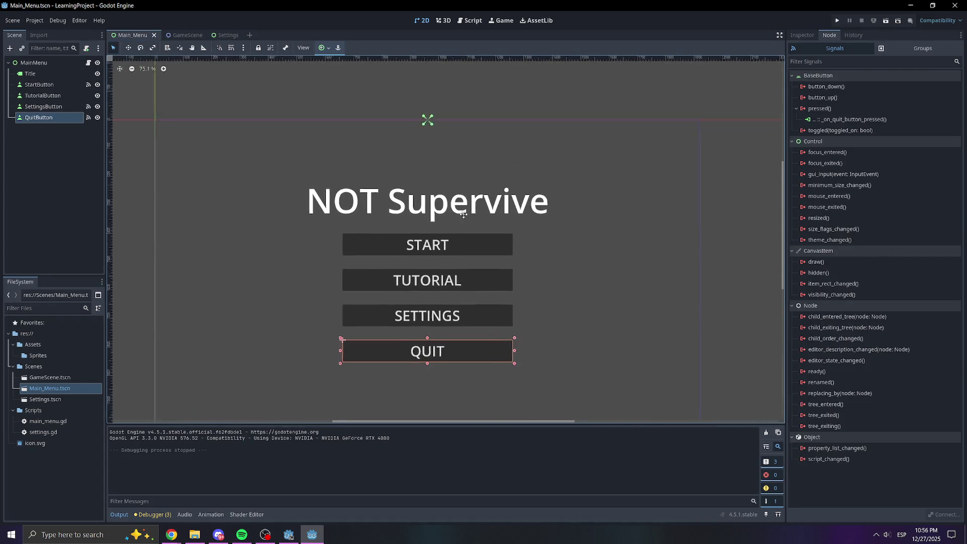
pyautogui.moveTo(563, 240)
pyautogui.mouseDown()
pyautogui.moveTo(541, 254)
pyautogui.moveTo(587, 242)
pyautogui.moveTo(605, 288)
pyautogui.moveTo(595, 274)
pyautogui.moveTo(571, 297)
pyautogui.mouseUp()
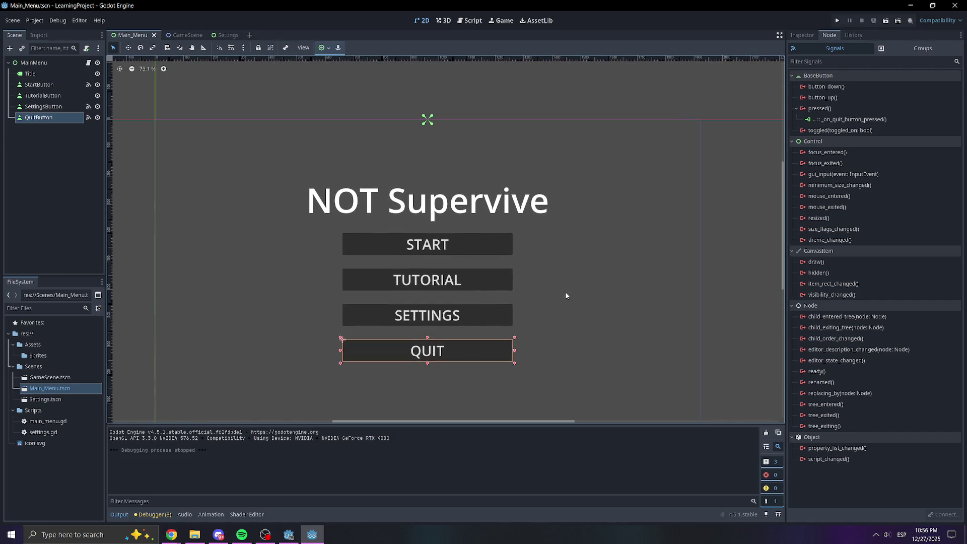
pyautogui.moveTo(567, 233); pyautogui.dragTo(583, 217)
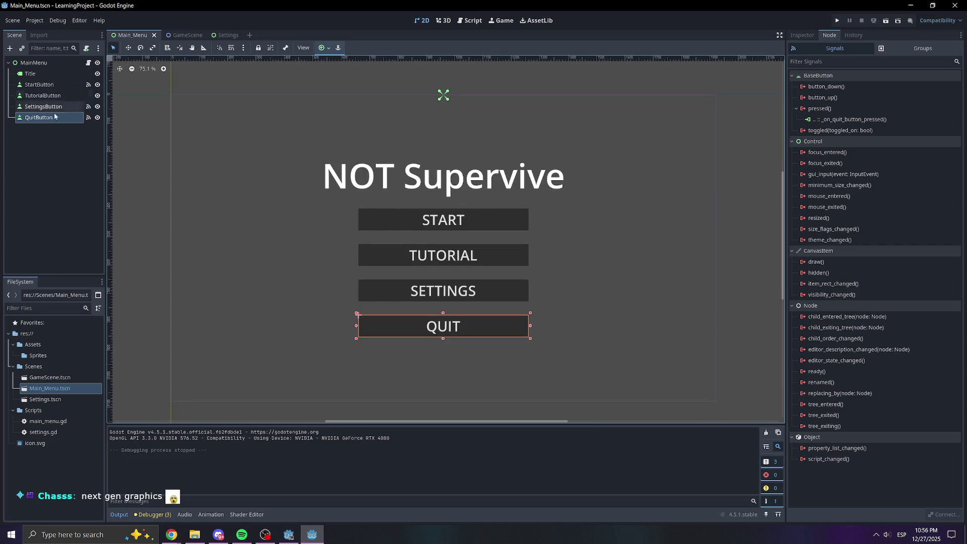
pyautogui.click(74, 153)
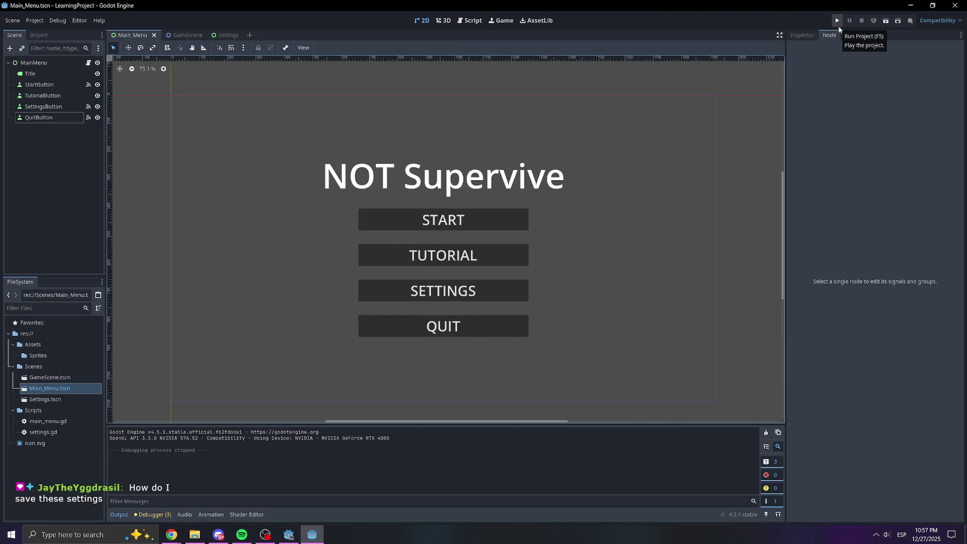
# Switch to the GameScene scene tab showing the Godot icon sprite.
pyautogui.click(80, 126)
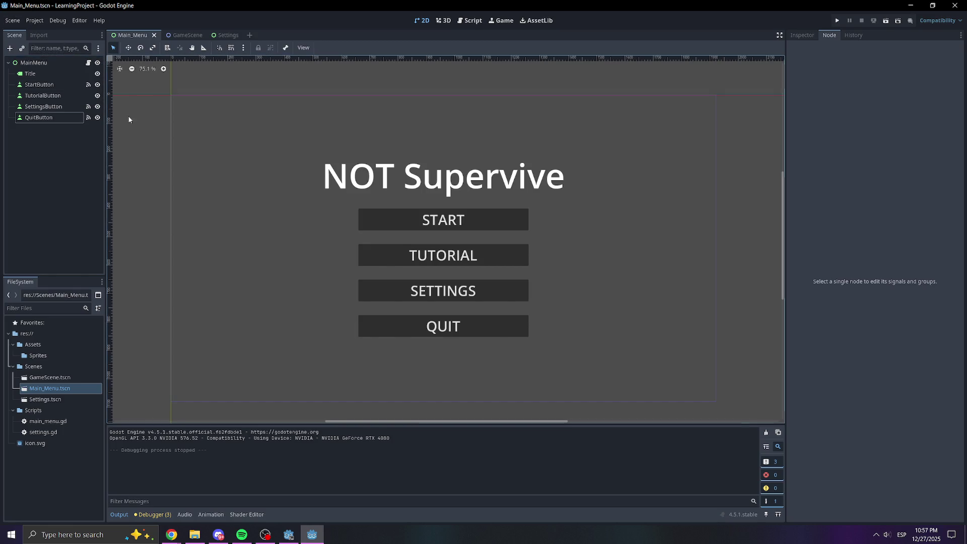
pyautogui.click(192, 35)
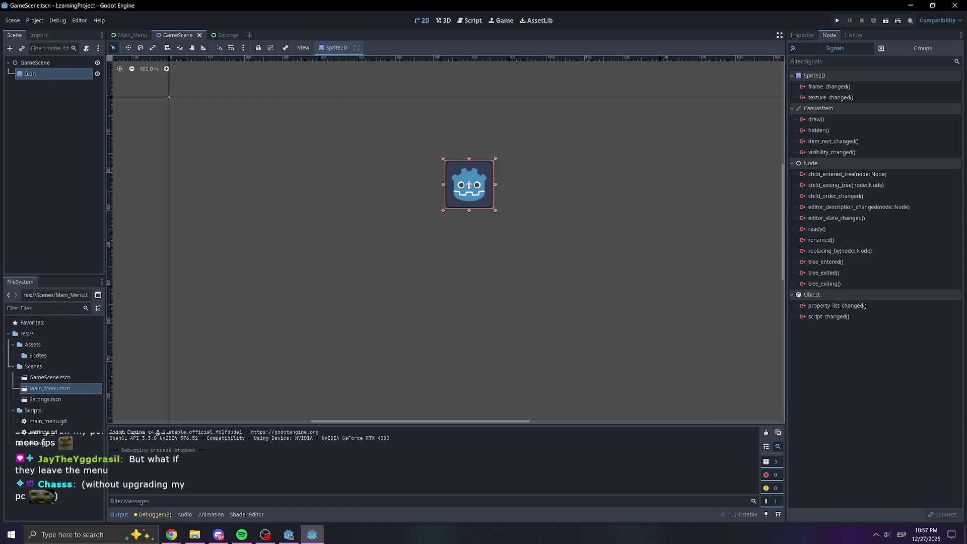
pyautogui.click(837, 20)
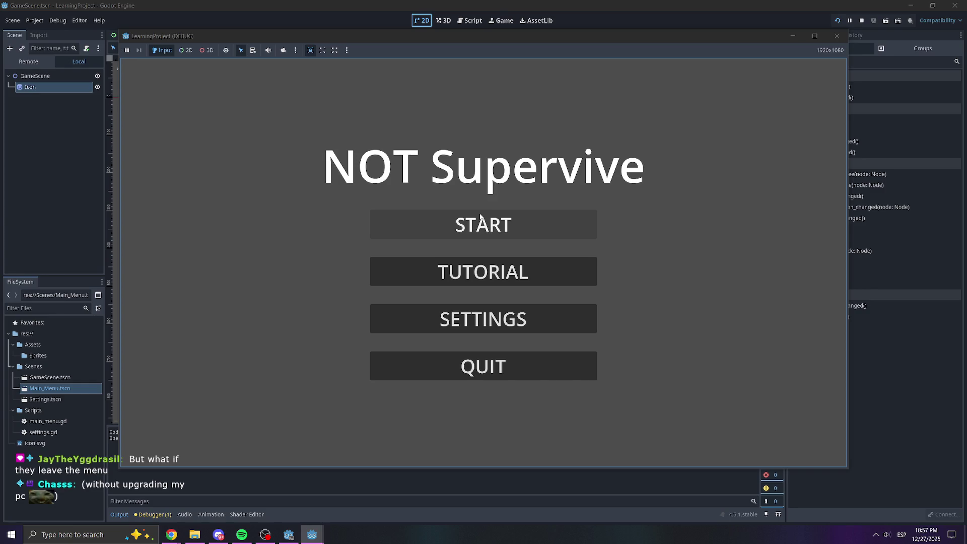
pyautogui.click(483, 327)
pyautogui.click(501, 371)
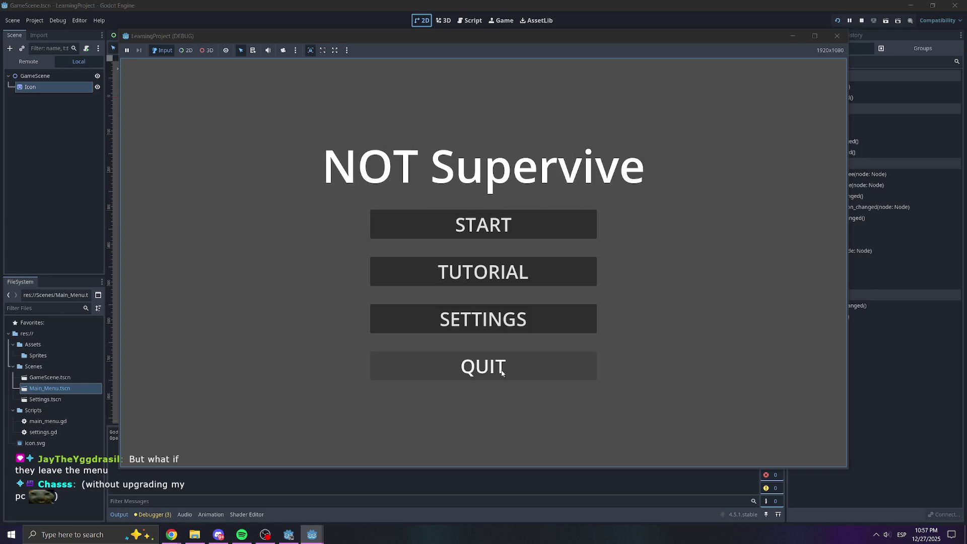
pyautogui.click(543, 330)
pyautogui.click(534, 365)
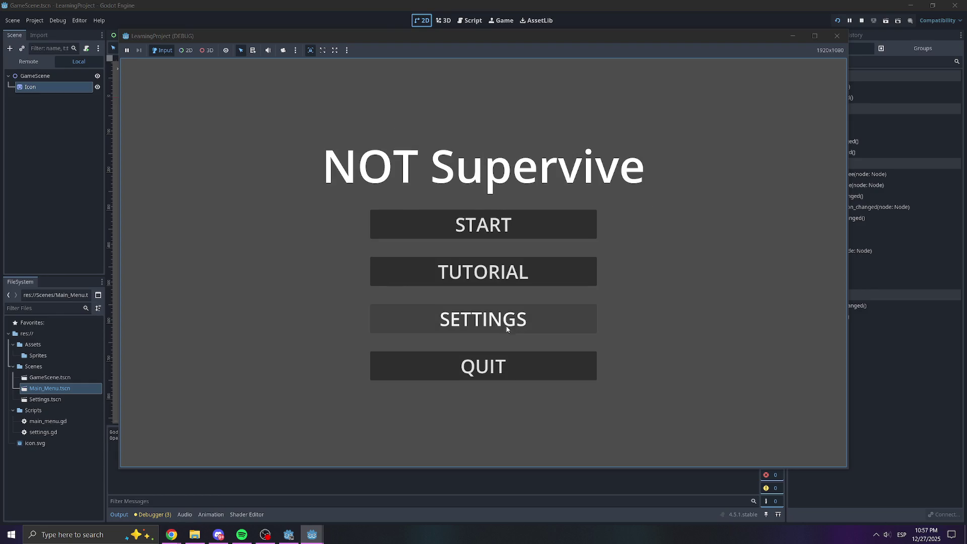
pyautogui.click(510, 328)
pyautogui.click(521, 370)
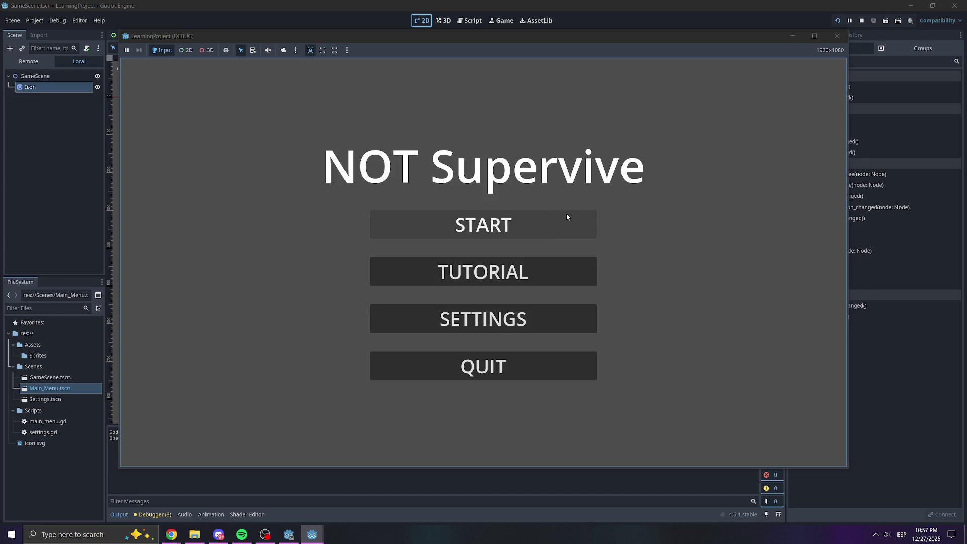
pyautogui.click(529, 276)
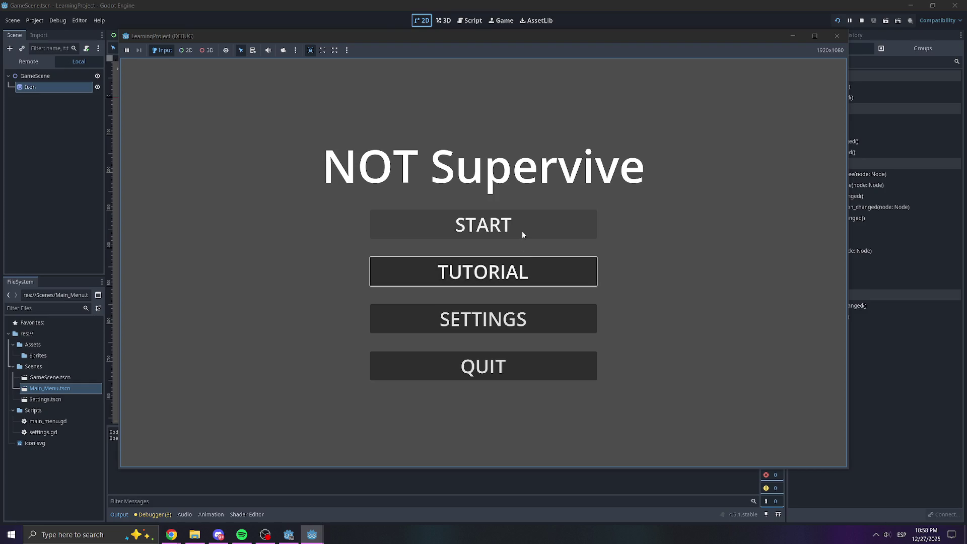
pyautogui.click(563, 221)
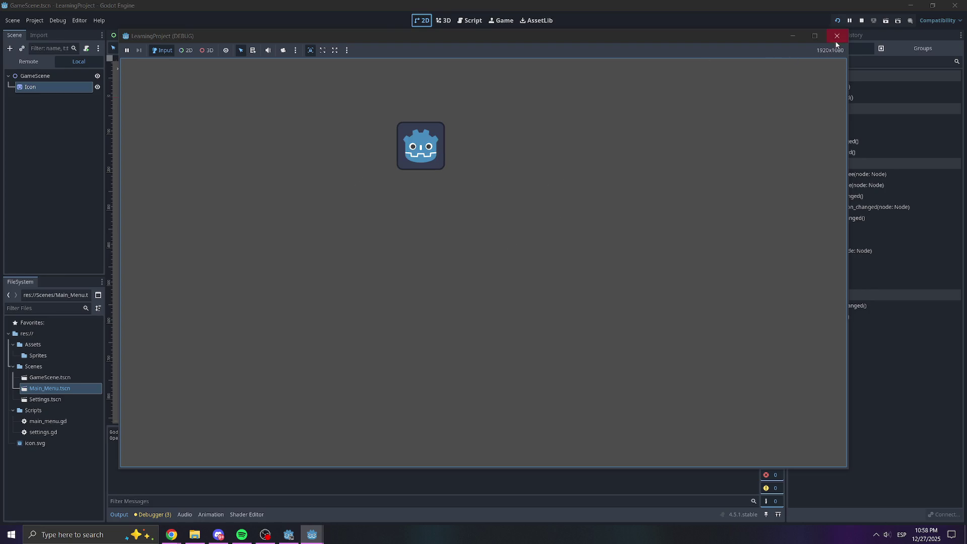
pyautogui.click(836, 37)
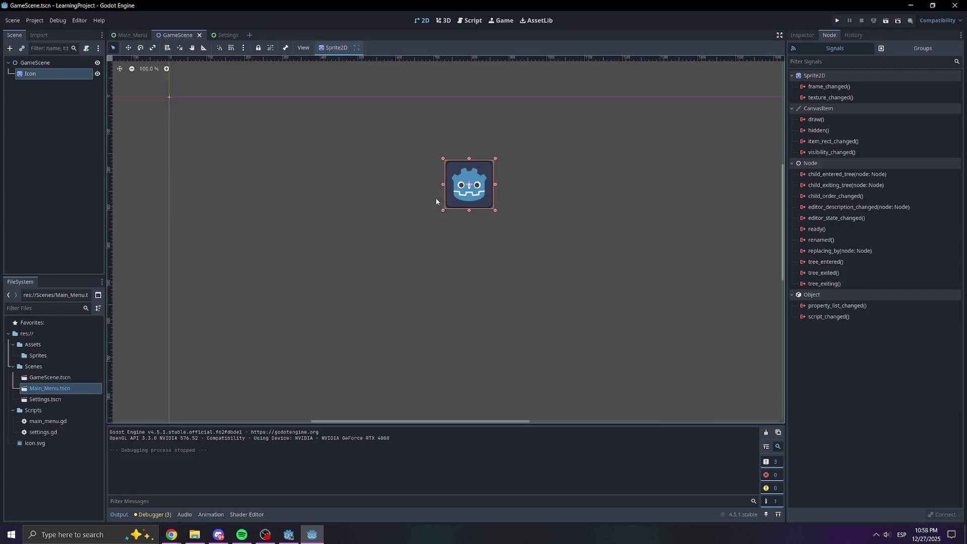
# Deselect the Icon sprite, open Main_Menu, and start a test run with F5.
pyautogui.click(501, 214)
pyautogui.scroll(-5, 502, 215)
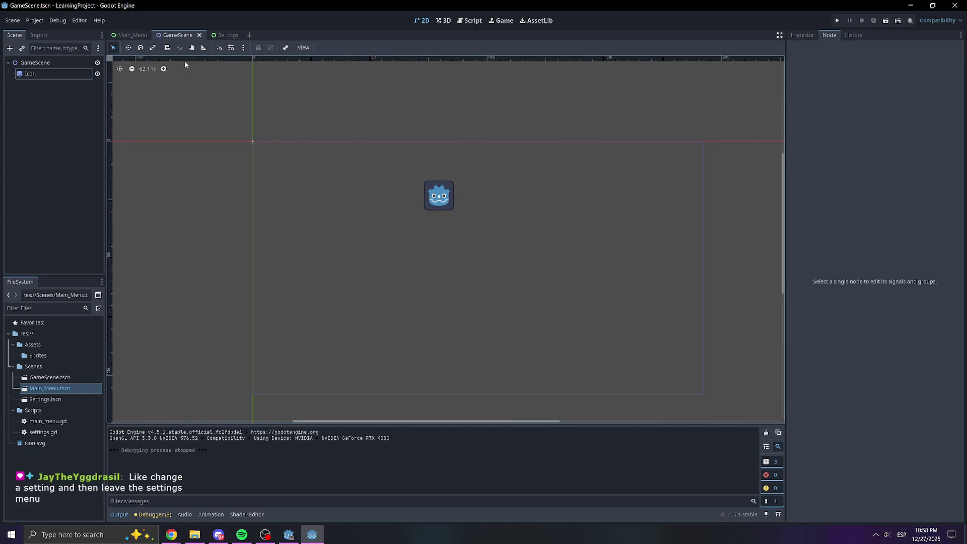
pyautogui.click(131, 35)
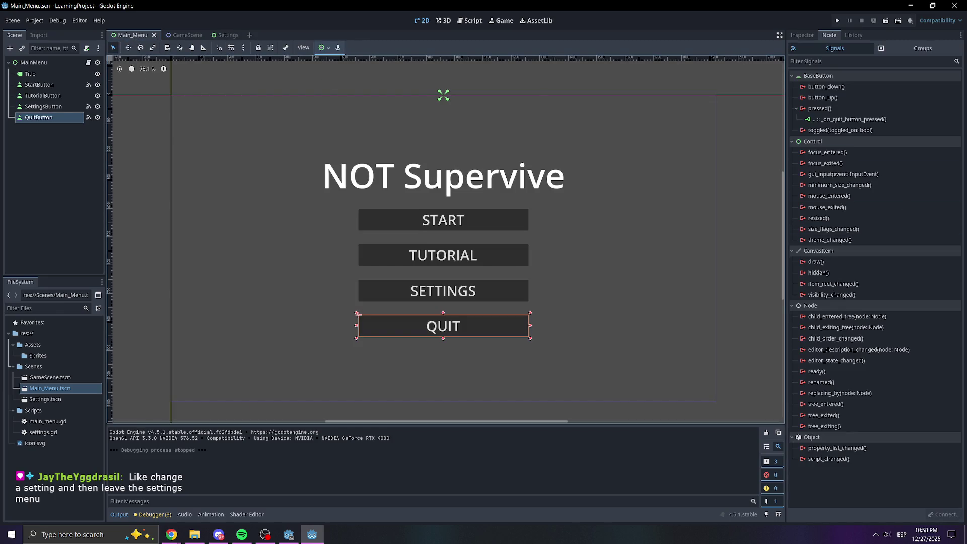
pyautogui.press('F5')
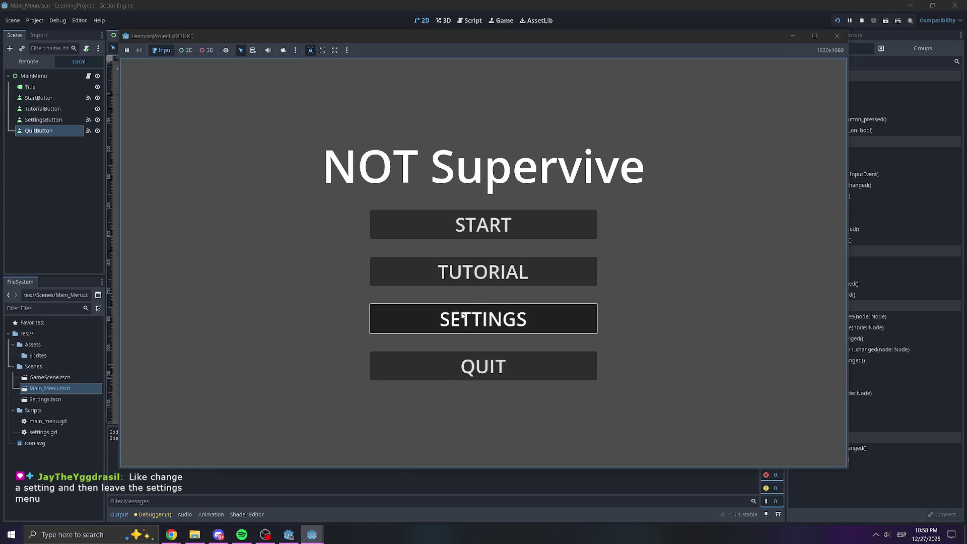
# In the running game, lower Music Volume, then leave and reopen Settings to check persistence.
pyautogui.click(460, 317)
pyautogui.click(508, 361)
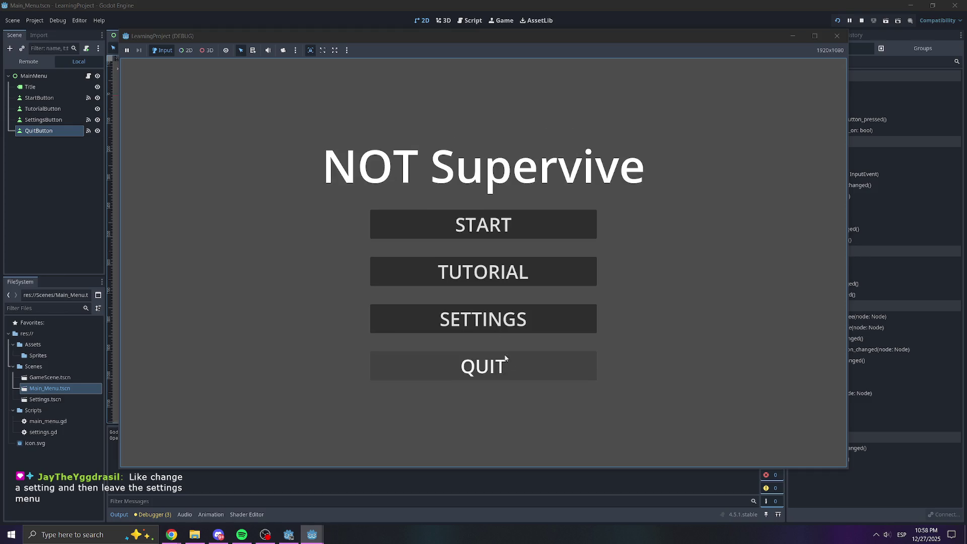
pyautogui.click(494, 325)
pyautogui.scroll(20, 573, 246)
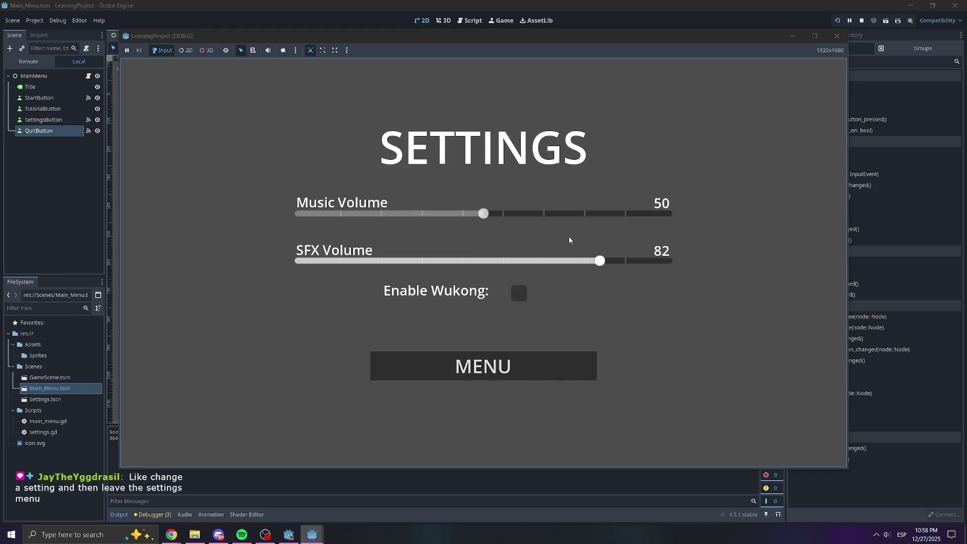
pyautogui.click(394, 213)
pyautogui.click(471, 364)
pyautogui.click(497, 322)
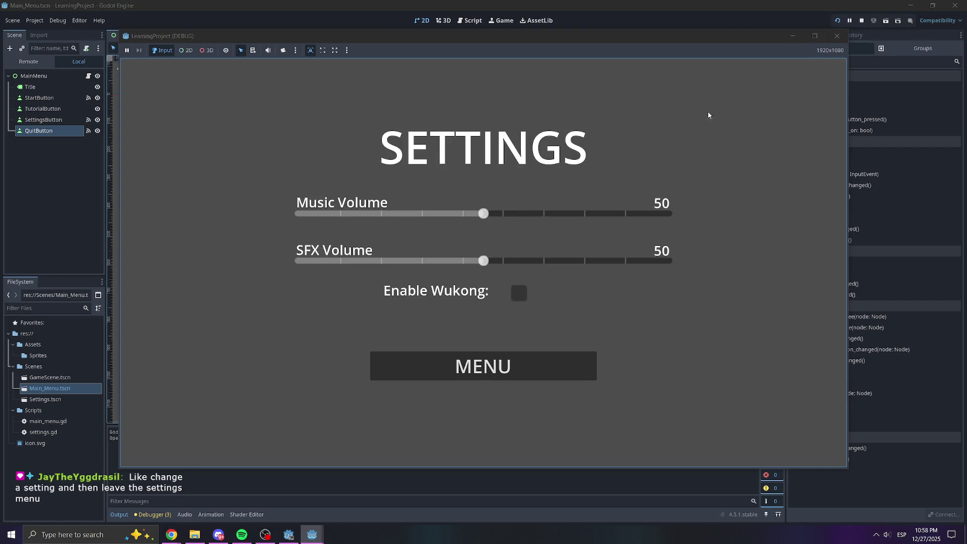
# Set Music Volume to 30 and SFX Volume to 79, return to the menu, and quit the game.
pyautogui.click(411, 213)
pyautogui.click(589, 261)
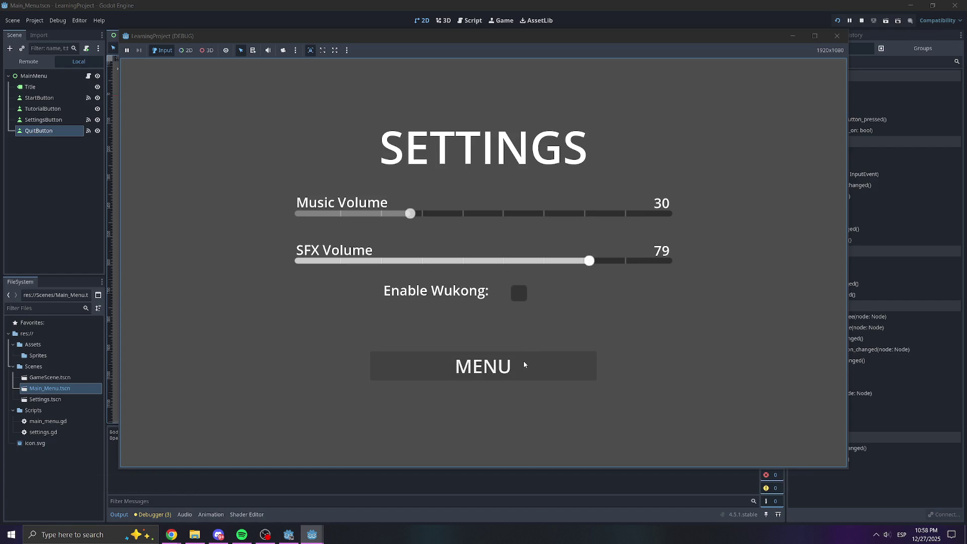
pyautogui.click(527, 363)
pyautogui.click(531, 363)
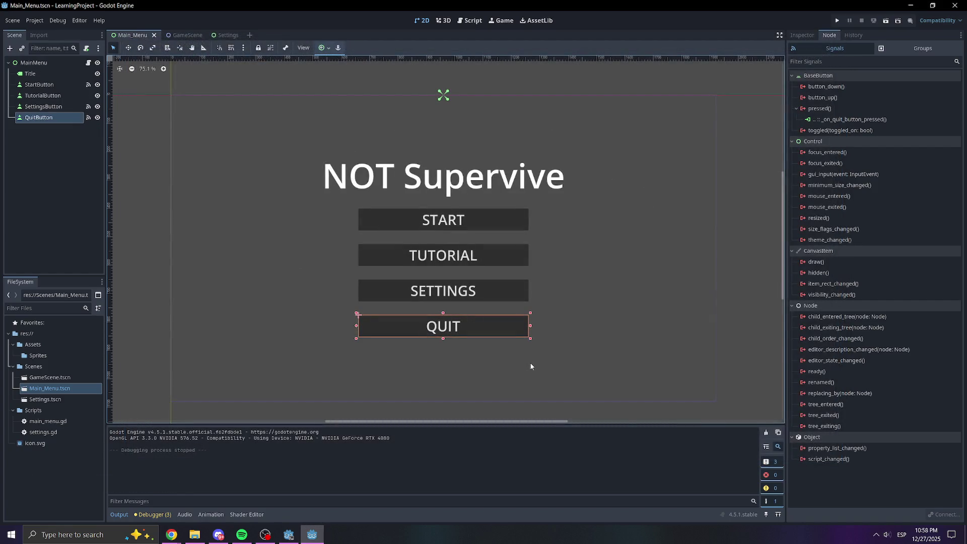
pyautogui.click(607, 328)
# Peek at GameScene, return to Main_Menu, and browse the Project menu for Project Settings.
pyautogui.click(758, 346)
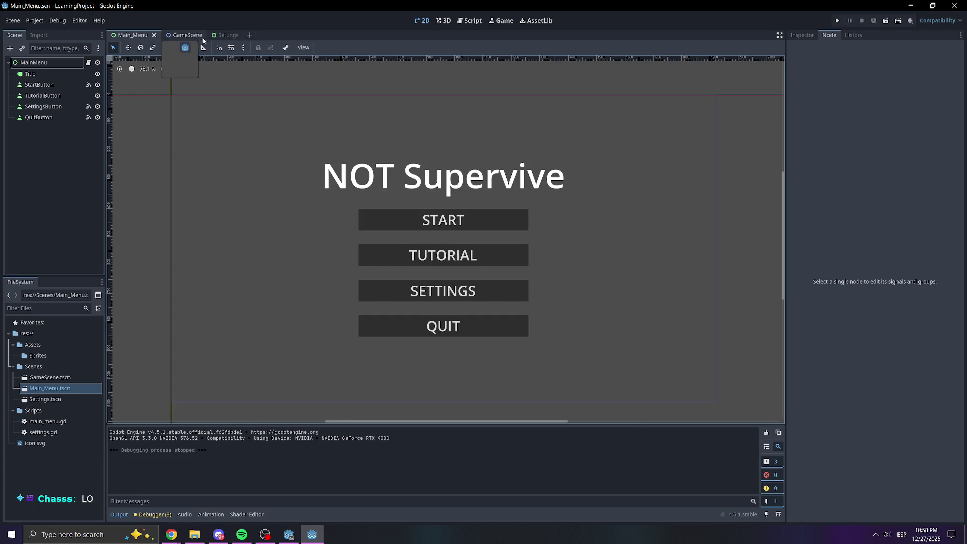
pyautogui.click(187, 35)
pyautogui.click(132, 35)
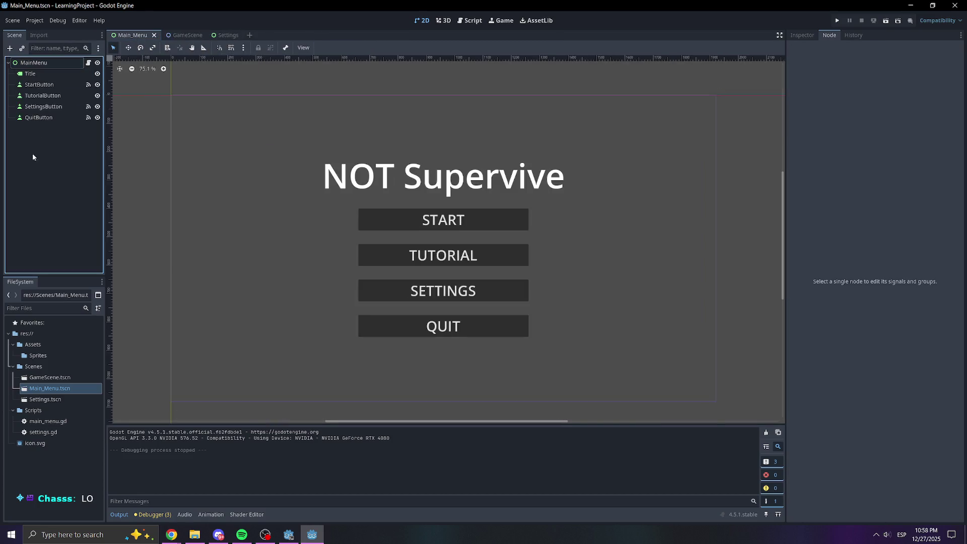
pyautogui.click(45, 21)
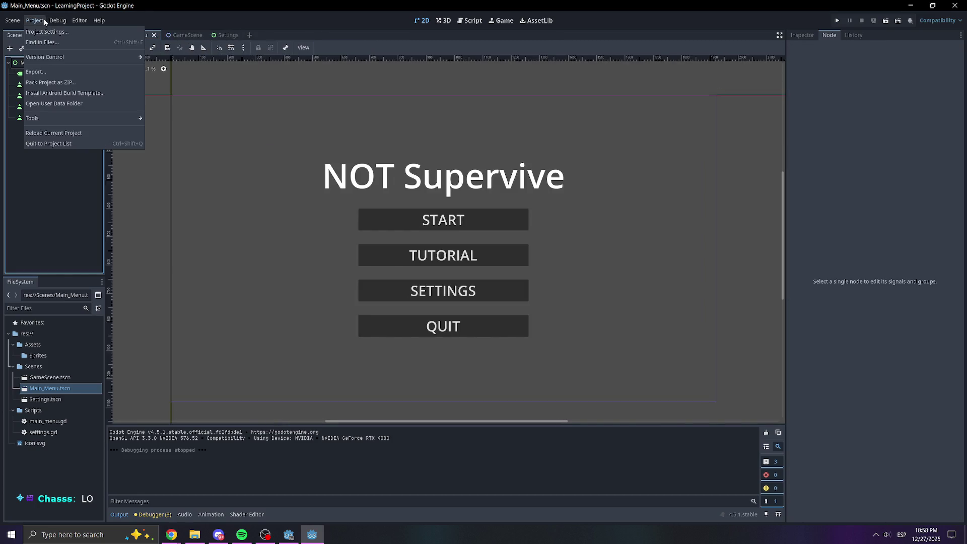
pyautogui.moveTo(56, 21)
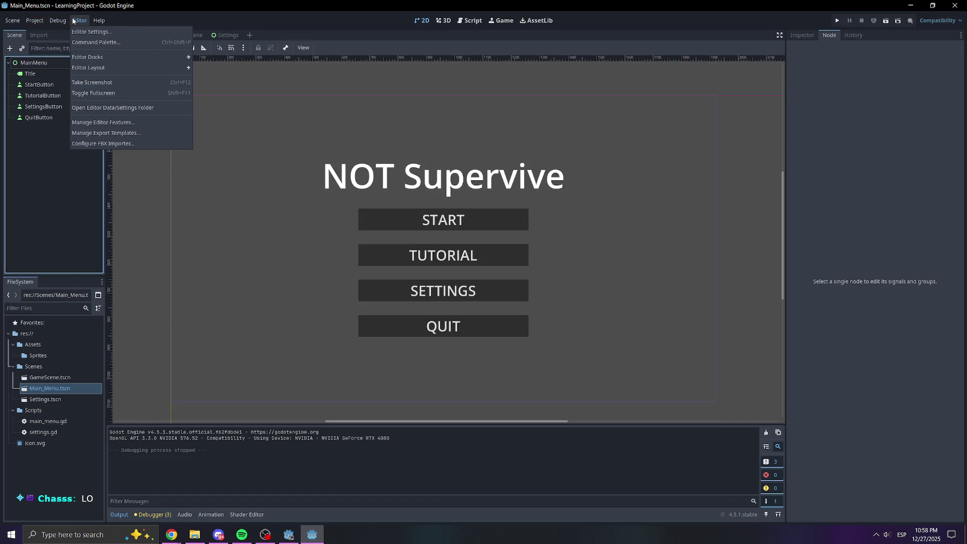
pyautogui.moveTo(19, 23)
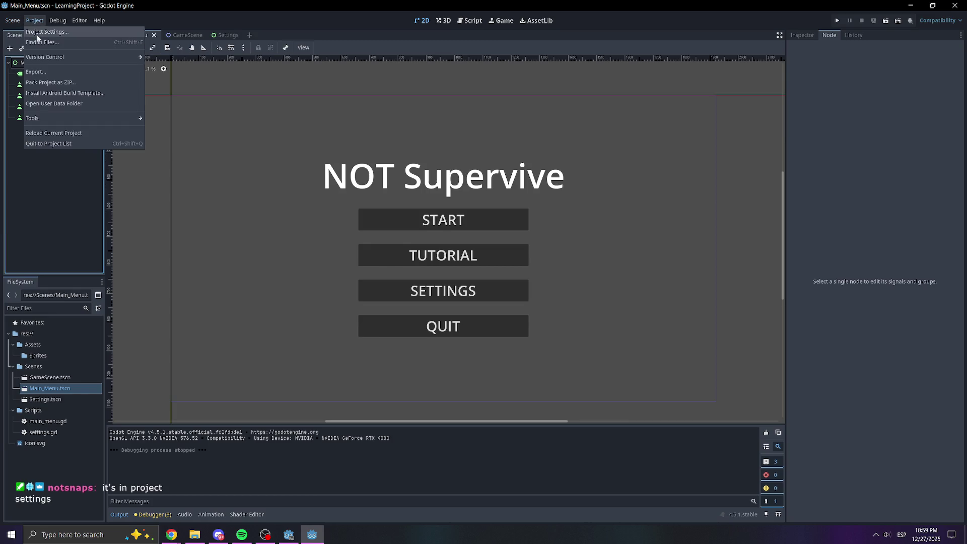
# Open Project Settings at the Globals Autoload page and try the Path and Node Name fields.
pyautogui.click(38, 33)
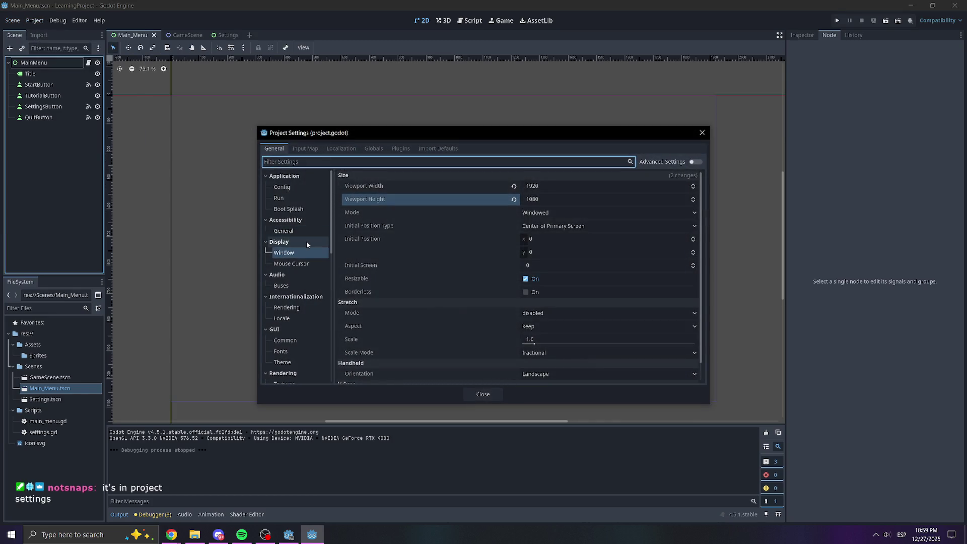
pyautogui.click(373, 148)
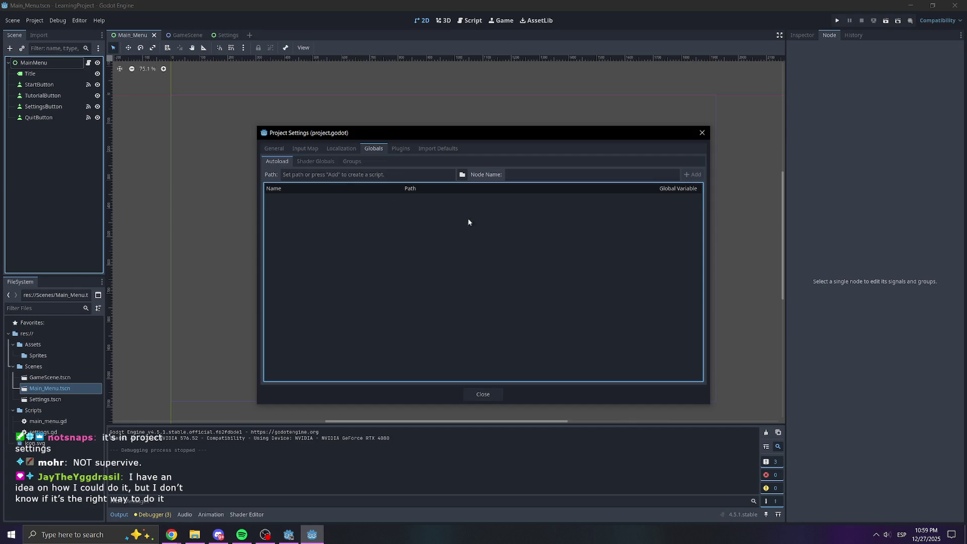
pyautogui.click(370, 178)
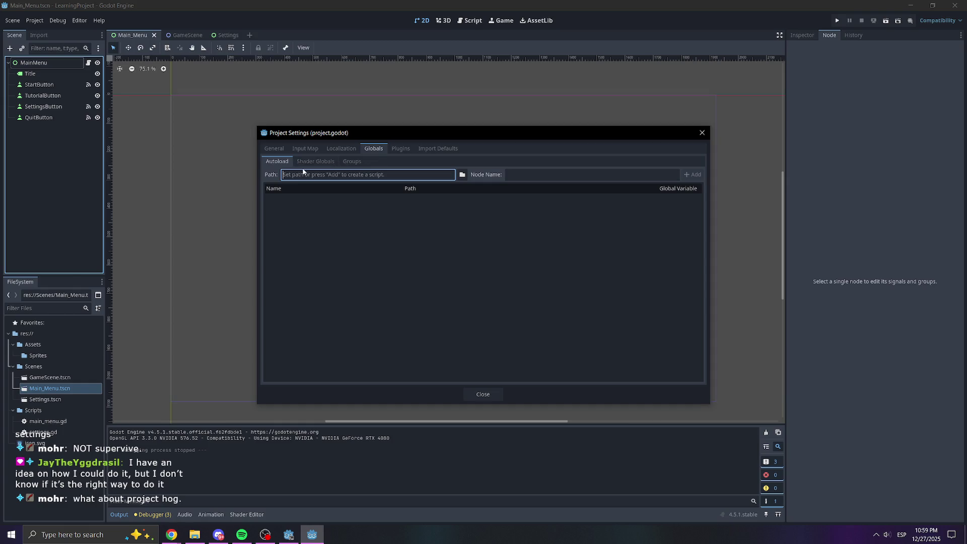
pyautogui.click(507, 176)
pyautogui.click(362, 176)
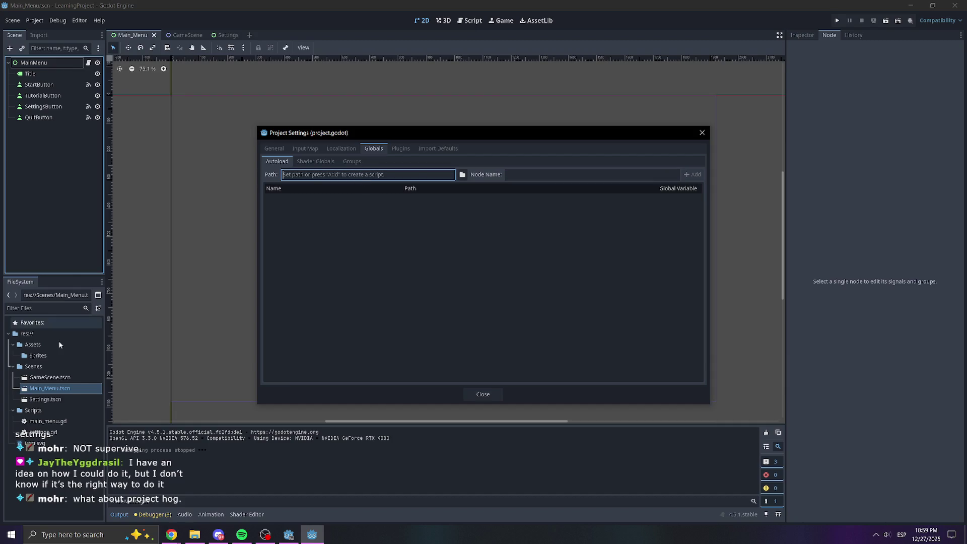
# Try selecting settings.gd for the autoload path, then open the path's file browser.
pyautogui.click(53, 432)
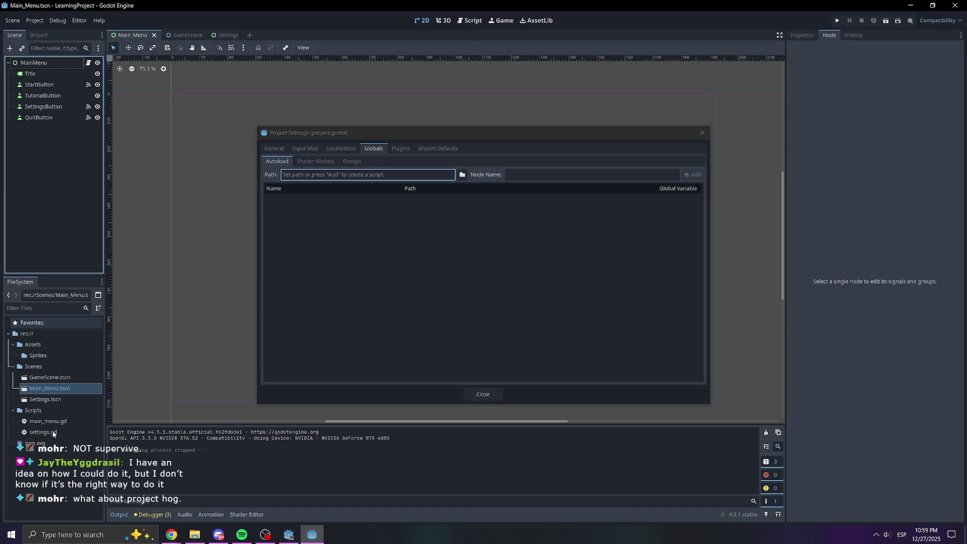
pyautogui.click(520, 188)
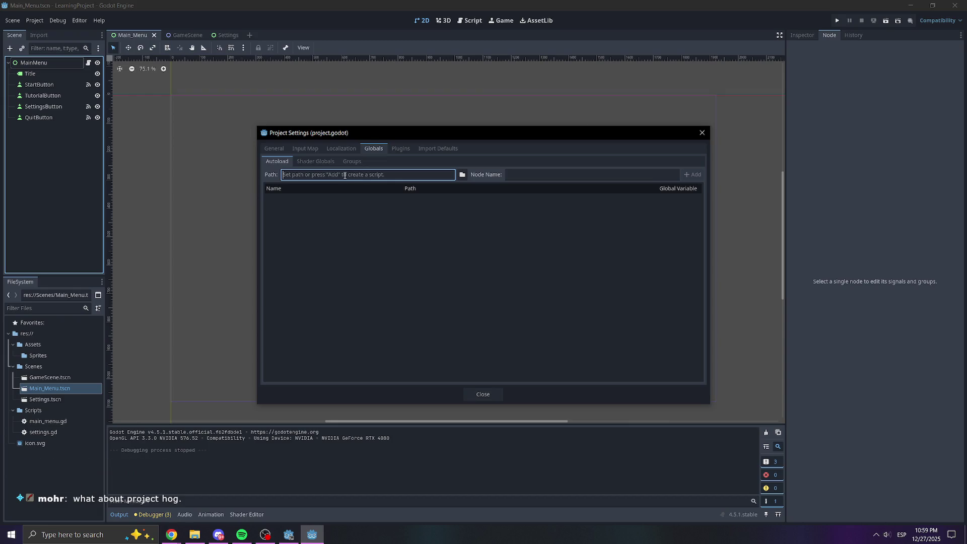
pyautogui.rightClick(345, 175)
pyautogui.click(487, 174)
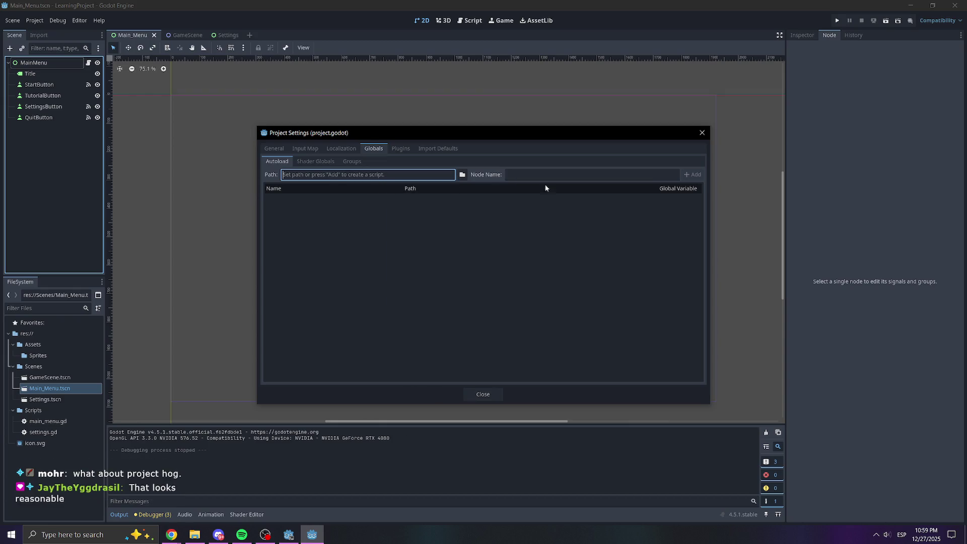
pyautogui.click(461, 175)
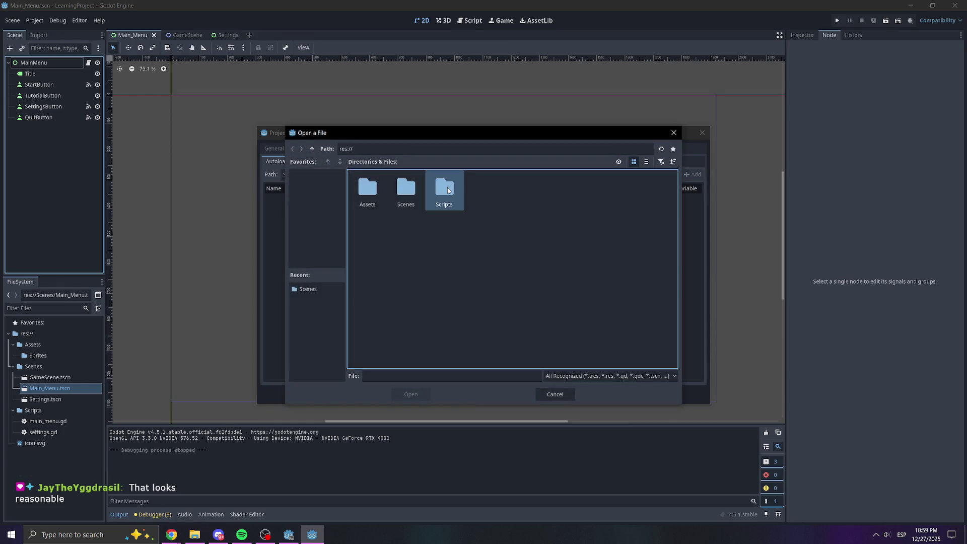
# Pick res://Scripts/settings.gd, add it as the Settings autoload, and close Project Settings.
pyautogui.moveTo(462, 135)
pyautogui.mouseDown()
pyautogui.moveTo(544, 168)
pyautogui.moveTo(548, 185)
pyautogui.mouseUp()
pyautogui.doubleClick(533, 237)
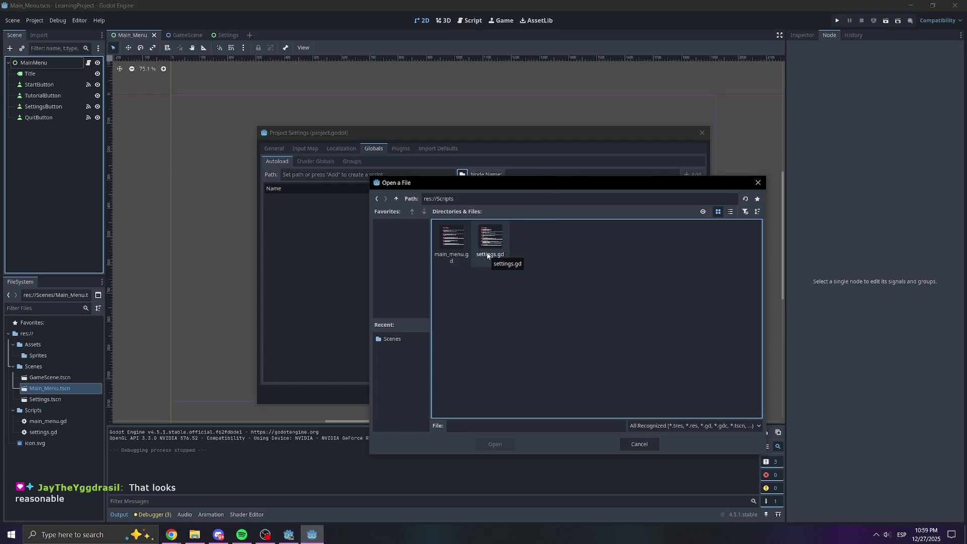
pyautogui.doubleClick(487, 252)
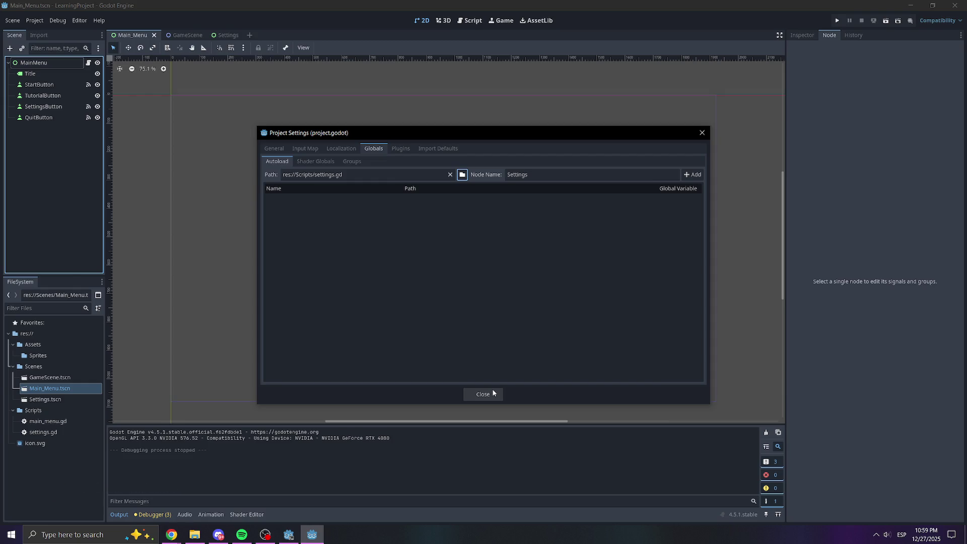
pyautogui.click(691, 174)
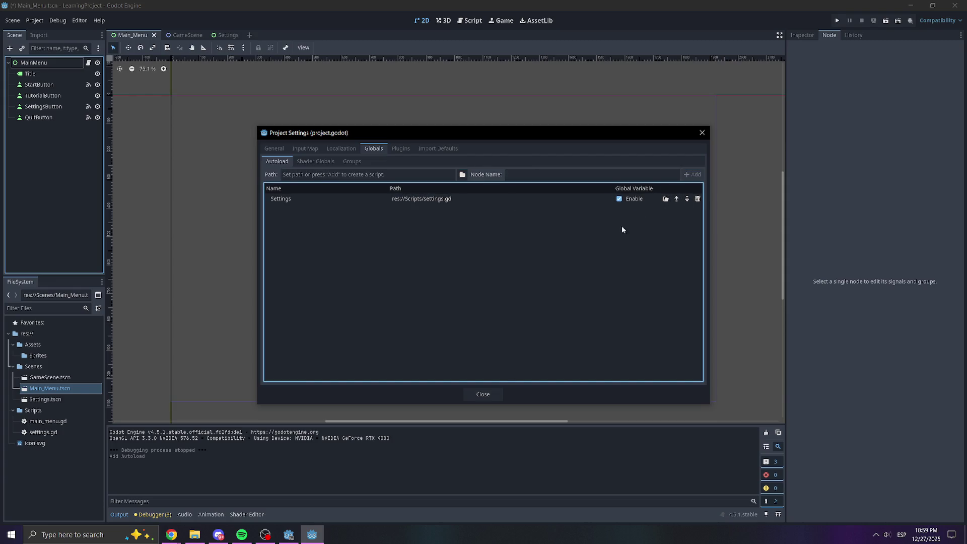
pyautogui.click(485, 394)
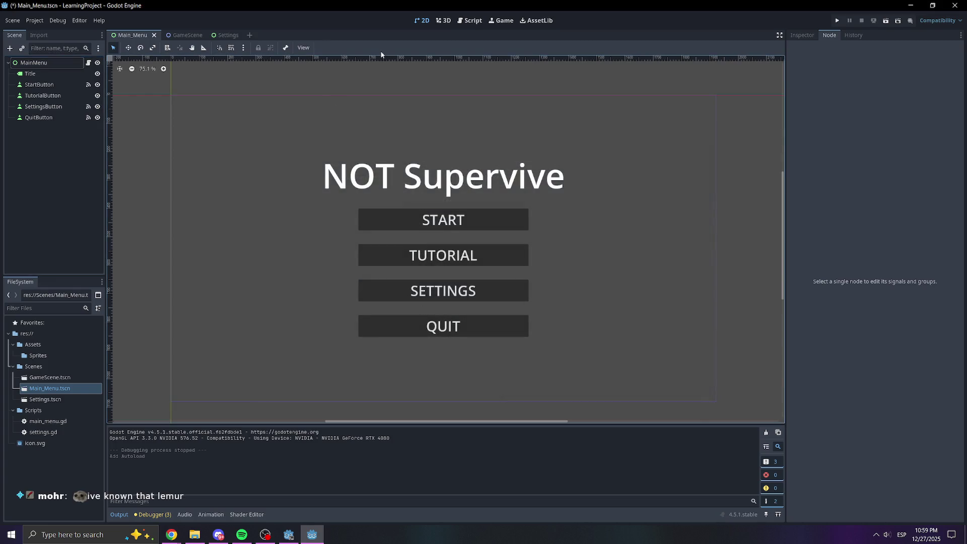
# Save and run the game, set Music Volume to 21, reopen Settings, set it to 20, and close the game.
pyautogui.click(847, 20)
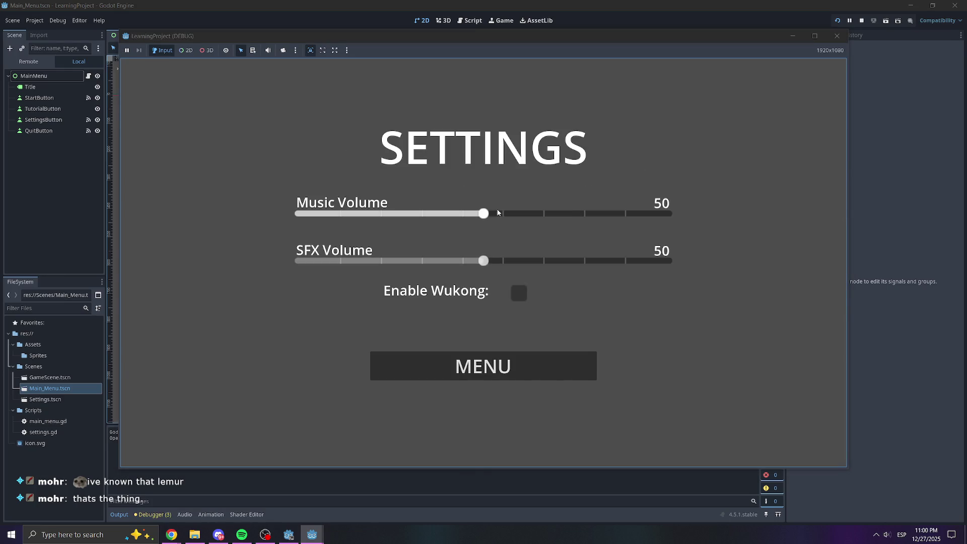
pyautogui.moveTo(497, 212)
pyautogui.mouseDown()
pyautogui.moveTo(600, 213)
pyautogui.moveTo(278, 226)
pyautogui.mouseUp()
pyautogui.click(380, 213)
pyautogui.click(504, 363)
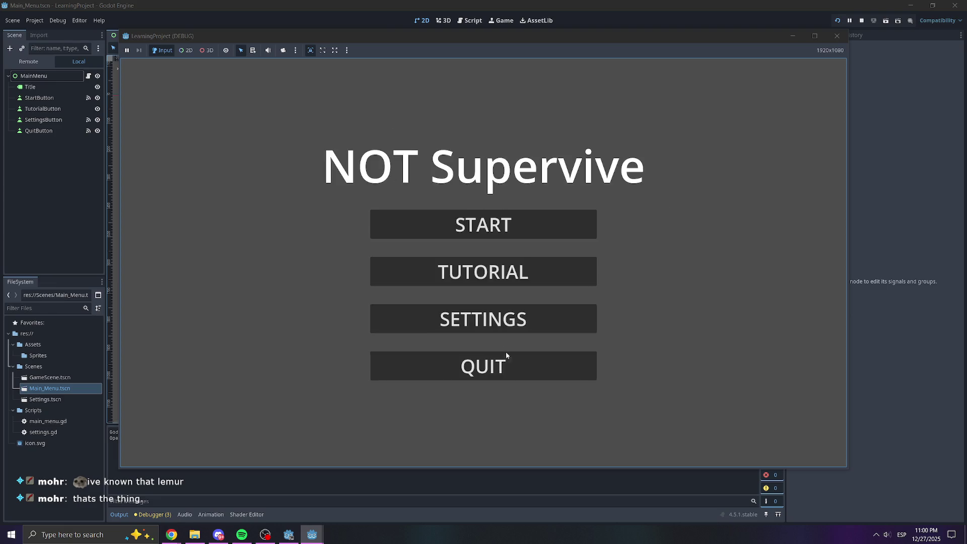
pyautogui.click(494, 325)
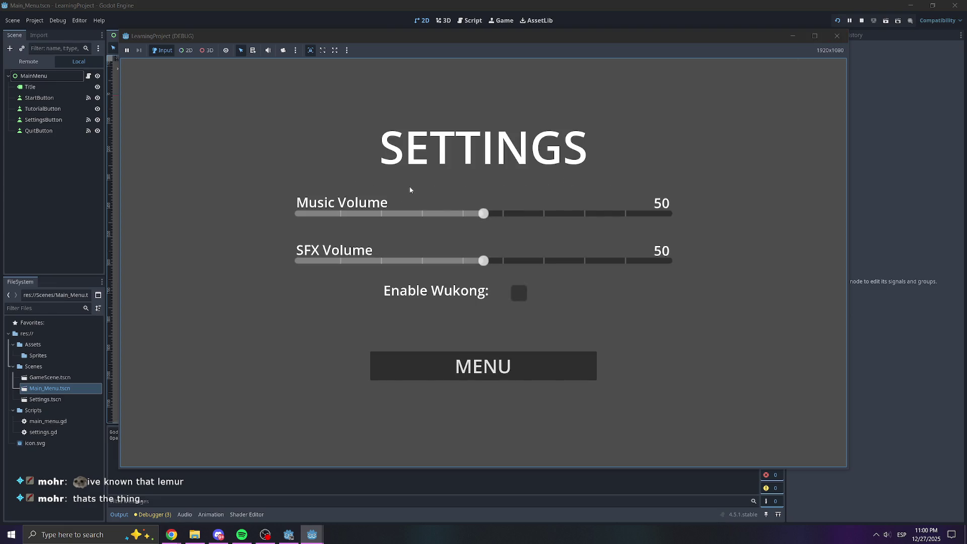
pyautogui.click(374, 213)
pyautogui.click(836, 36)
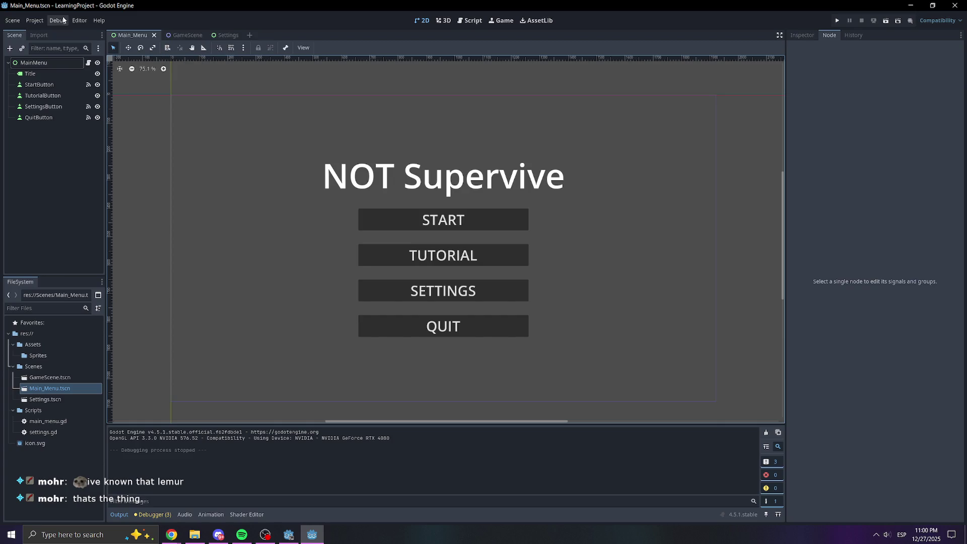
pyautogui.click(33, 21)
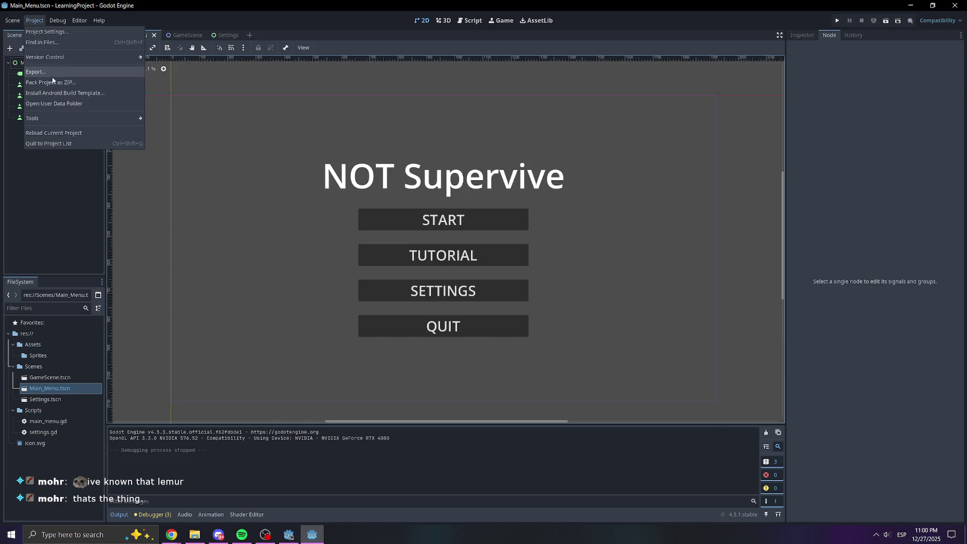
# In Project Settings' Autoload list, inspect the Settings row, open its settings.gd script, and close the window.
pyautogui.click(57, 31)
pyautogui.click(579, 198)
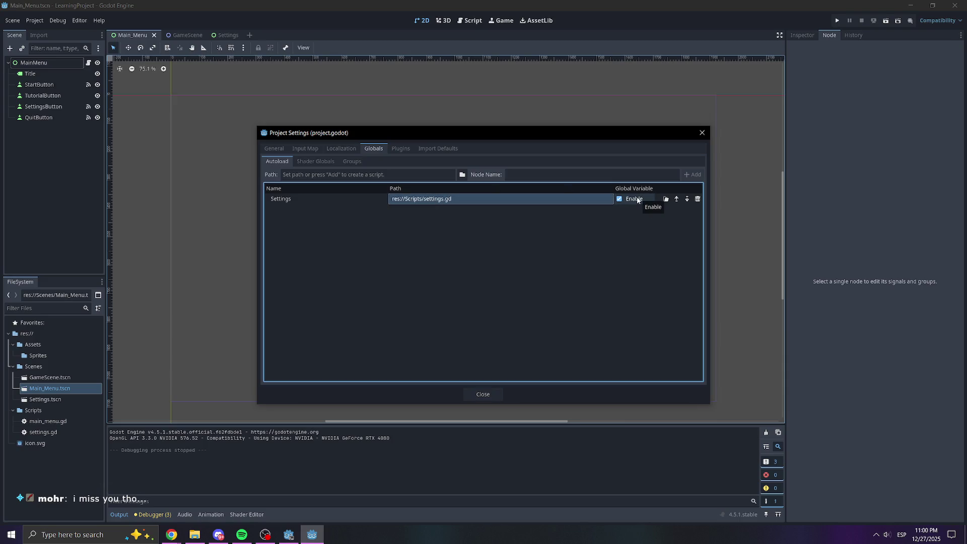
pyautogui.click(330, 199)
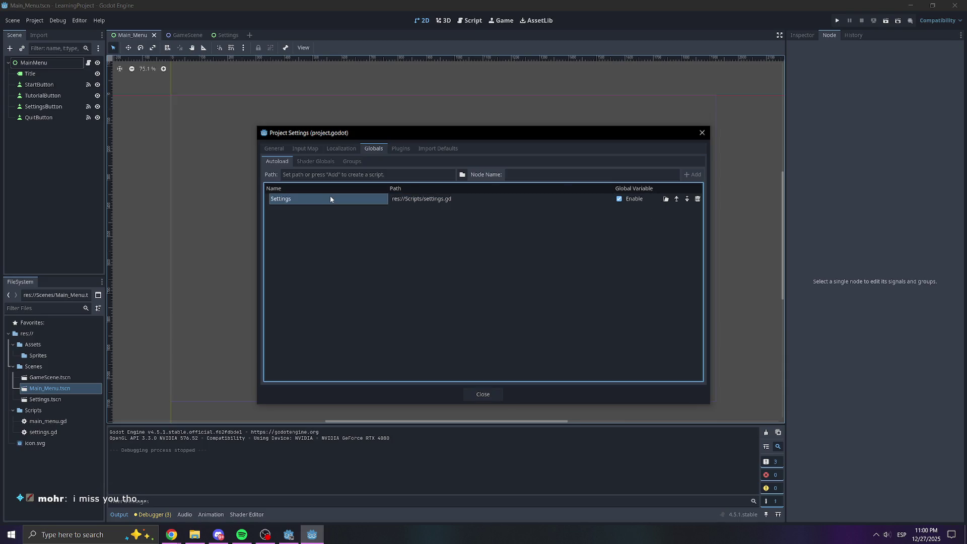
pyautogui.click(408, 198)
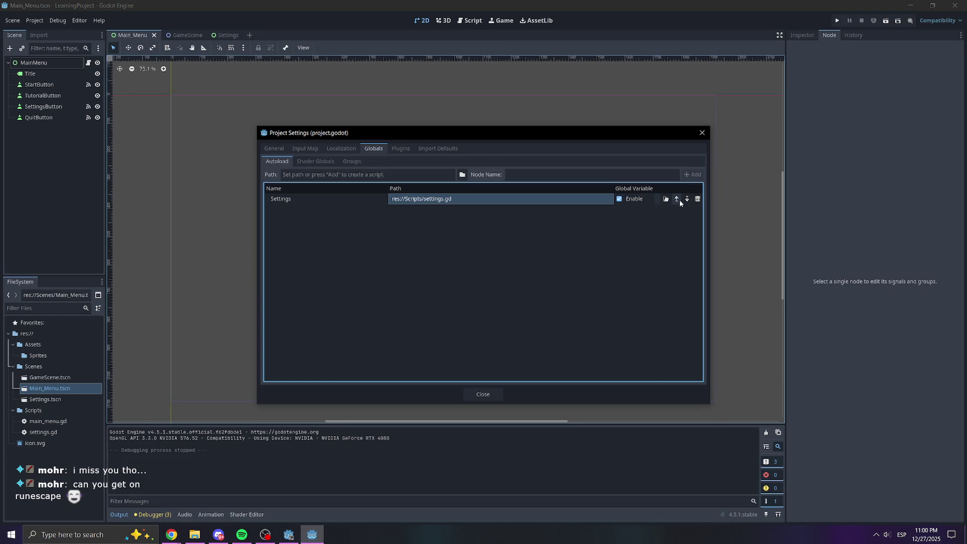
pyautogui.click(667, 201)
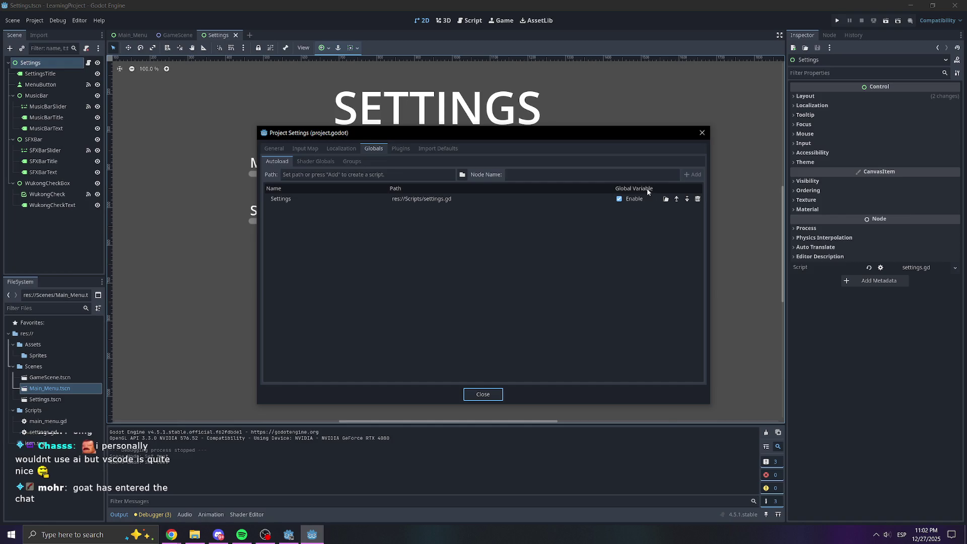
pyautogui.click(590, 198)
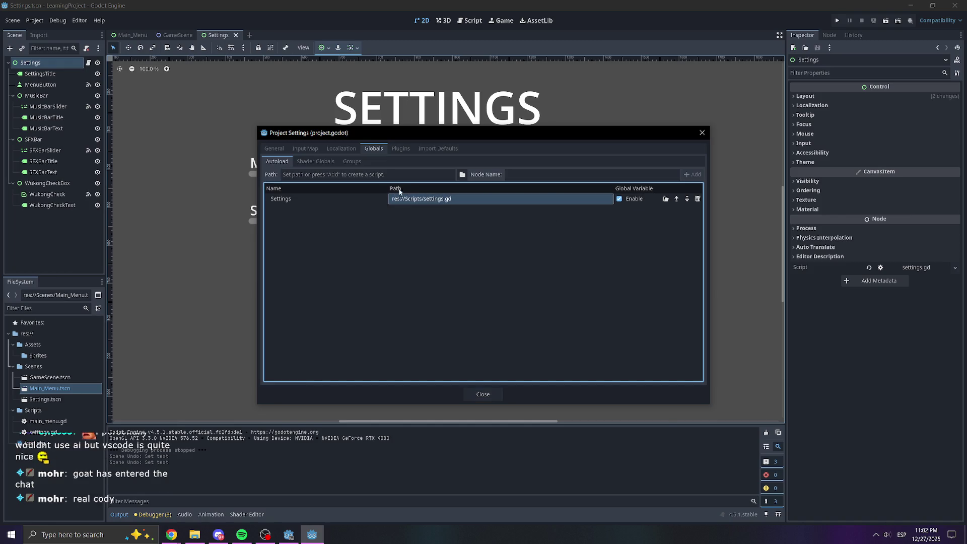
pyautogui.click(379, 198)
pyautogui.click(458, 198)
pyautogui.click(702, 133)
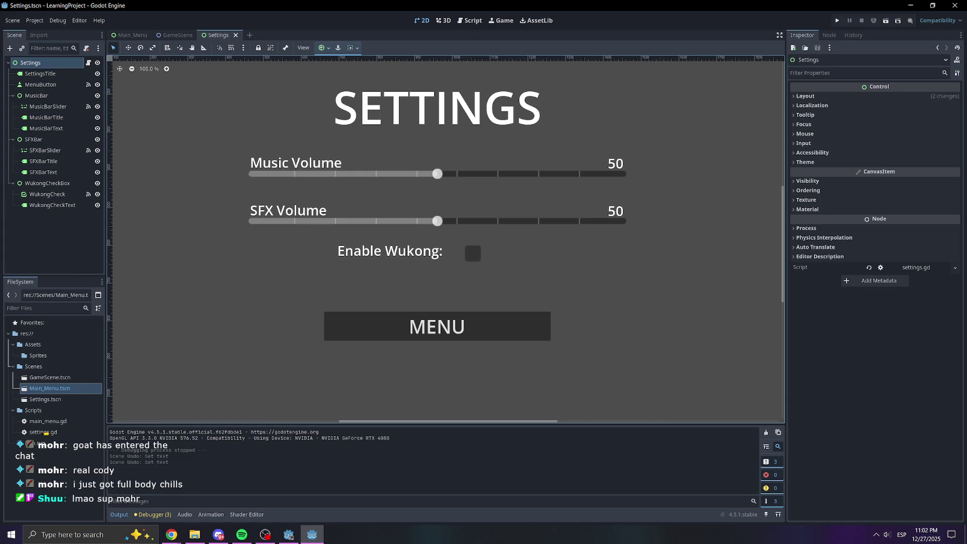
pyautogui.hotkey('alt', 'Tab')
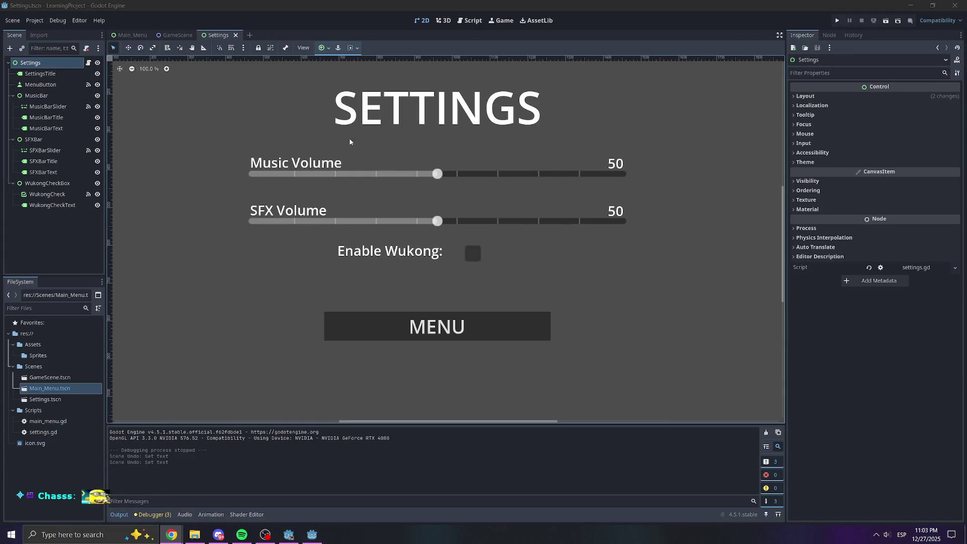
pyautogui.click(34, 20)
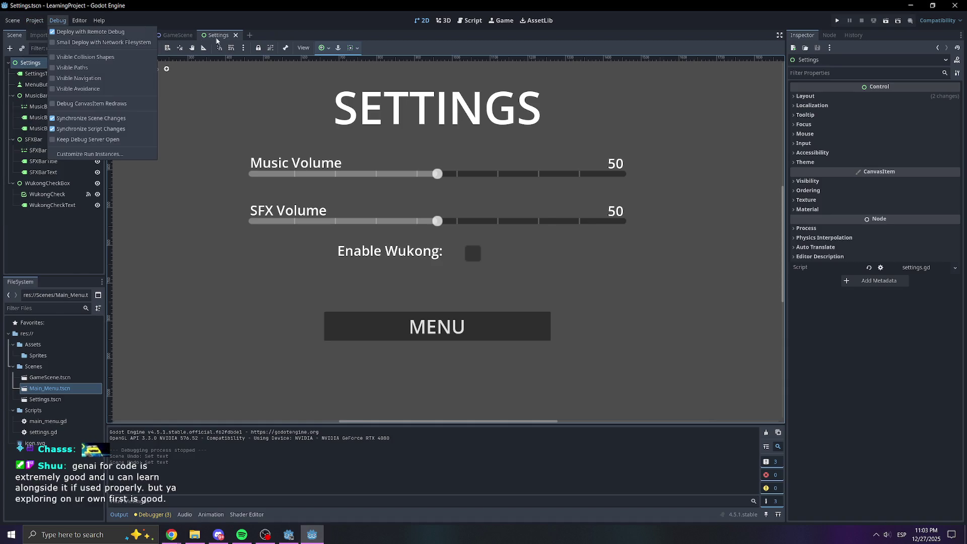
pyautogui.click(469, 21)
# In settings.gd, add a line to _ready and paste the SFXBarText text assignment there.
pyautogui.click(469, 21)
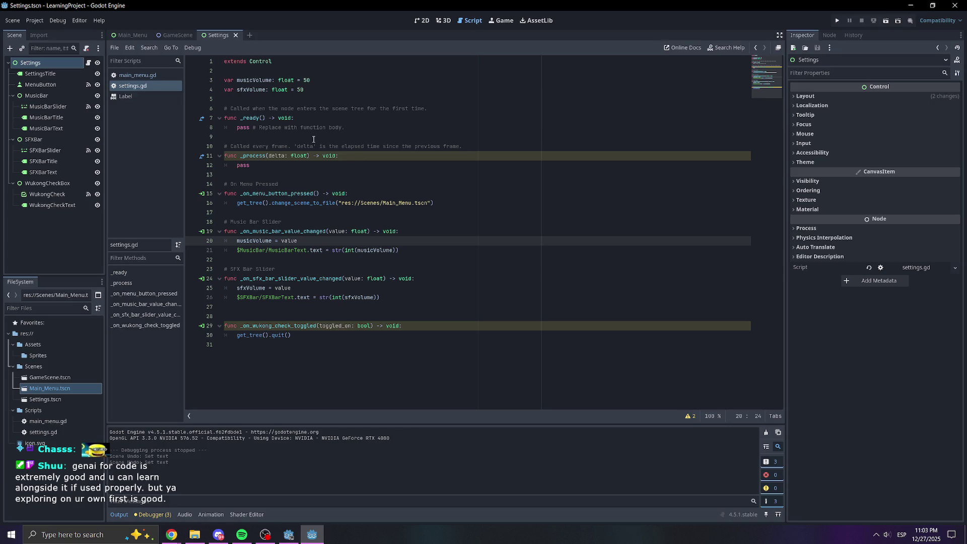
pyautogui.click(328, 129)
pyautogui.click(325, 116)
pyautogui.press('Return')
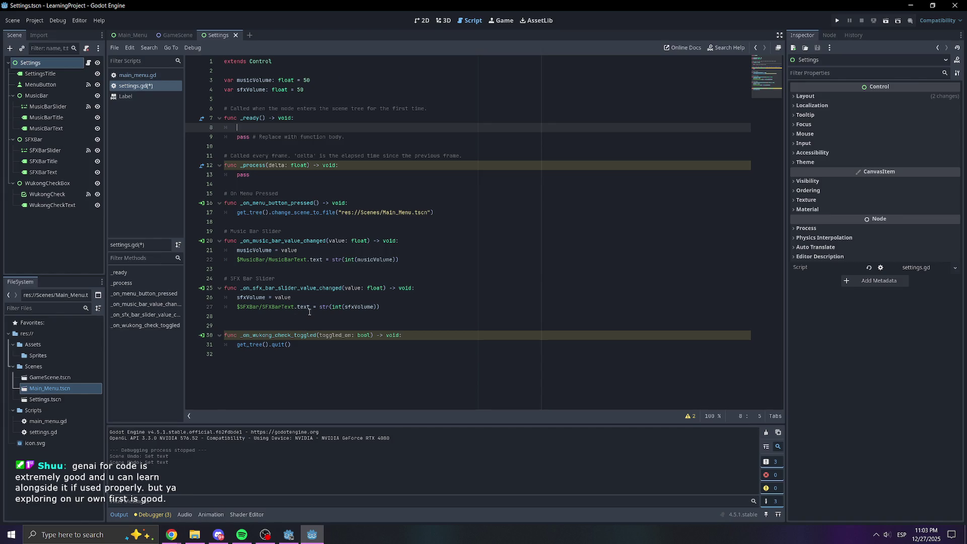
pyautogui.moveTo(388, 306); pyautogui.dragTo(237, 307)
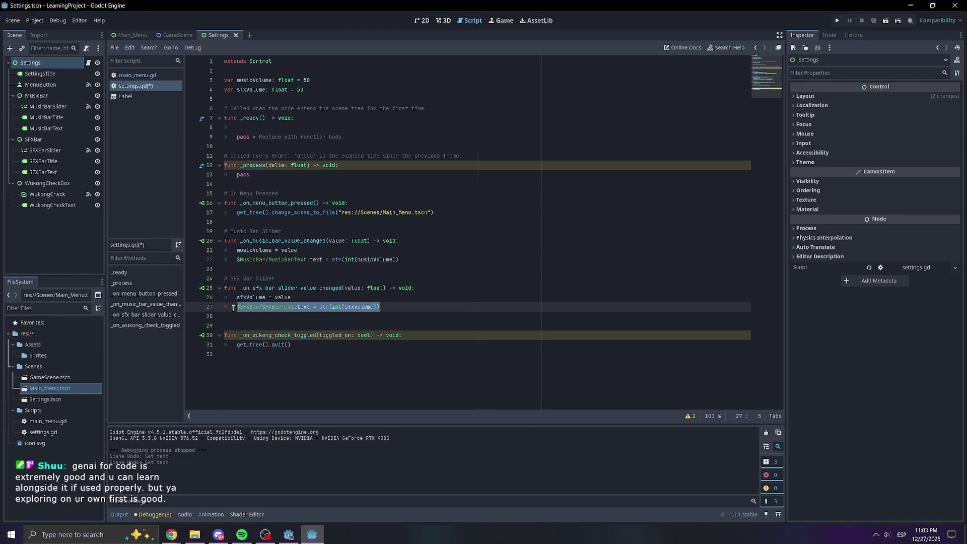
pyautogui.hotkey('ctrl', 'c')
pyautogui.click(296, 126)
pyautogui.hotkey('ctrl', 'v')
# Paste the MusicBarText assignment below it, save the script with Ctrl+S, and run the project.
pyautogui.moveTo(398, 259); pyautogui.dragTo(322, 260)
pyautogui.moveTo(405, 260); pyautogui.dragTo(225, 260)
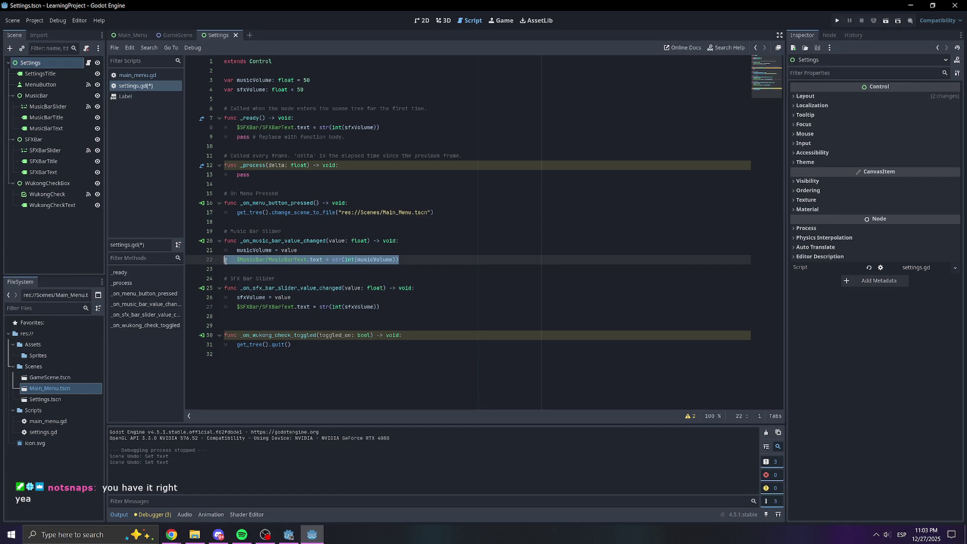
pyautogui.click(411, 128)
pyautogui.press('Return')
pyautogui.hotkey('ctrl', 'v')
pyautogui.hotkey('ctrl', 's')
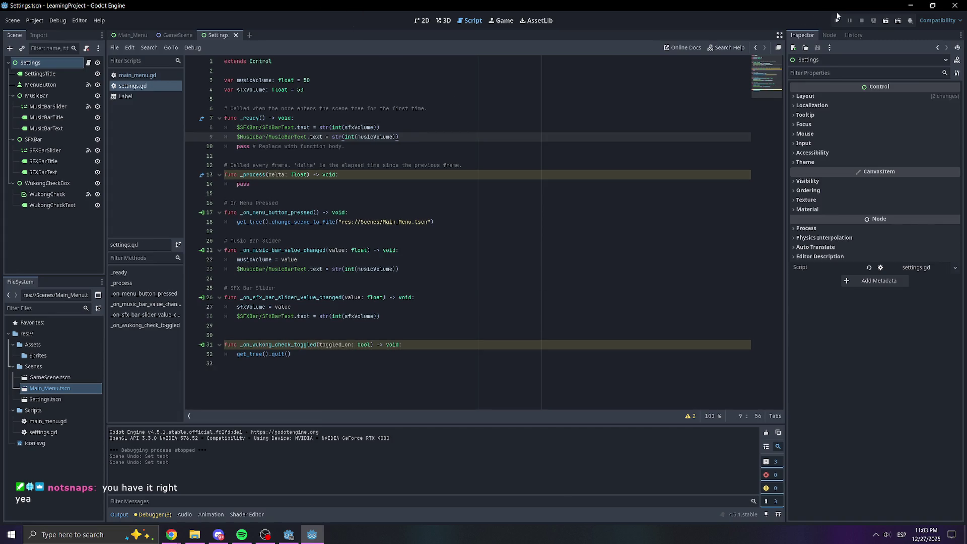
pyautogui.click(837, 22)
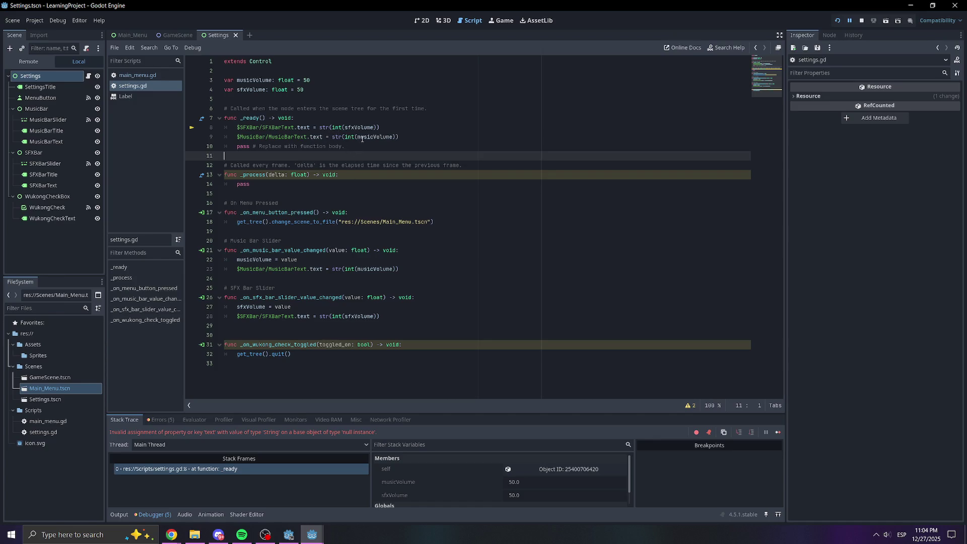
# Strip the '= 50' defaults and ': float' types from both volume variables and rerun the game.
pyautogui.moveTo(377, 140)
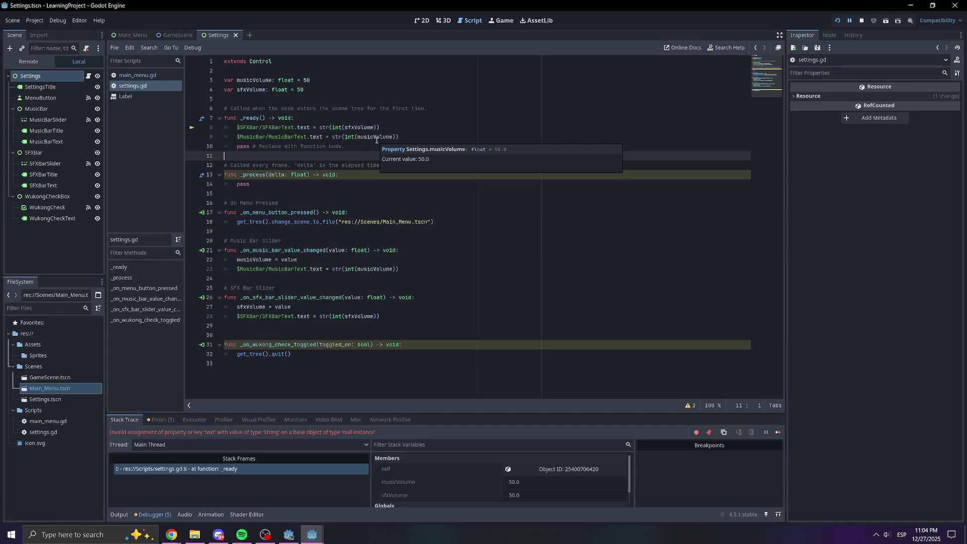
pyautogui.moveTo(418, 136); pyautogui.dragTo(215, 130)
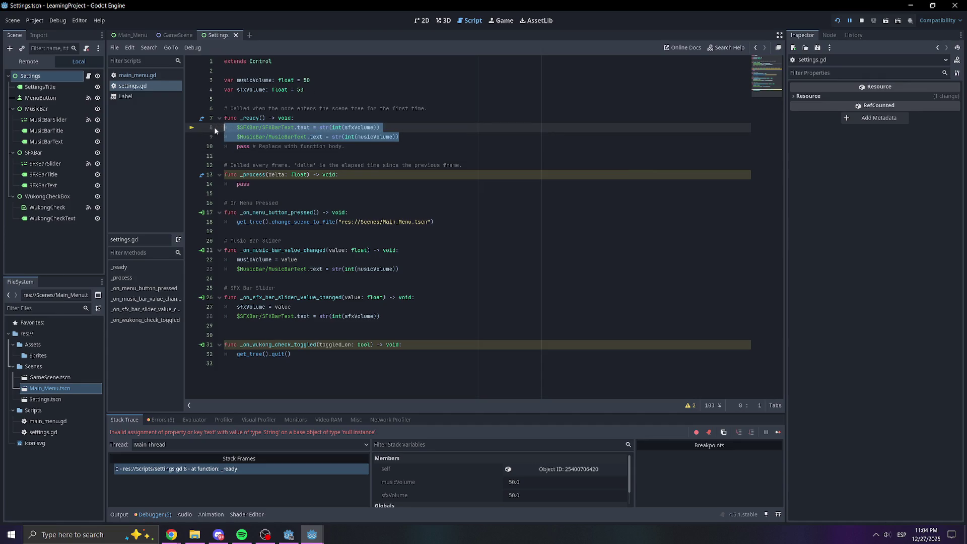
pyautogui.click(320, 87)
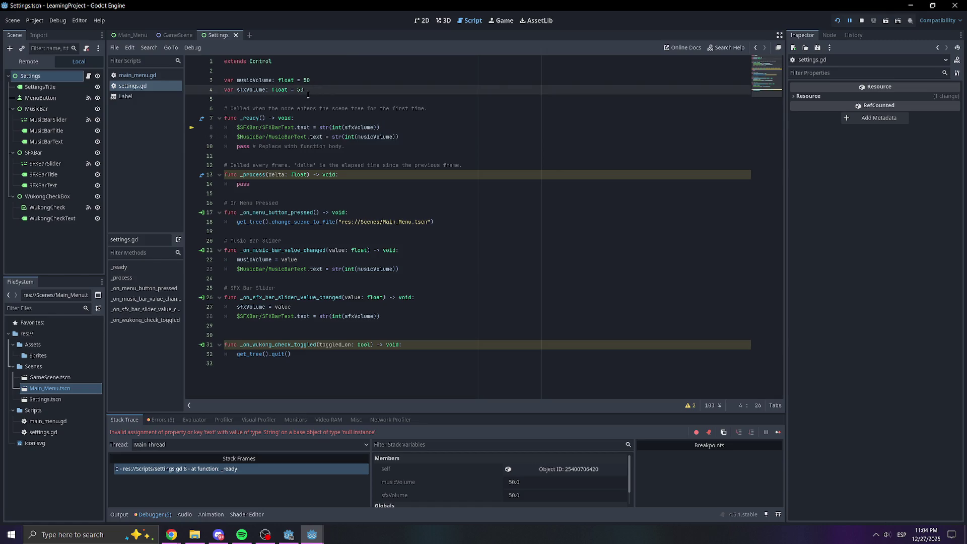
pyautogui.press('BackSpace')
pyautogui.press('BackSpace')
pyautogui.press('BackSpace')
pyautogui.click(315, 81)
pyautogui.press('BackSpace')
pyautogui.press('BackSpace')
pyautogui.press('BackSpace')
pyautogui.press('BackSpace')
pyautogui.press('BackSpace')
pyautogui.press('BackSpace')
pyautogui.press('BackSpace')
pyautogui.click(296, 91)
pyautogui.press('BackSpace')
pyautogui.press('BackSpace')
pyautogui.press('BackSpace')
pyautogui.press('BackSpace')
pyautogui.press('BackSpace')
pyautogui.click(837, 21)
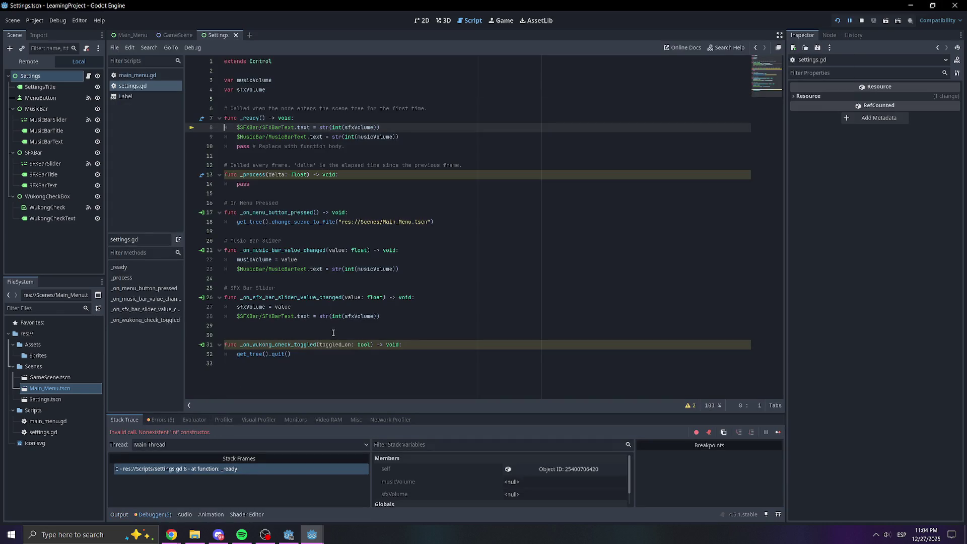
# Undo the edits to restore the float = 50 variables and the bare _ready, then run again.
pyautogui.hotkey('ctrl', 'z')
pyautogui.hotkey('ctrl', 'z')
pyautogui.hotkey('ctrl', 'z')
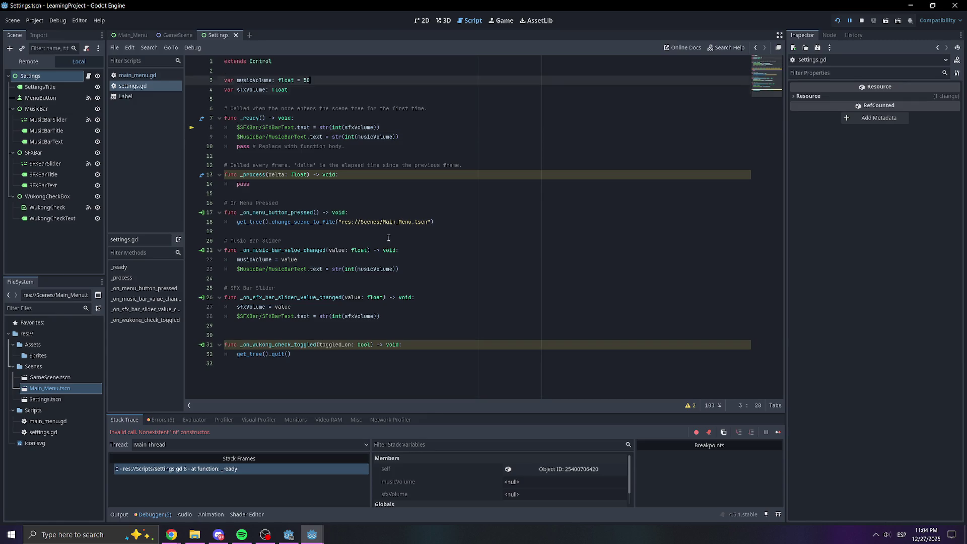
pyautogui.hotkey('ctrl', 'z')
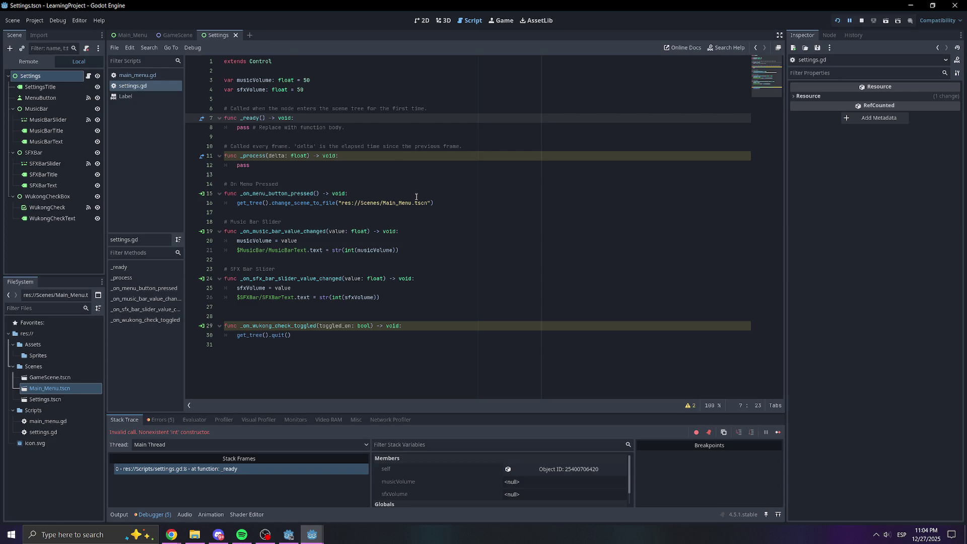
pyautogui.click(837, 20)
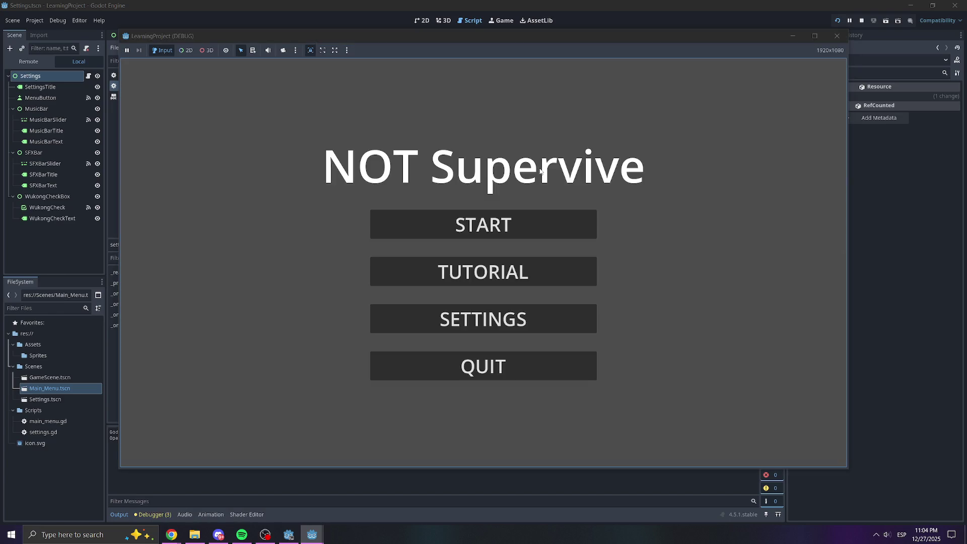
# In the game's Settings screen, raise Music to about 70 and lower SFX to 14.
pyautogui.click(498, 319)
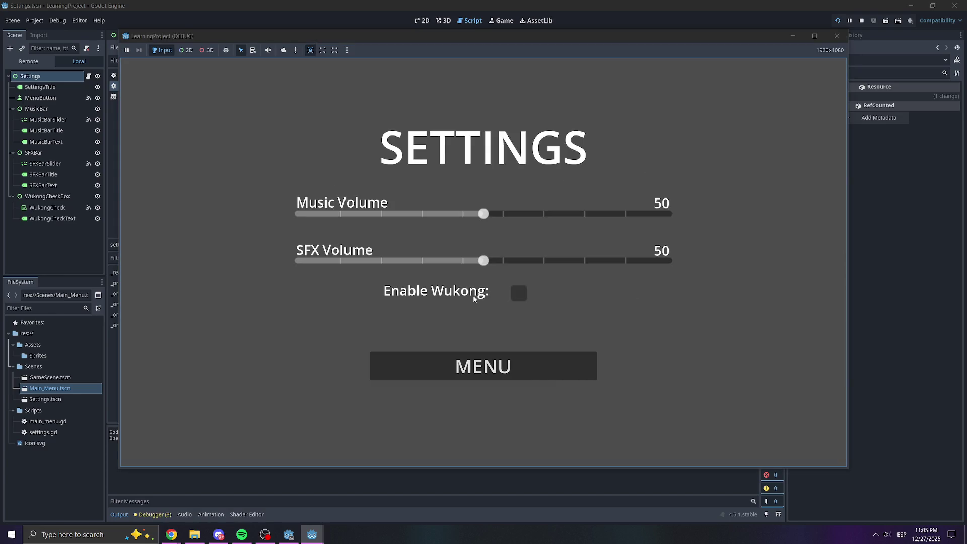
pyautogui.moveTo(485, 261)
pyautogui.mouseDown()
pyautogui.moveTo(535, 260)
pyautogui.moveTo(409, 260)
pyautogui.mouseUp()
pyautogui.moveTo(483, 214)
pyautogui.mouseDown()
pyautogui.moveTo(470, 213)
pyautogui.moveTo(561, 225)
pyautogui.moveTo(358, 213)
pyautogui.moveTo(555, 213)
pyautogui.mouseUp()
pyautogui.moveTo(414, 252)
pyautogui.mouseDown()
pyautogui.moveTo(539, 260)
pyautogui.moveTo(352, 261)
pyautogui.mouseUp()
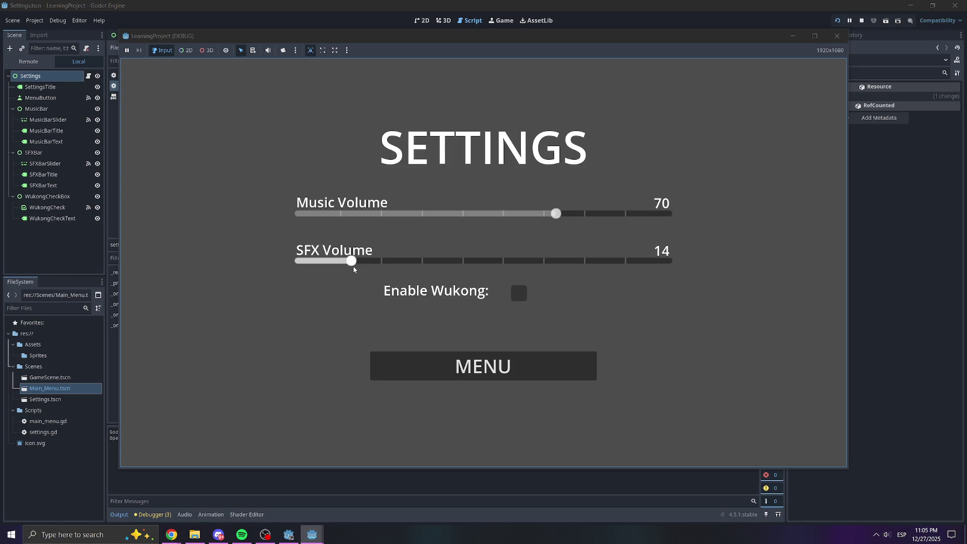
# Go back to the menu, reopen Settings to find the volumes reset, and close the game.
pyautogui.click(484, 366)
pyautogui.click(475, 317)
pyautogui.click(584, 261)
pyautogui.click(837, 36)
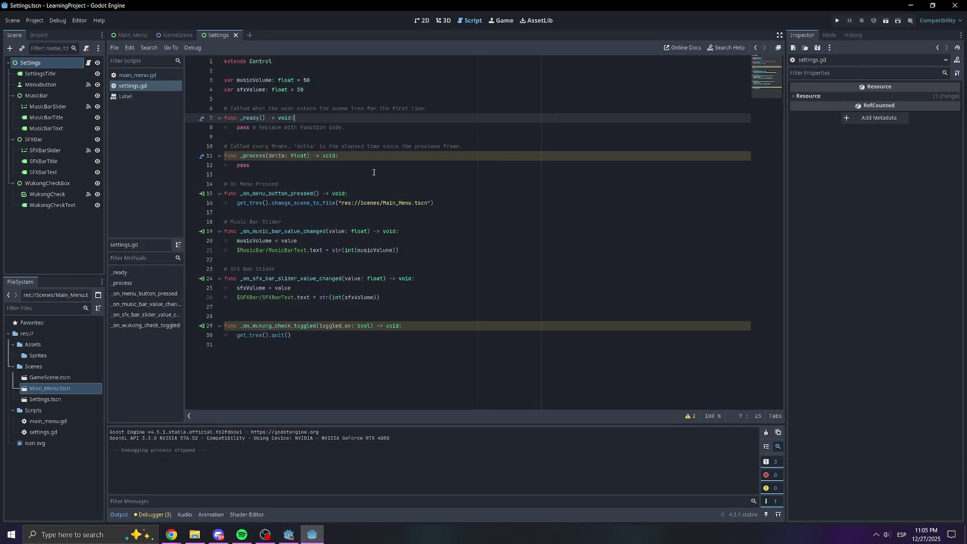
pyautogui.click(373, 156)
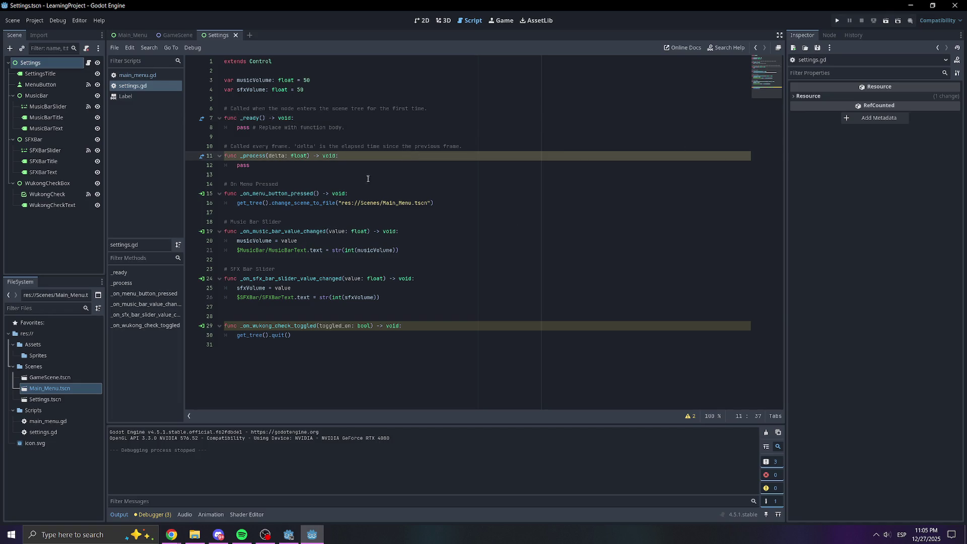
pyautogui.click(829, 35)
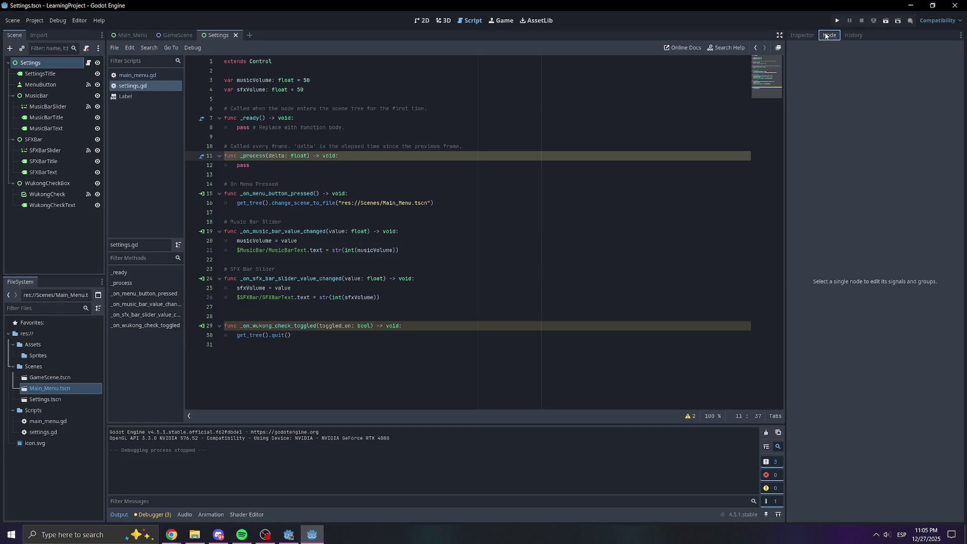
pyautogui.click(13, 21)
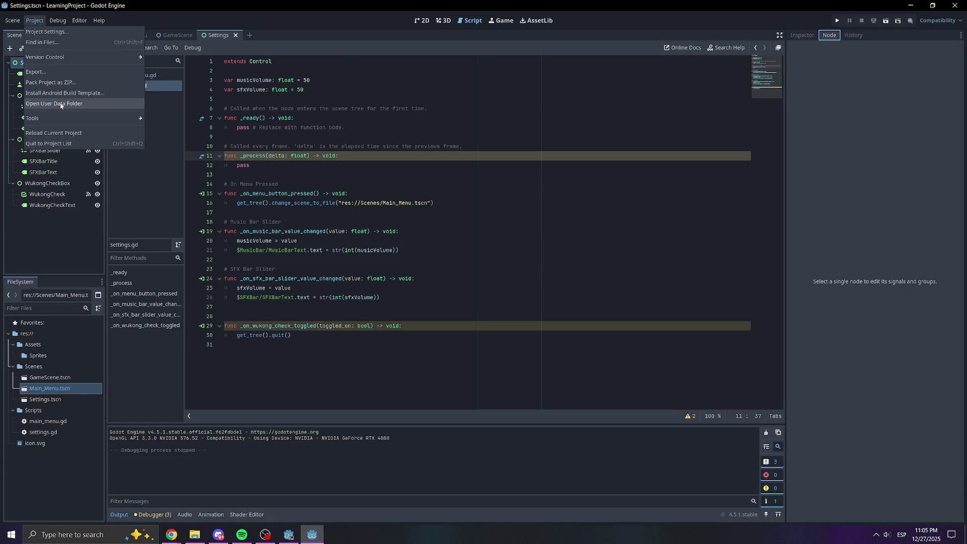
pyautogui.click(75, 29)
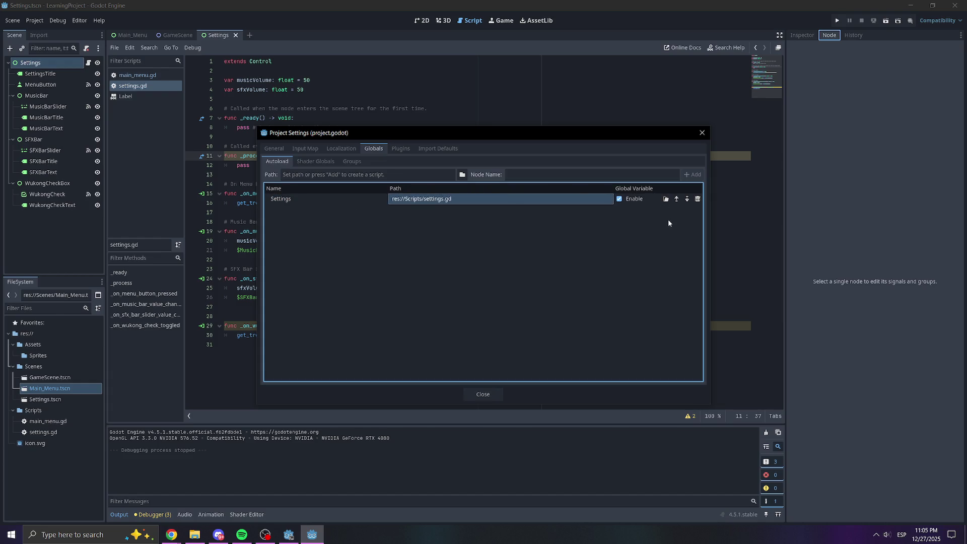
pyautogui.click(701, 132)
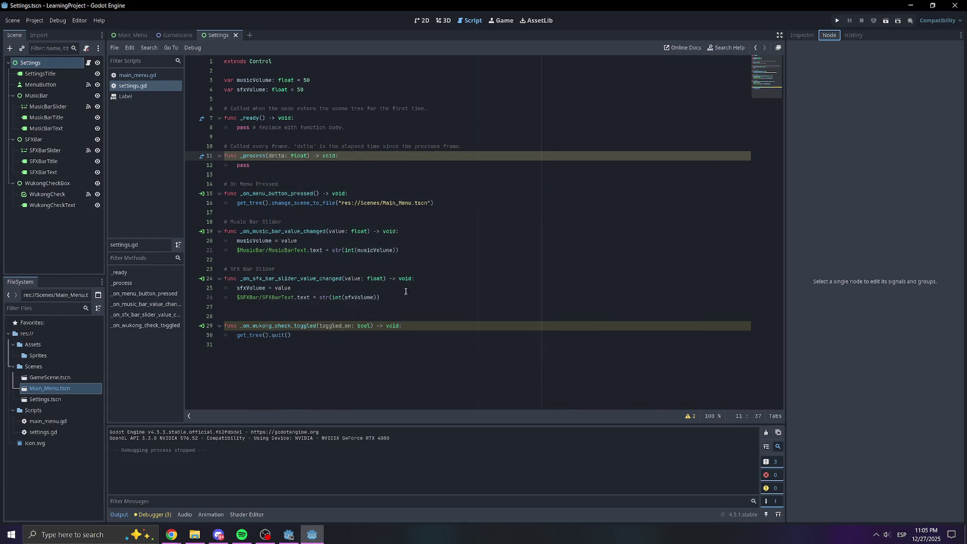
pyautogui.moveTo(267, 290)
pyautogui.moveTo(305, 90)
pyautogui.mouseDown()
pyautogui.moveTo(237, 91)
pyautogui.moveTo(222, 79)
pyautogui.mouseUp()
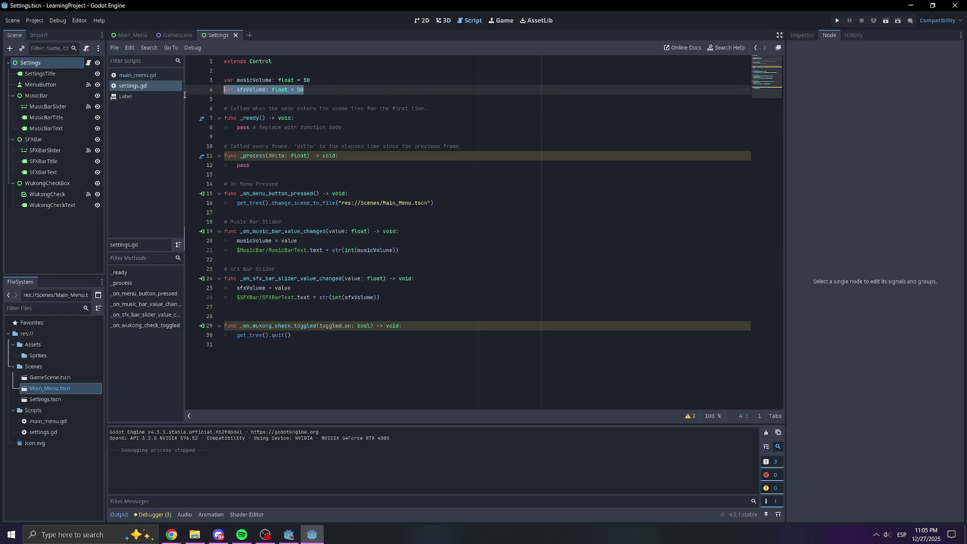
pyautogui.click(314, 95)
pyautogui.moveTo(319, 94)
pyautogui.mouseDown()
pyautogui.moveTo(204, 73)
pyautogui.moveTo(224, 81)
pyautogui.mouseUp()
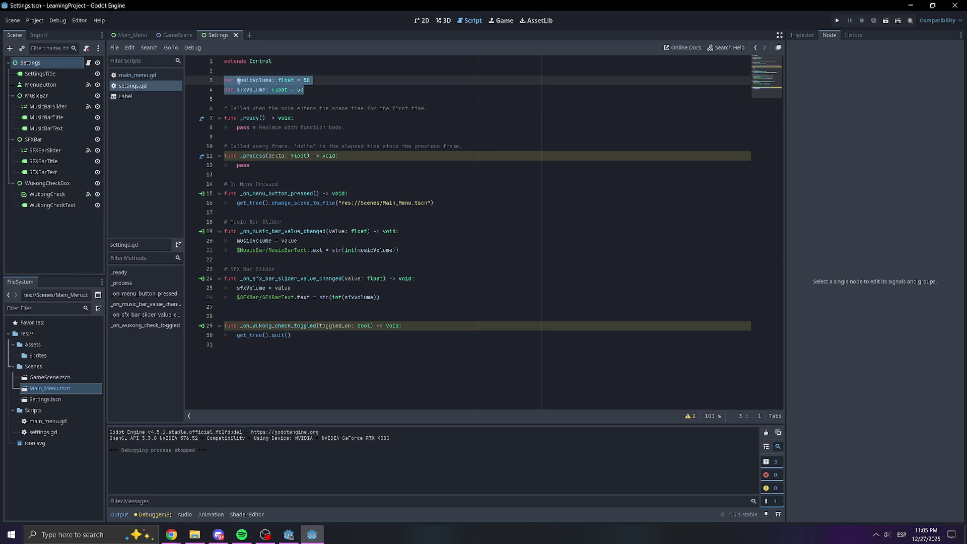
pyautogui.press('BackSpace')
pyautogui.press('BackSpace')
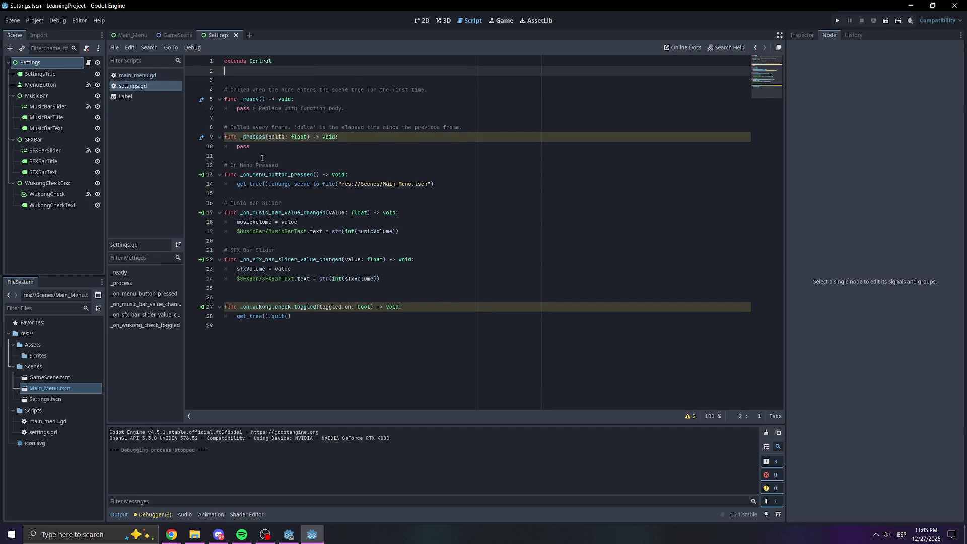
pyautogui.click(240, 222)
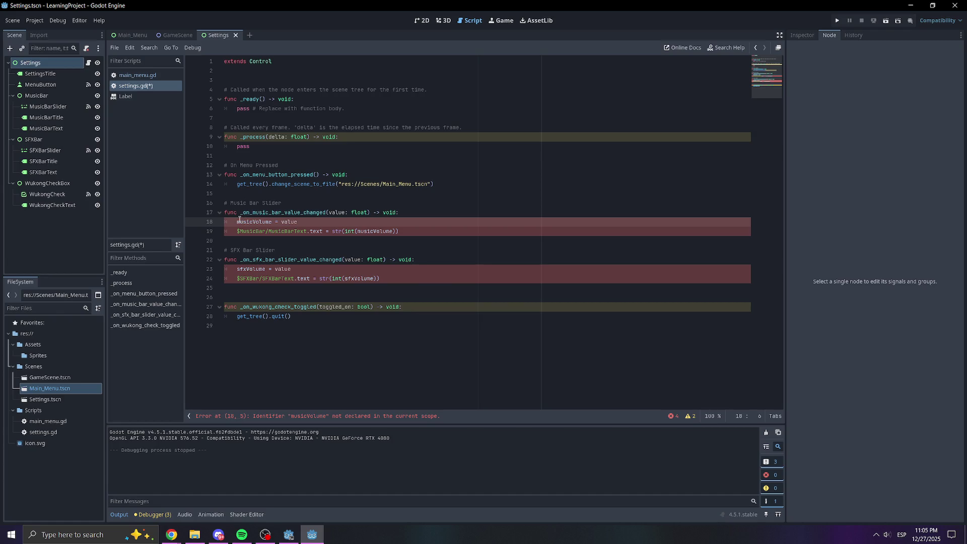
pyautogui.press('Left')
pyautogui.write('var')
pyautogui.click(241, 269)
pyautogui.press('Left')
pyautogui.write('var')
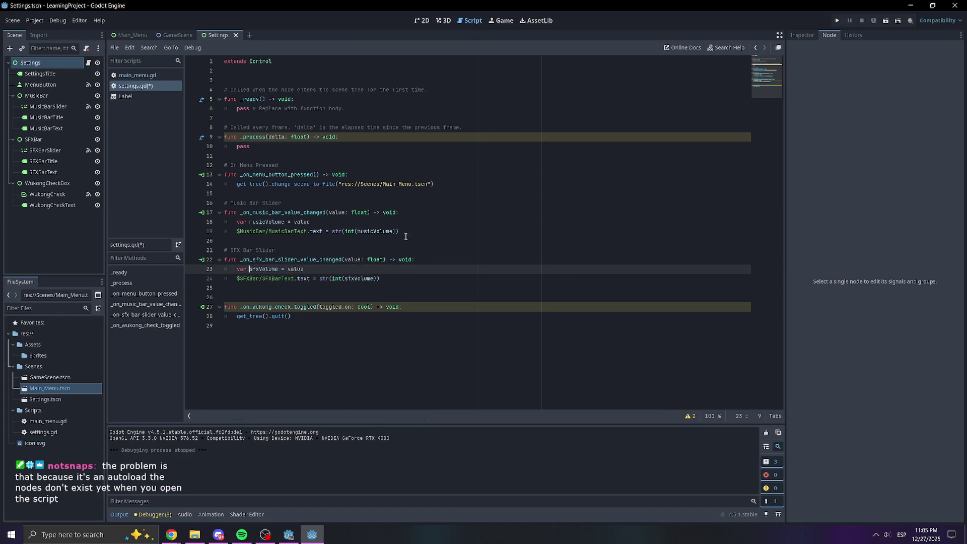
pyautogui.click(833, 22)
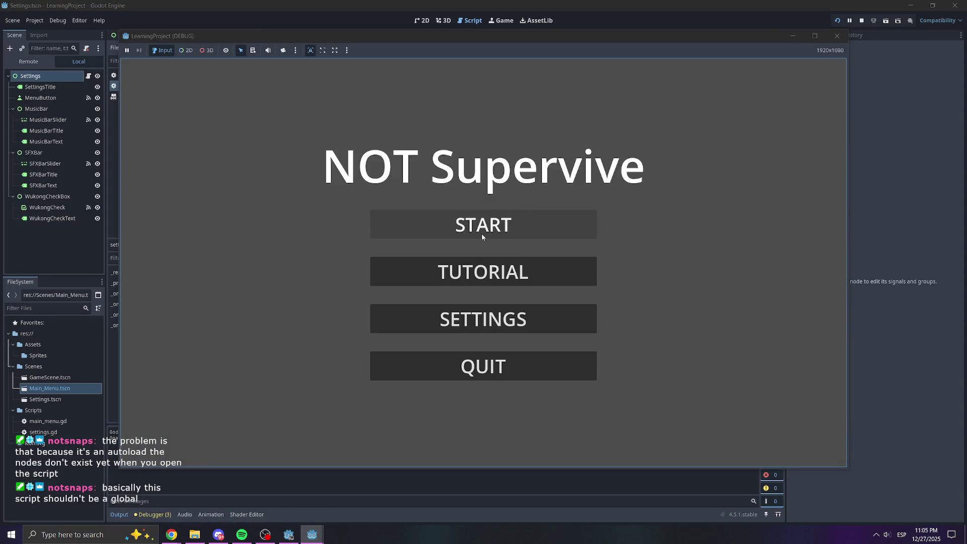
pyautogui.click(487, 315)
pyautogui.click(529, 212)
pyautogui.click(512, 351)
pyautogui.click(502, 322)
pyautogui.click(527, 215)
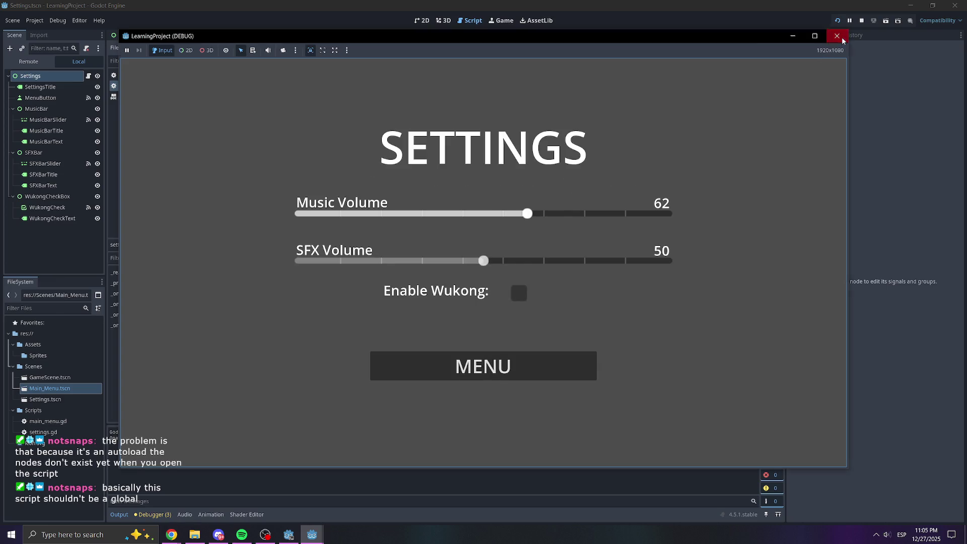
pyautogui.click(837, 36)
pyautogui.hotkey('ctrl', 'z')
pyautogui.hotkey('ctrl', 'z')
pyautogui.hotkey('ctrl', 'z')
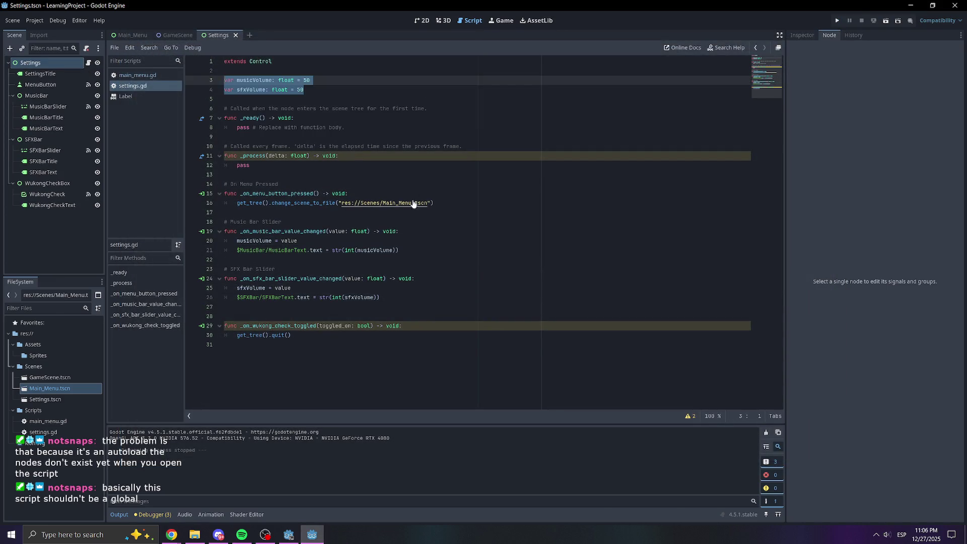
# Undo the last edit in settings.gd and put the caret after pass on line 12.
pyautogui.hotkey('ctrl', 'z')
pyautogui.click(466, 98)
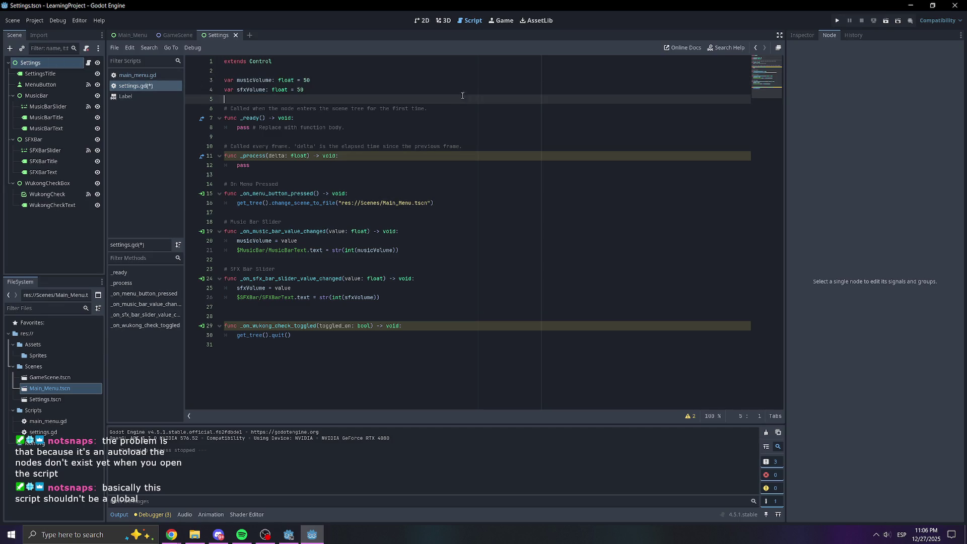
pyautogui.click(347, 165)
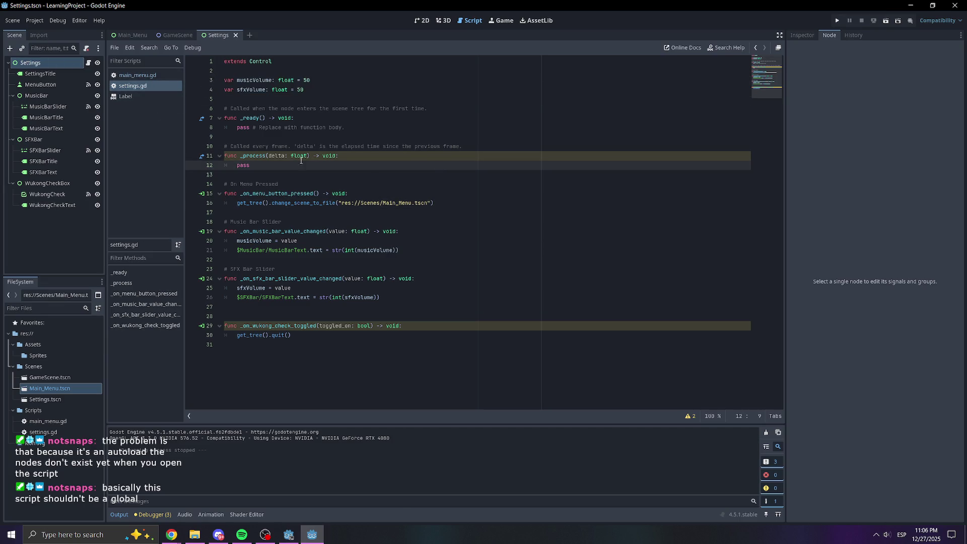
# Delete the Settings entry from the Project Settings autoload list and close the dialog.
pyautogui.click(11, 22)
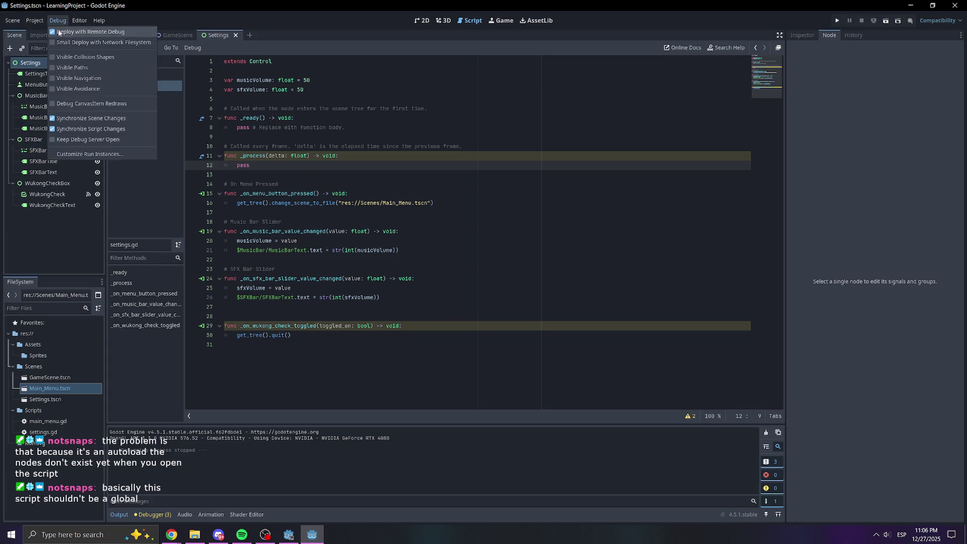
pyautogui.click(34, 21)
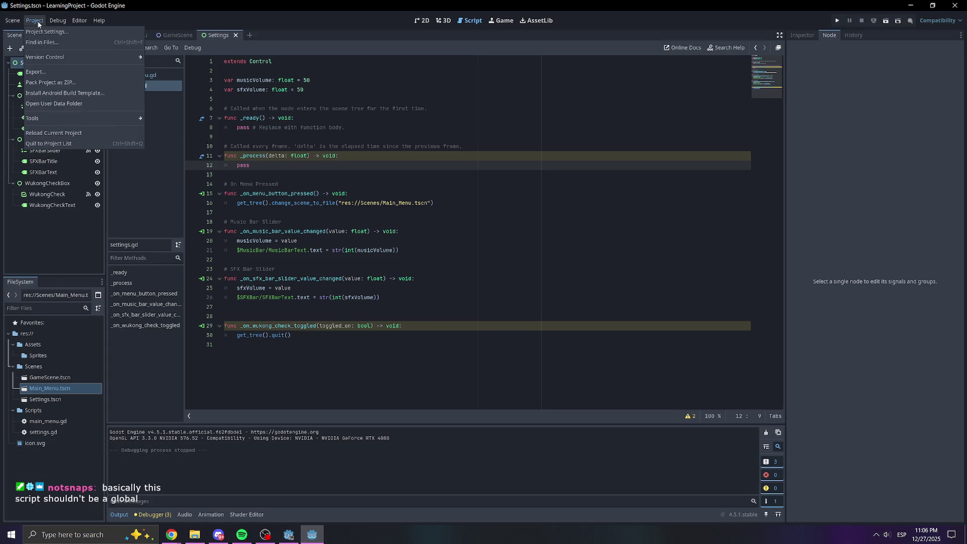
pyautogui.moveTo(89, 22)
pyautogui.moveTo(35, 20)
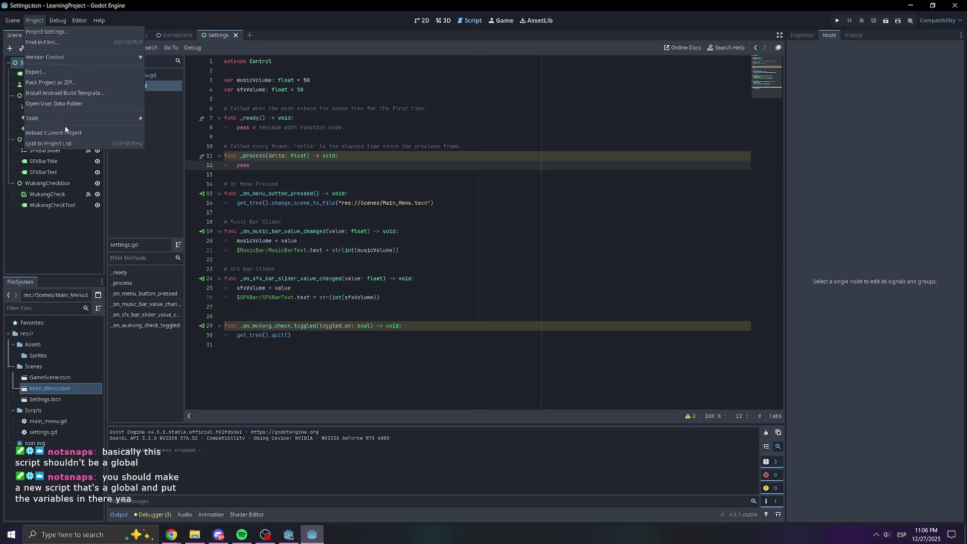
pyautogui.click(47, 32)
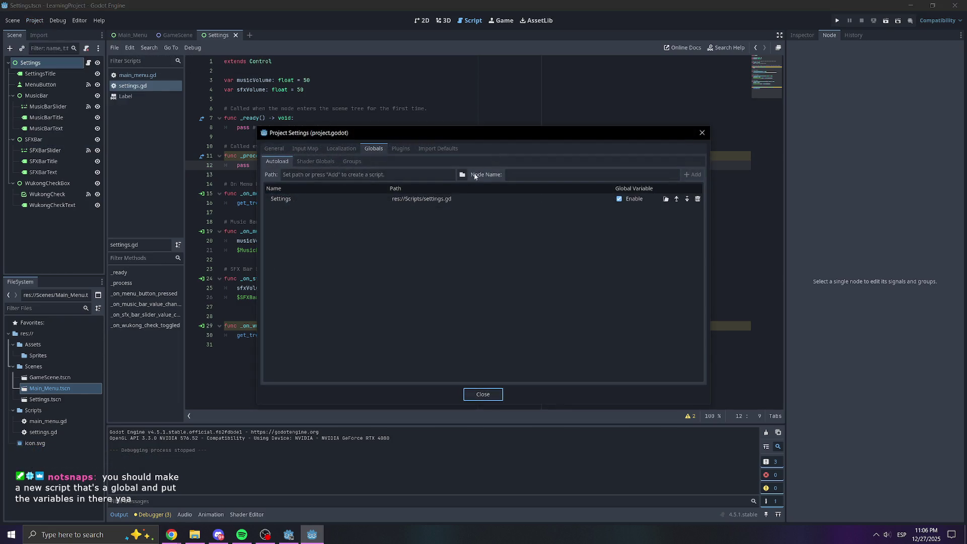
pyautogui.click(697, 198)
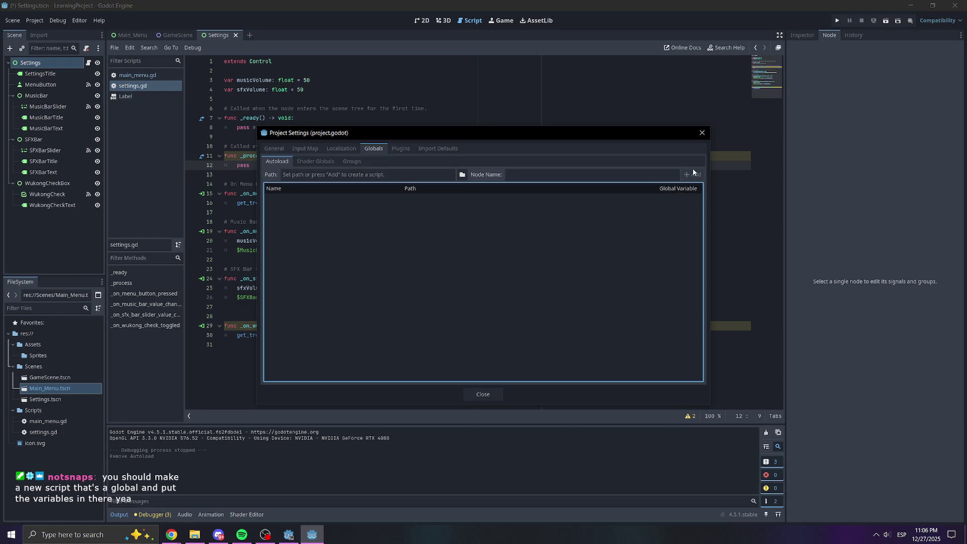
pyautogui.click(701, 133)
pyautogui.press('Down')
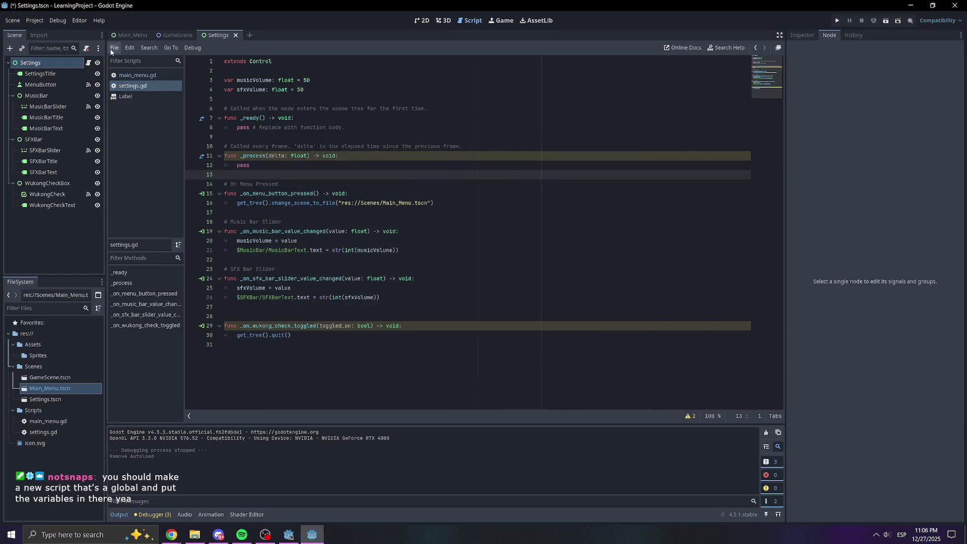
# Save the scene with Ctrl+S.
pyautogui.click(425, 270)
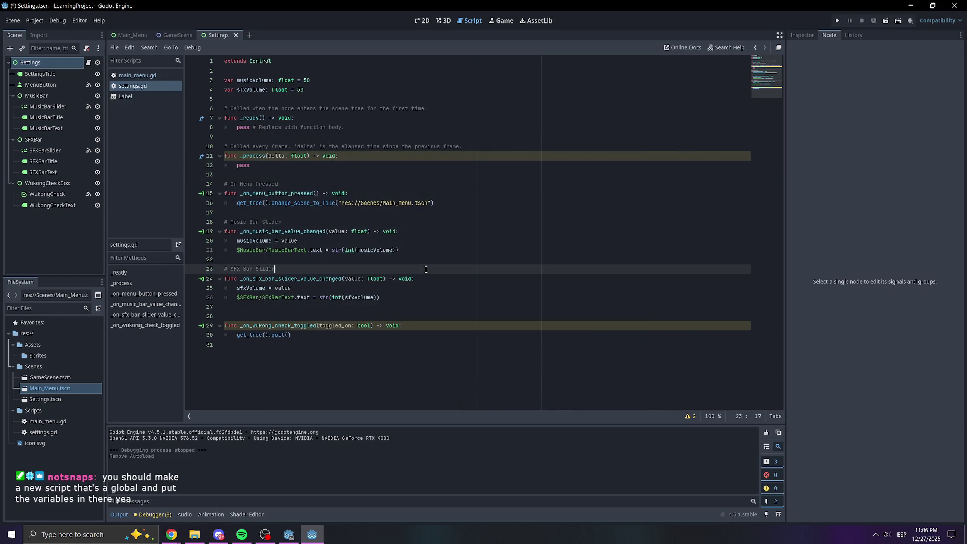
pyautogui.hotkey('ctrl', 's')
pyautogui.click(153, 186)
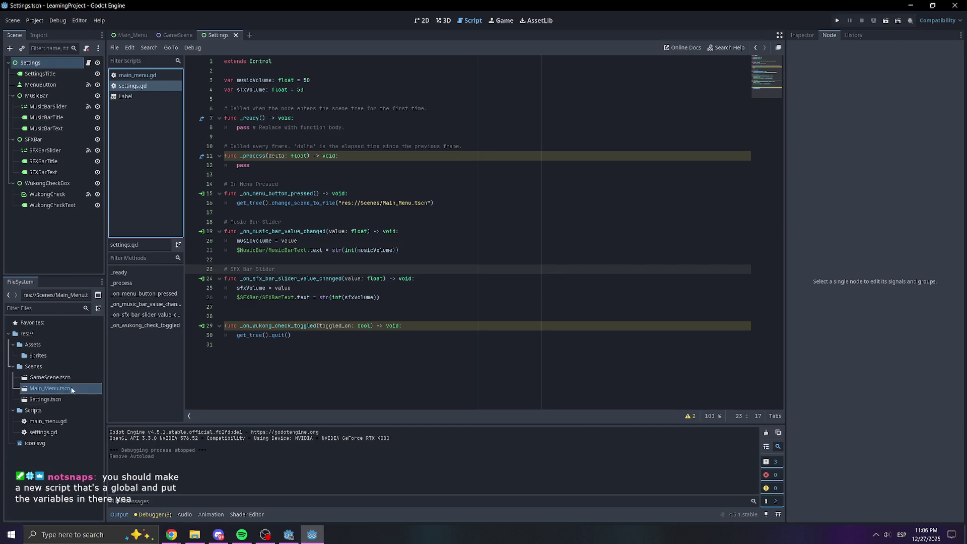
# Create the script res://Scripts/global_variables.gd in the Scripts folder and open it.
pyautogui.rightClick(47, 410)
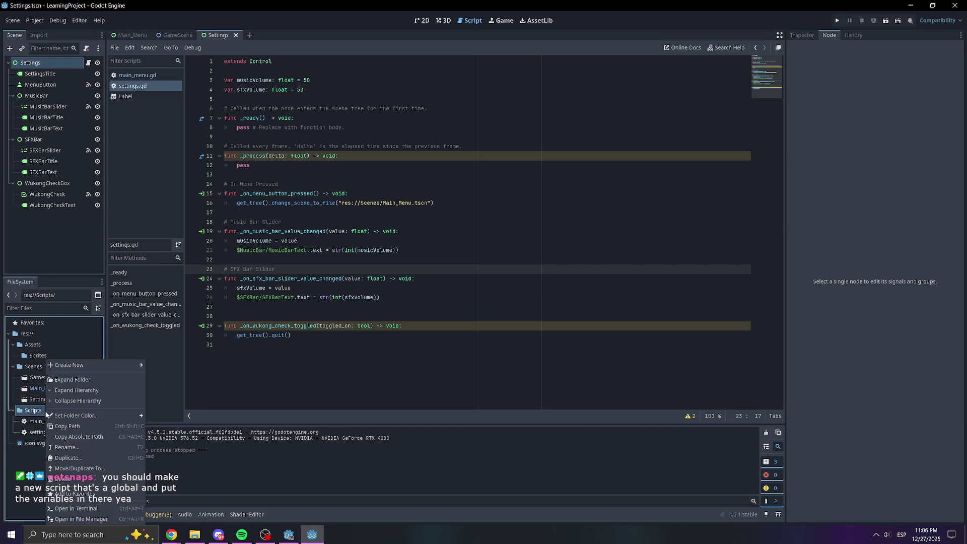
pyautogui.moveTo(77, 367)
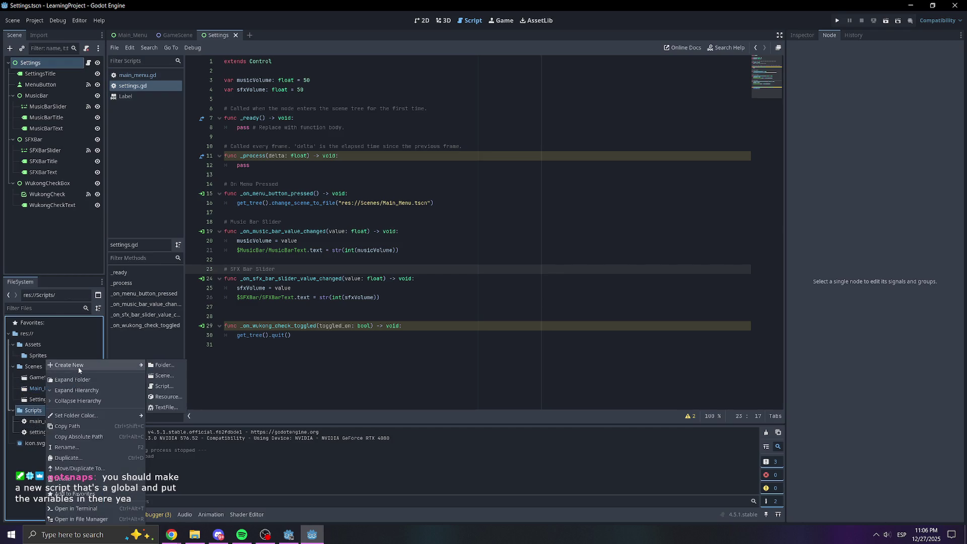
pyautogui.click(172, 384)
pyautogui.write('go')
pyautogui.write('loba')
pyautogui.press('BackSpace')
pyautogui.write('l')
pyautogui.press('BackSpace')
pyautogui.write('al')
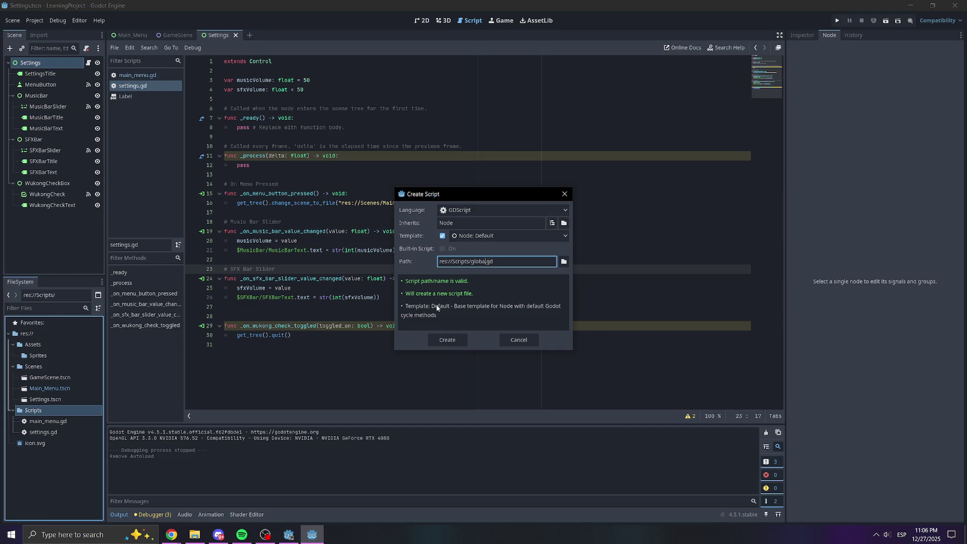
pyautogui.write('_variables')
pyautogui.click(447, 340)
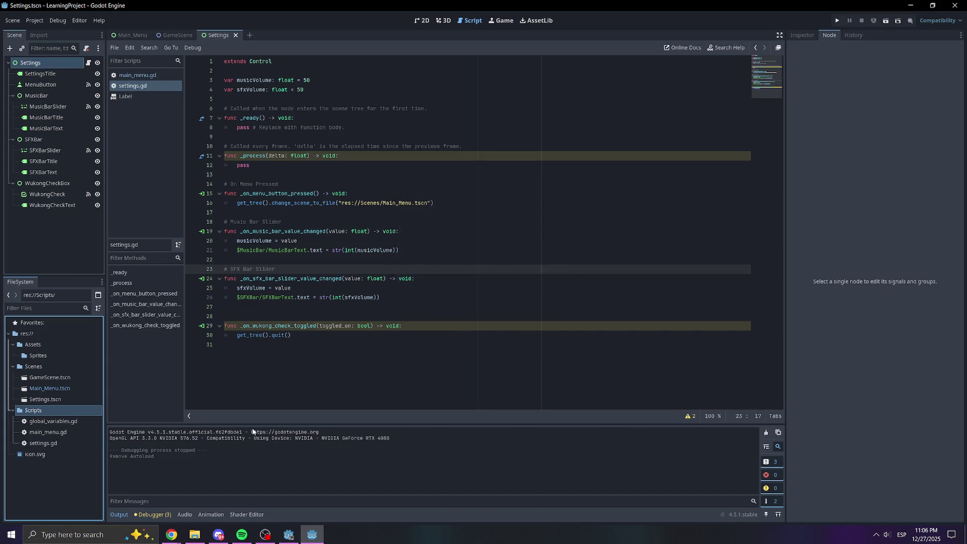
pyautogui.click(49, 423)
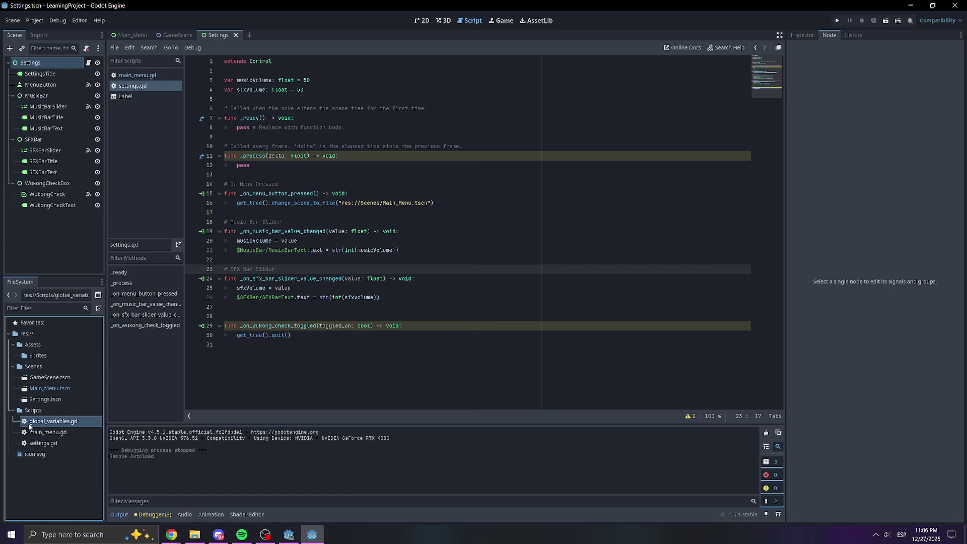
pyautogui.doubleClick(30, 426)
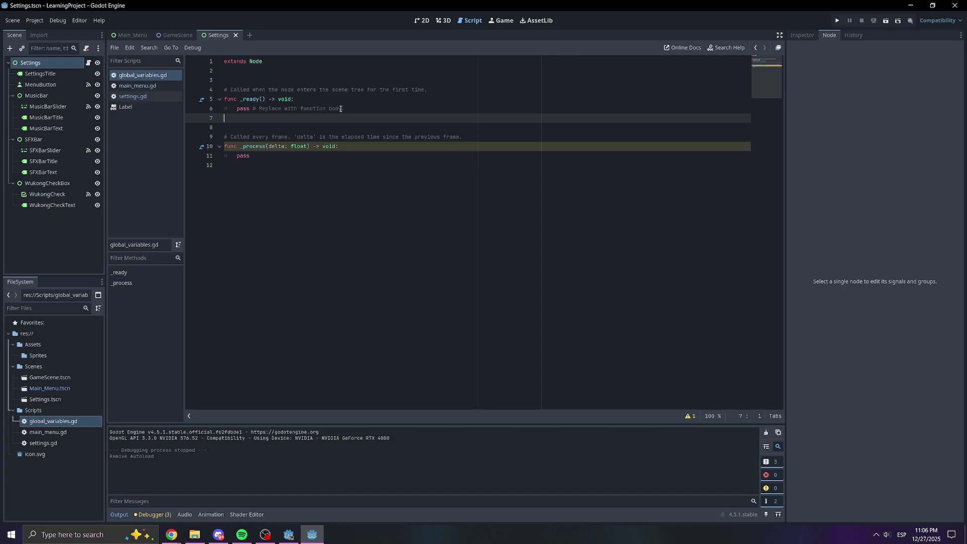
# Declare var globalMusicVolume = 50 below extends Node.
pyautogui.click(306, 72)
pyautogui.press('Return')
pyautogui.write('va')
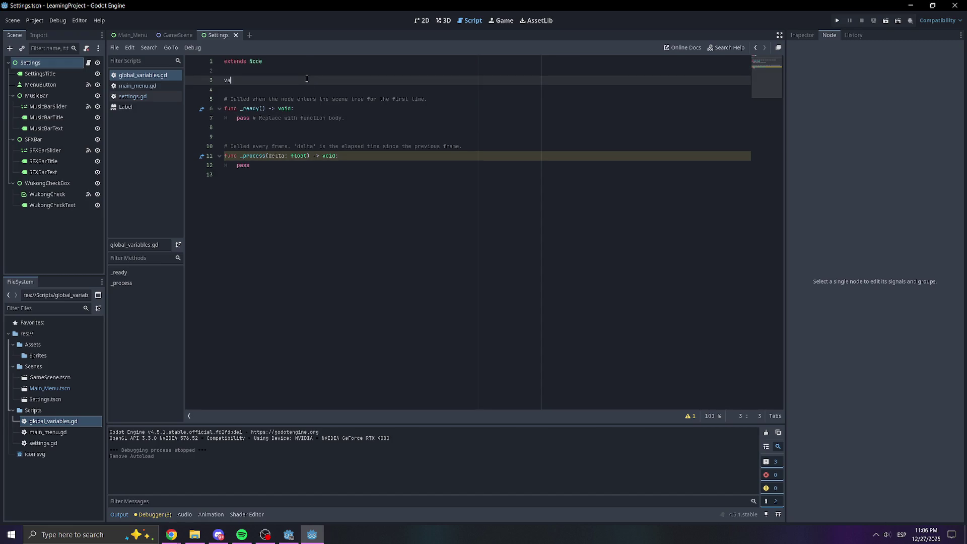
pyautogui.write('r music')
pyautogui.press('BackSpace')
pyautogui.press('BackSpace')
pyautogui.press('BackSpace')
pyautogui.write('lobal')
pyautogui.write('MusicVolume')
pyautogui.press('Return')
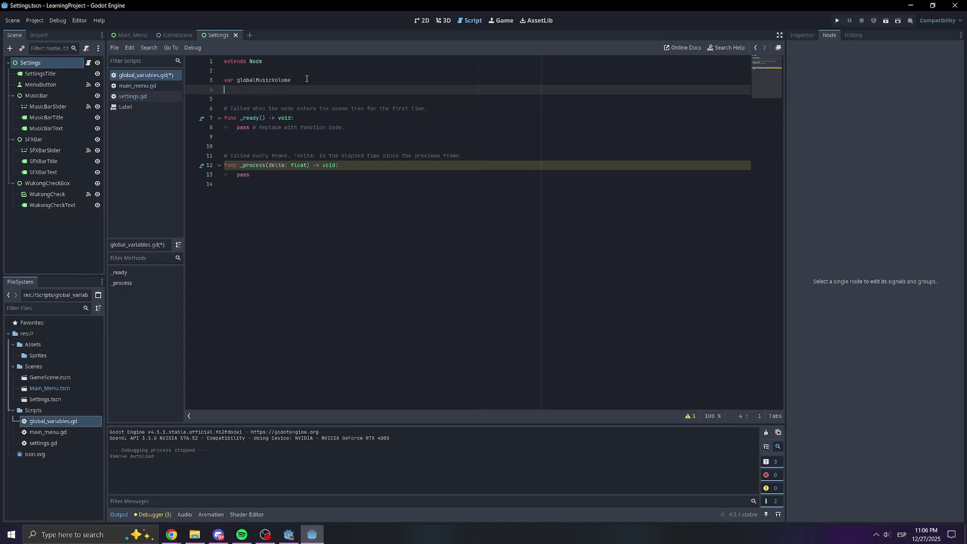
pyautogui.click(306, 79)
pyautogui.write('50')
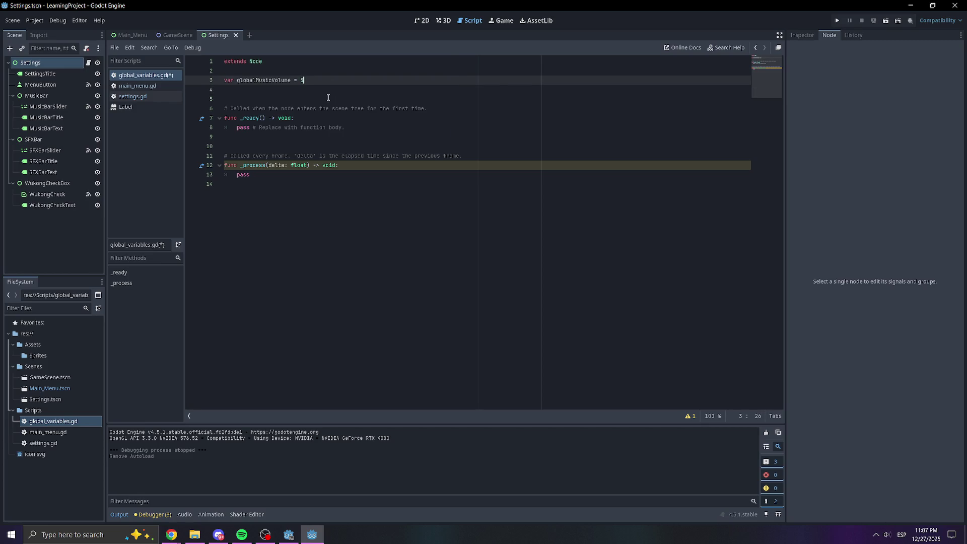
# Add var globalSFXVolume = 50 and save global_variables.gd.
pyautogui.press('Return')
pyautogui.write('var')
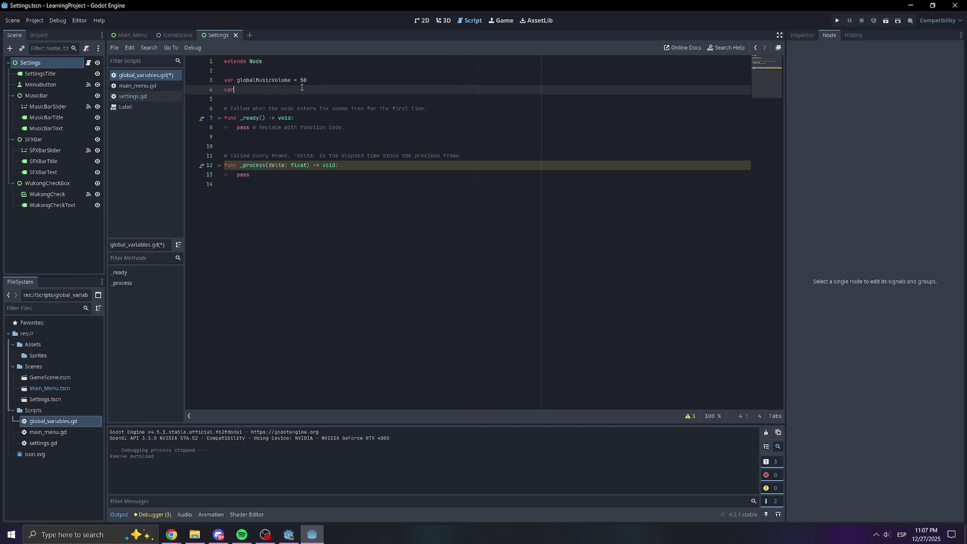
pyautogui.write(' globalSFXV')
pyautogui.write('olume = 5')
pyautogui.write('0')
pyautogui.hotkey('ctrl', 's')
pyautogui.click(458, 133)
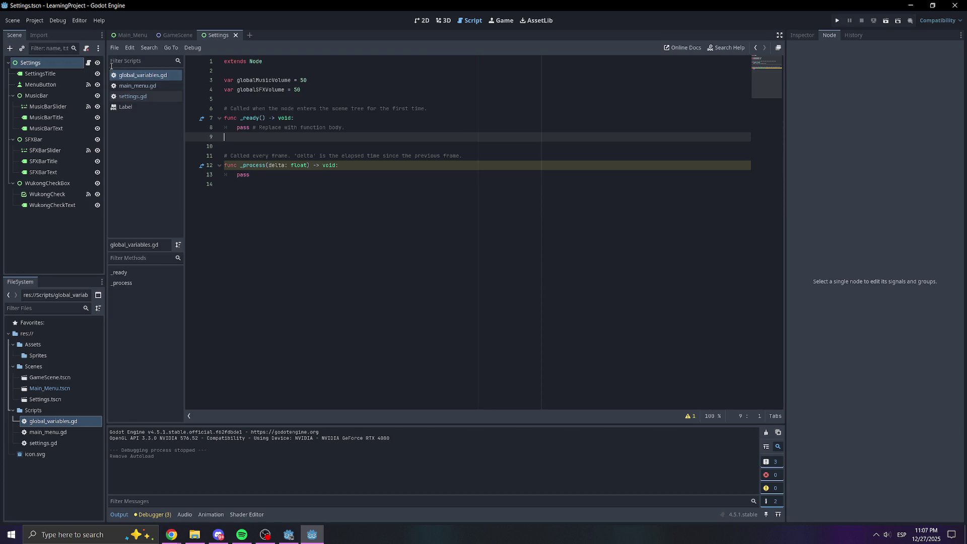
pyautogui.click(157, 77)
# Register res://Scripts/global_variables.gd as the GlobalVariables autoload, close Project Settings, and save.
pyautogui.click(35, 20)
pyautogui.click(48, 29)
pyautogui.click(405, 234)
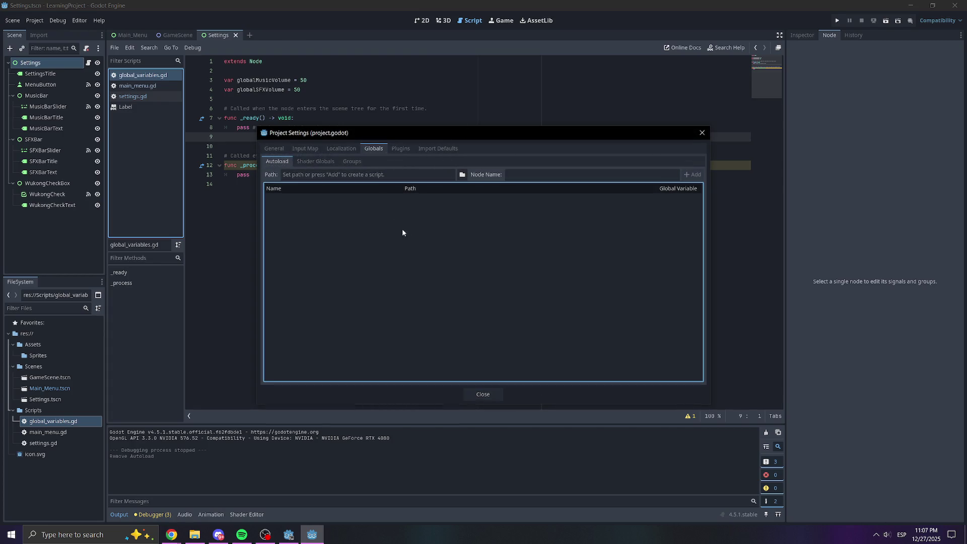
pyautogui.click(325, 175)
pyautogui.click(462, 174)
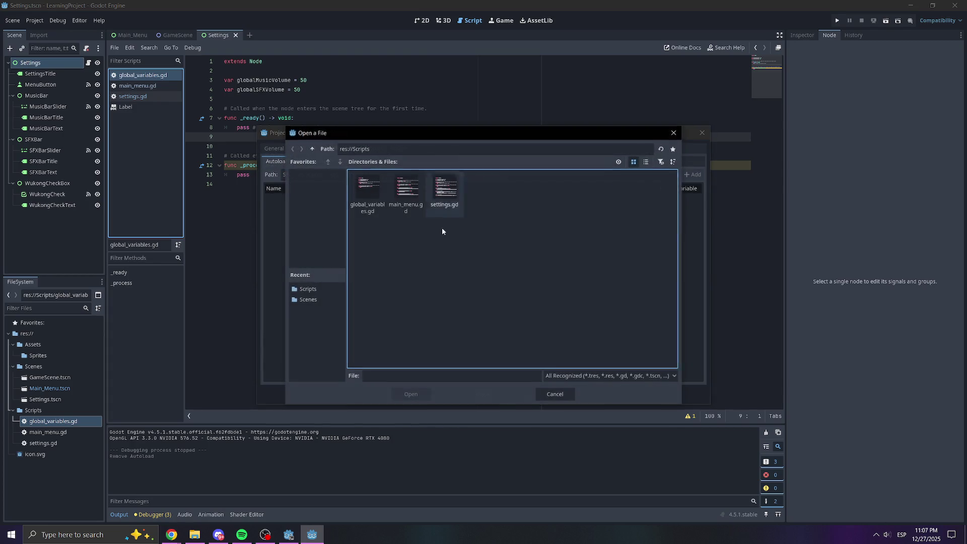
pyautogui.click(368, 199)
pyautogui.doubleClick(368, 199)
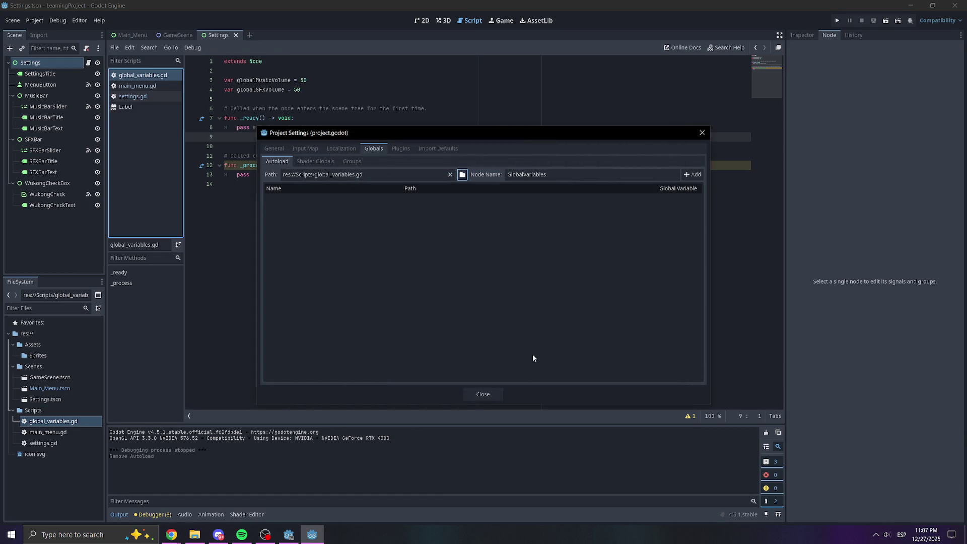
pyautogui.click(692, 174)
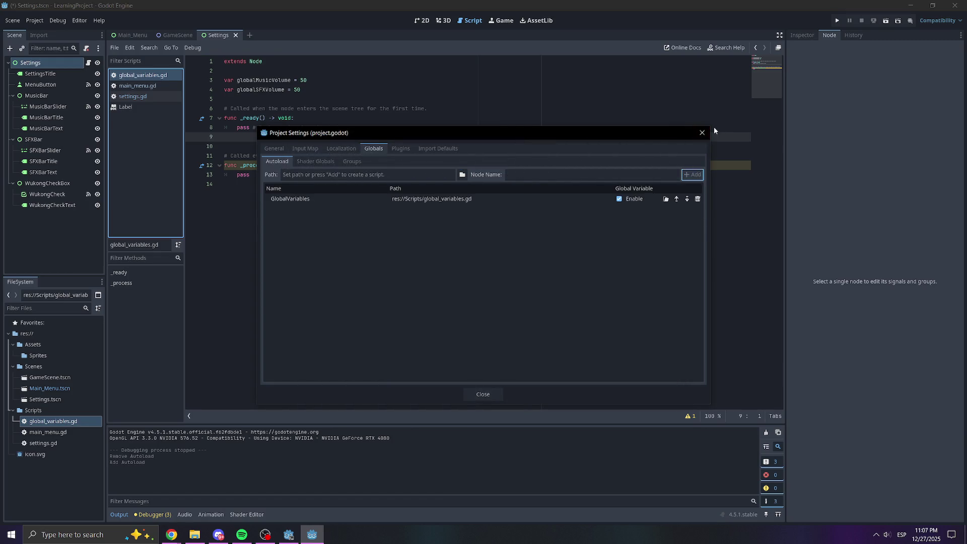
pyautogui.click(701, 133)
pyautogui.hotkey('ctrl', 's')
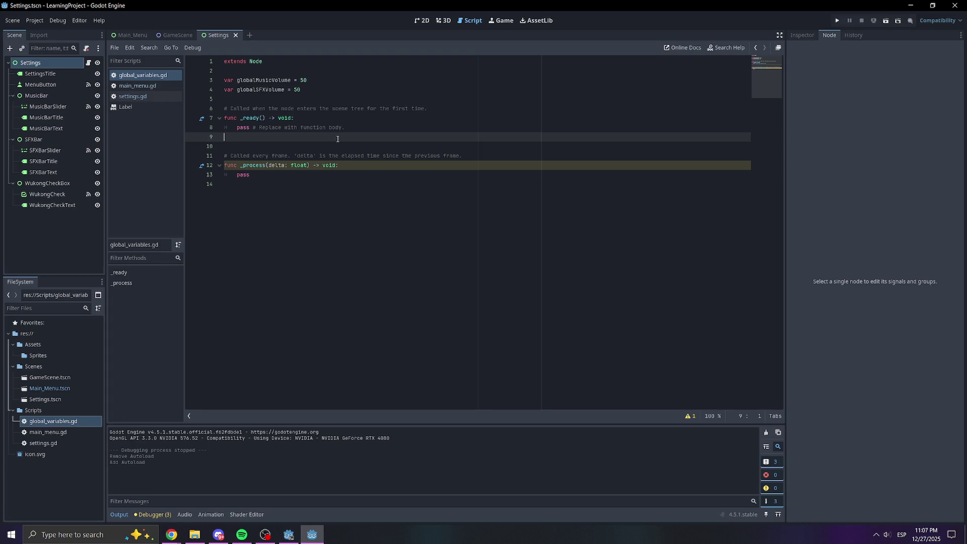
# Insert a blank line after line 26 in settings.gd's SFX handler, then go back to global_variables.gd.
pyautogui.click(323, 99)
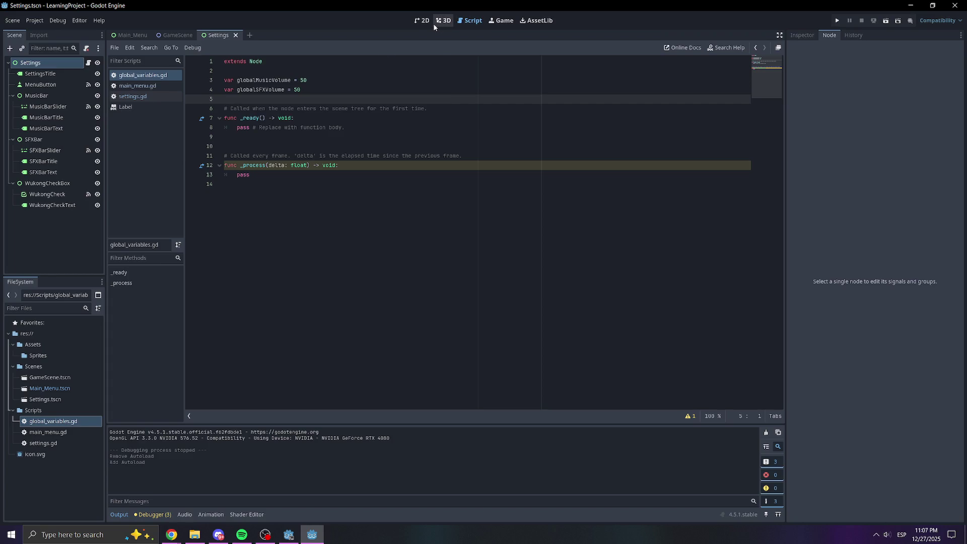
pyautogui.click(141, 96)
pyautogui.click(425, 285)
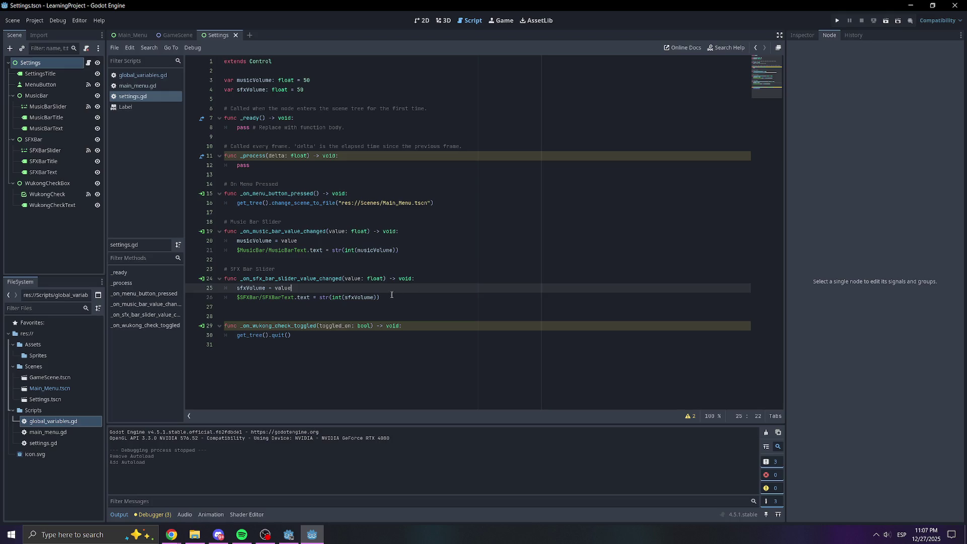
pyautogui.click(395, 296)
pyautogui.press('Return')
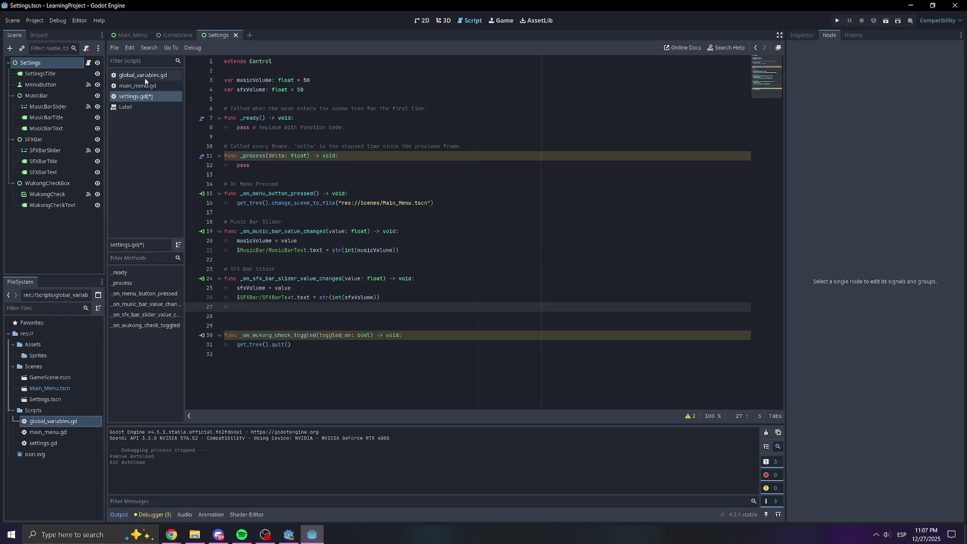
pyautogui.click(144, 77)
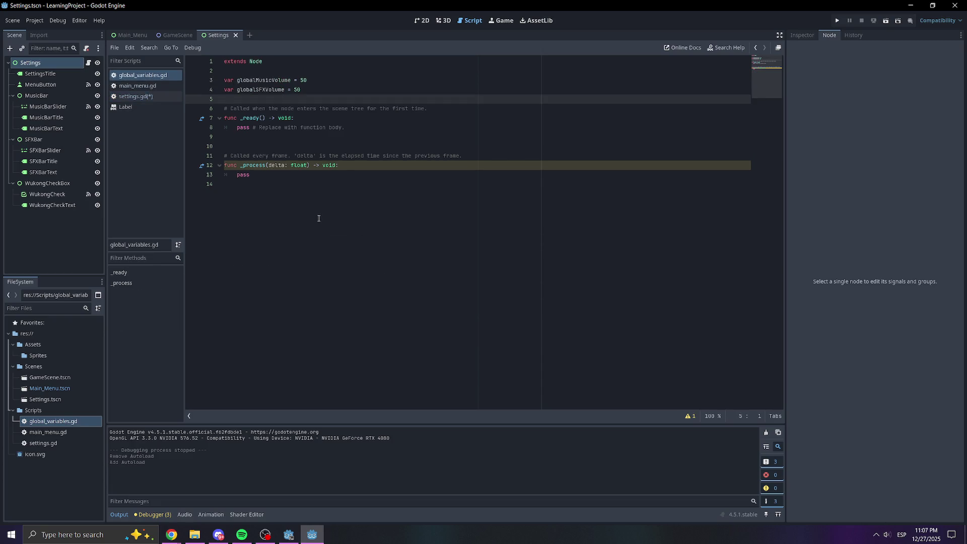
pyautogui.click(357, 183)
# Write func setMusicVolume(volume): with body globalMusicVolume = volume and save the script.
pyautogui.press('Return')
pyautogui.write('func')
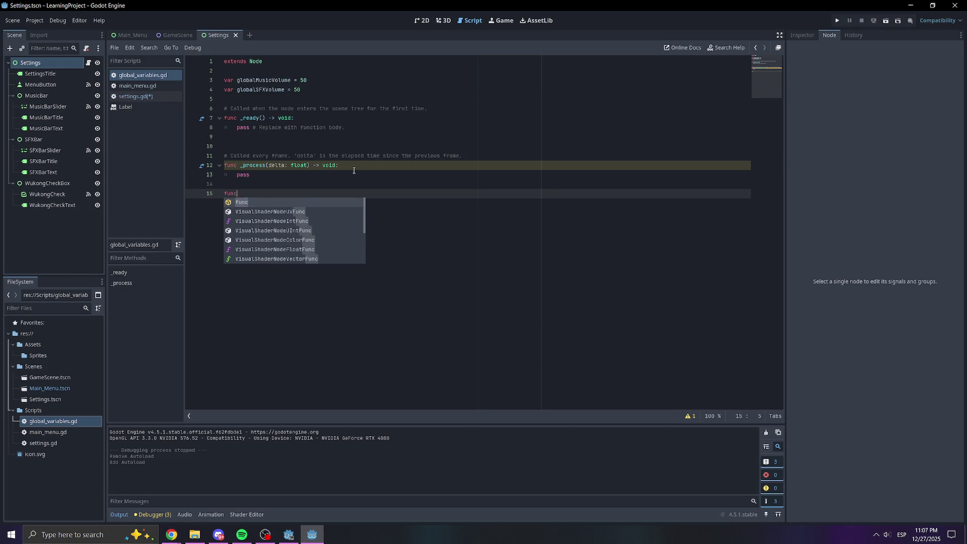
pyautogui.write(' set_')
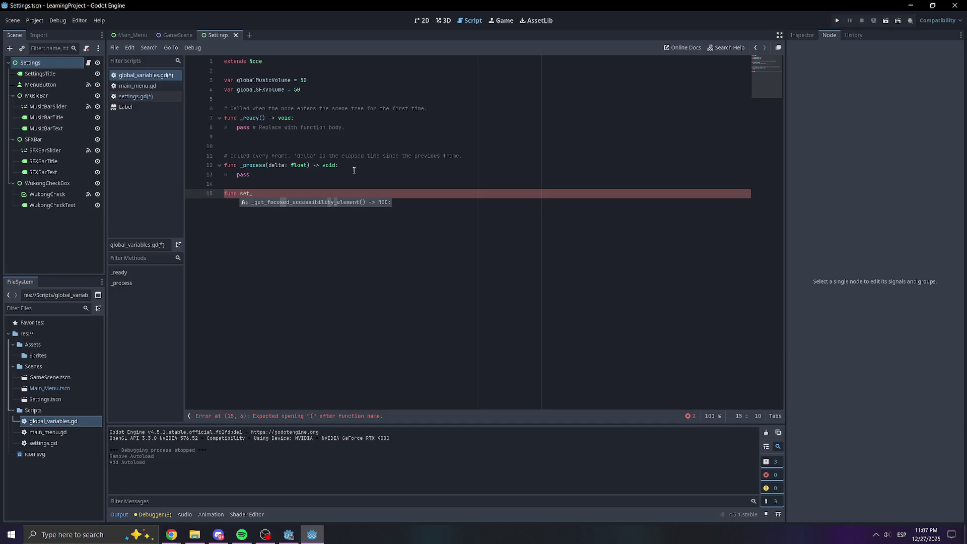
pyautogui.press('BackSpace')
pyautogui.write('Musi')
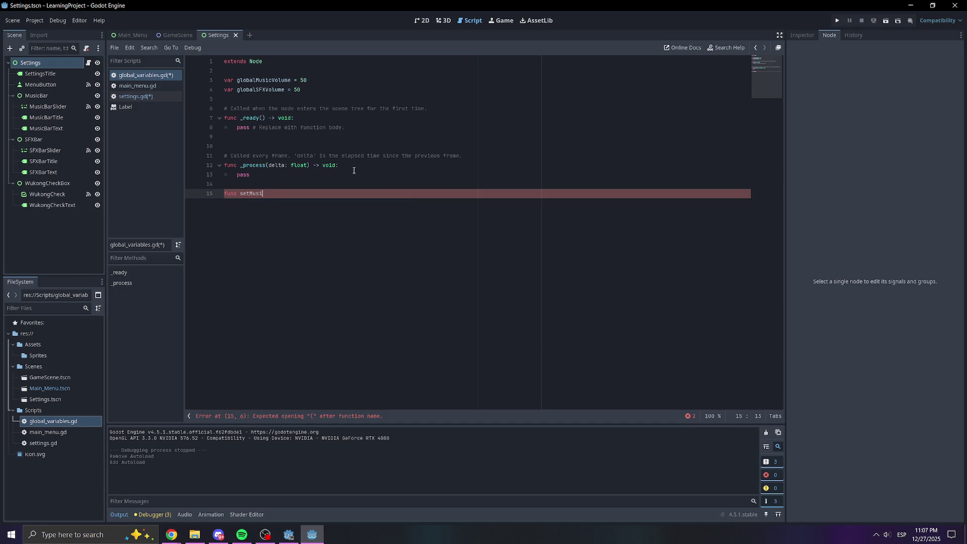
pyautogui.write('cVolume(')
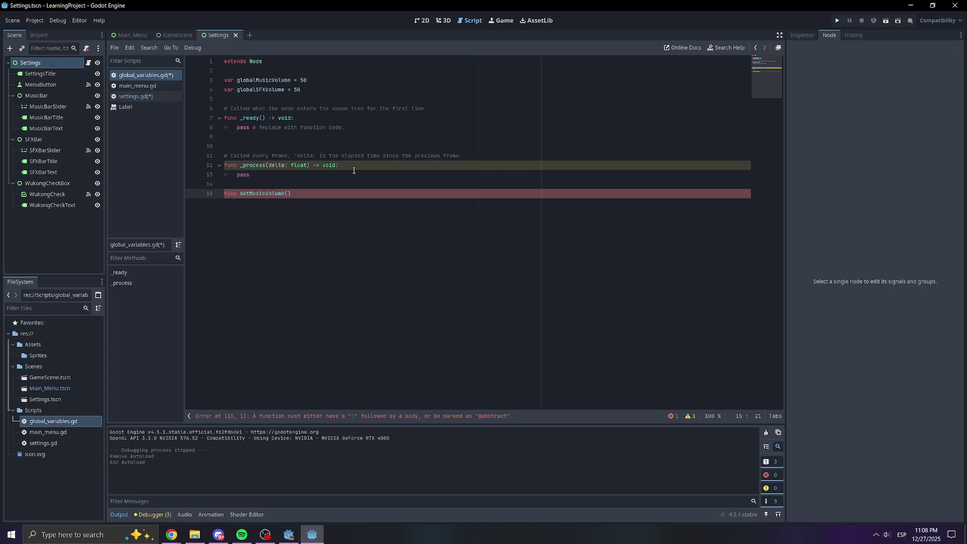
pyautogui.write('volume')
pyautogui.write('):')
pyautogui.press('Return')
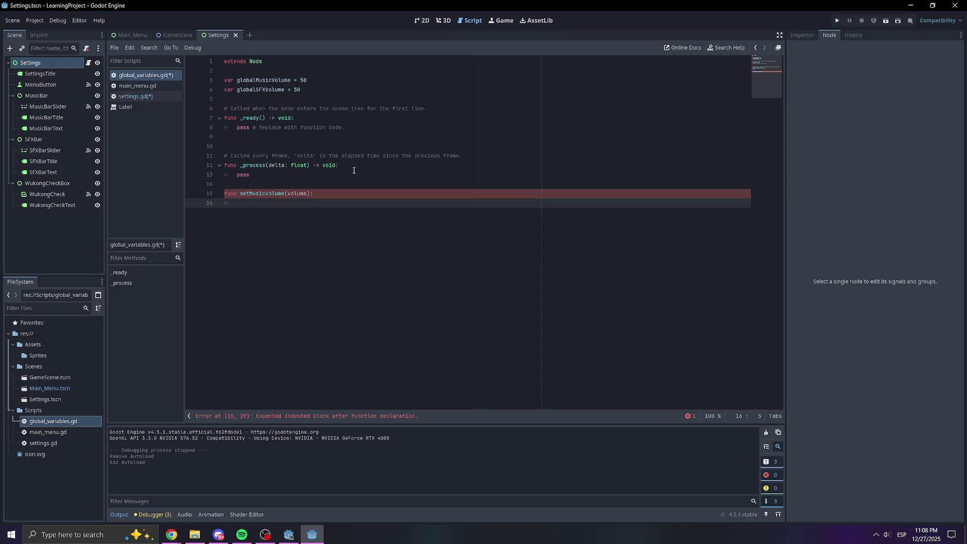
pyautogui.write('globalMuis')
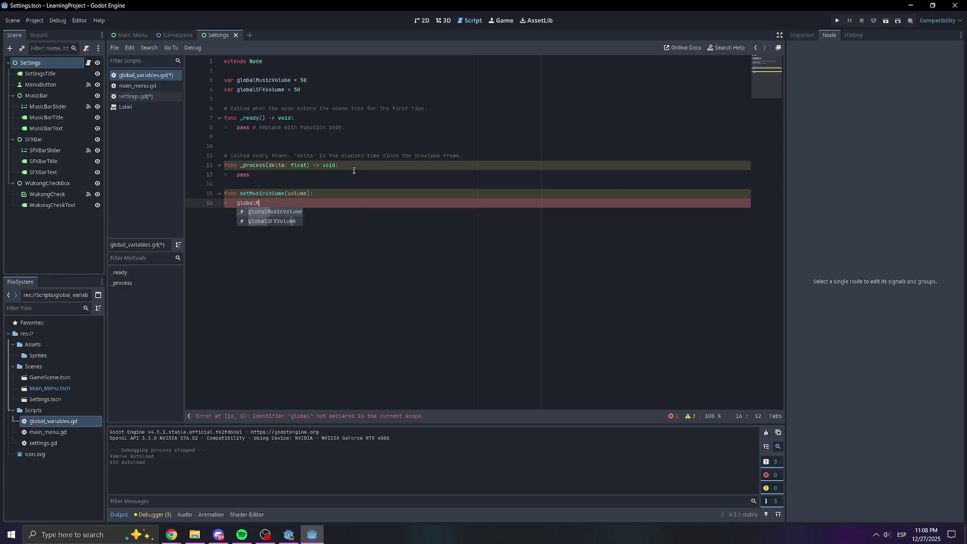
pyautogui.press('BackSpace')
pyautogui.press('BackSpace')
pyautogui.write('sic')
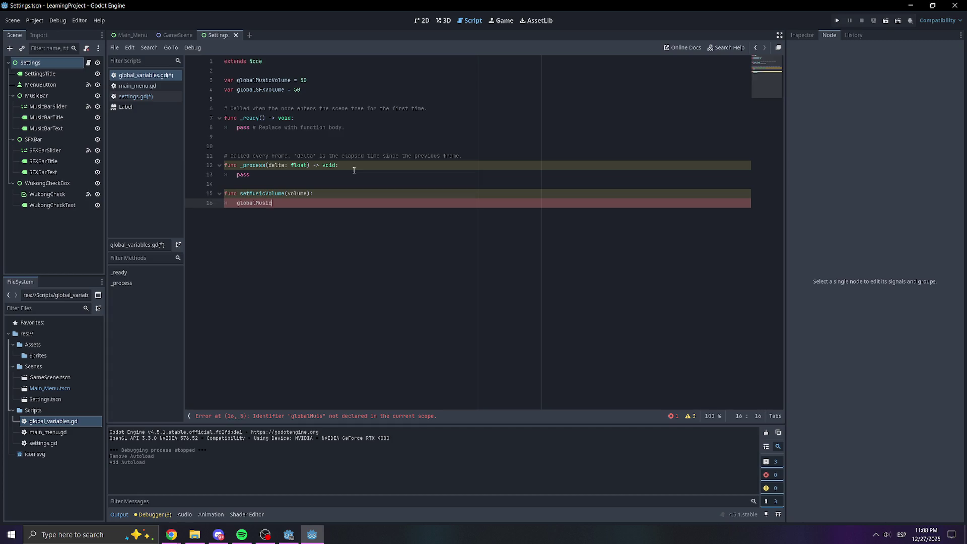
pyautogui.write('Volume')
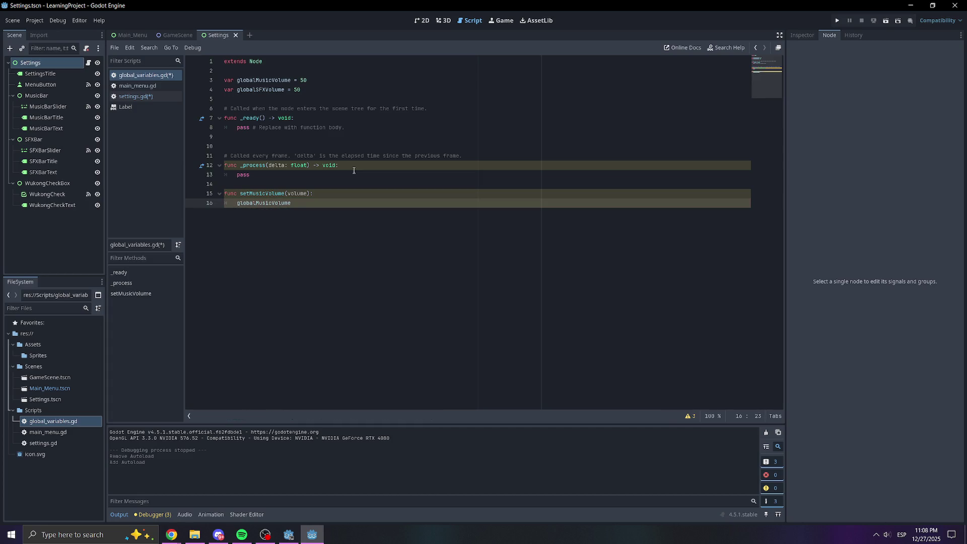
pyautogui.write(' = volume')
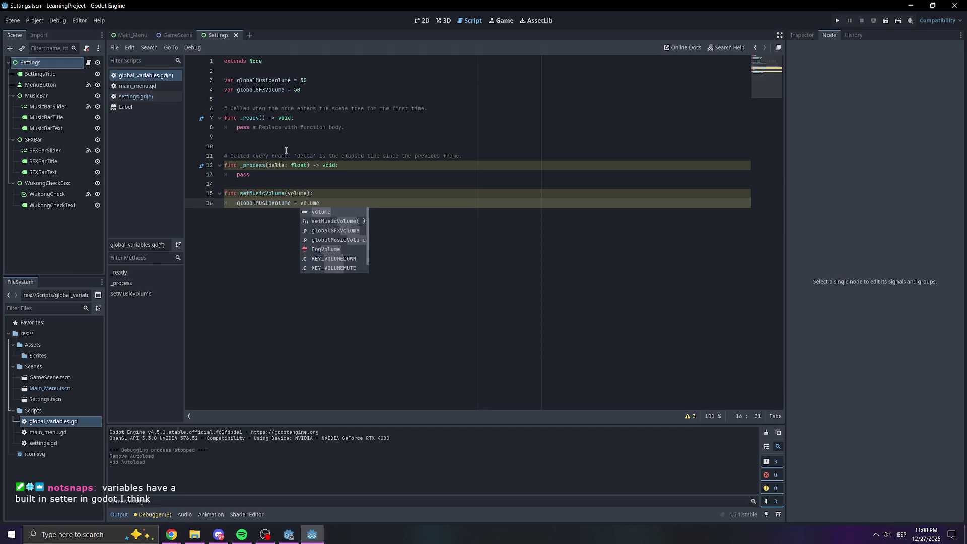
pyautogui.hotkey('ctrl', 's')
pyautogui.click(367, 183)
pyautogui.click(321, 193)
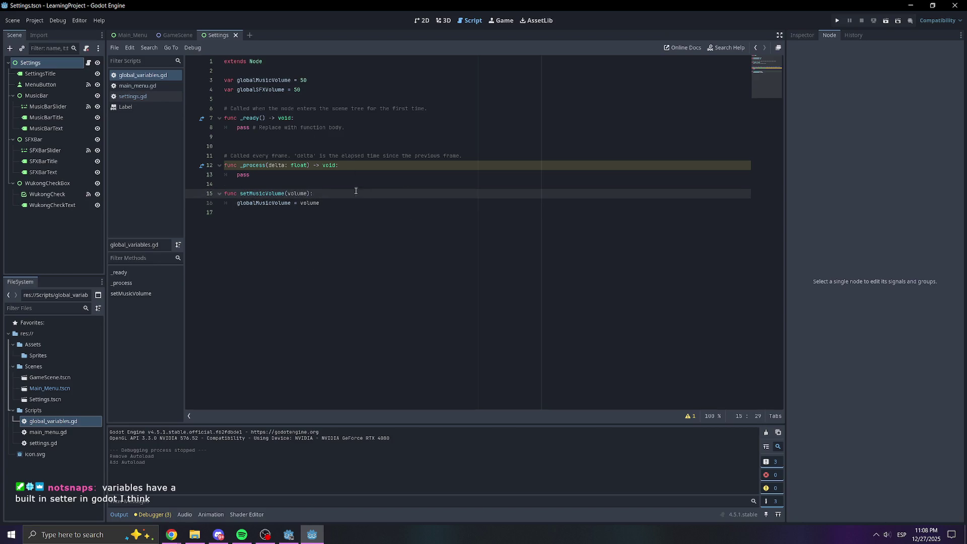
pyautogui.click(265, 90)
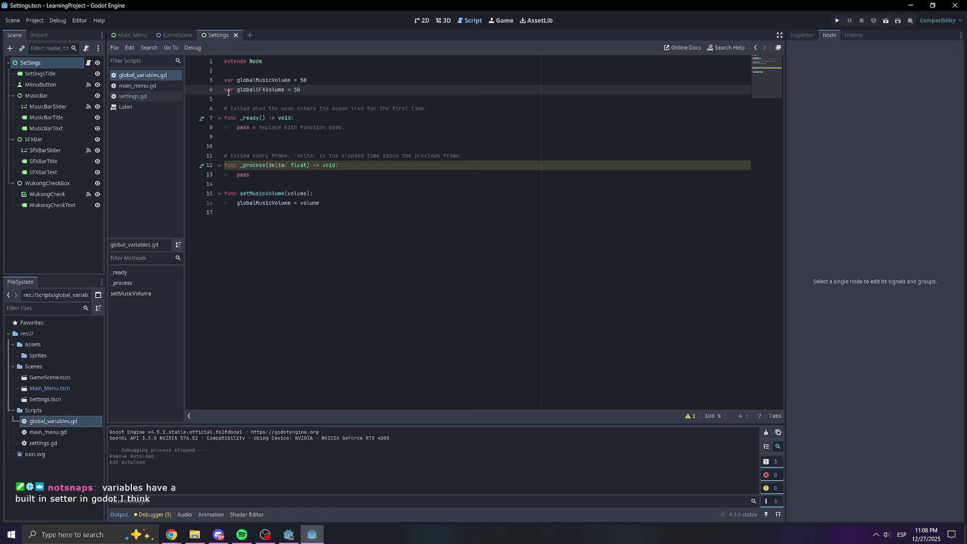
# Inspect global_variables.gd's Resource properties, then switch to settings.gd.
pyautogui.click(801, 36)
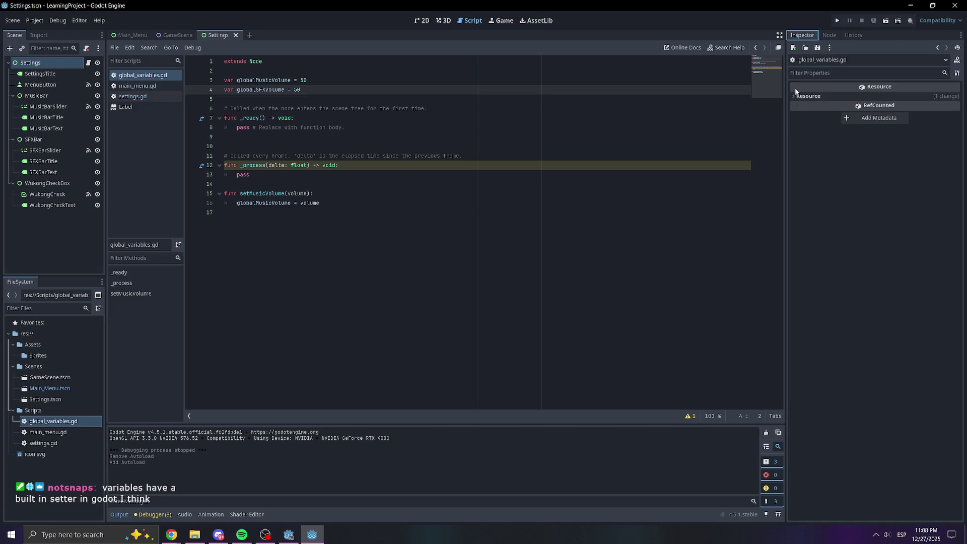
pyautogui.click(824, 97)
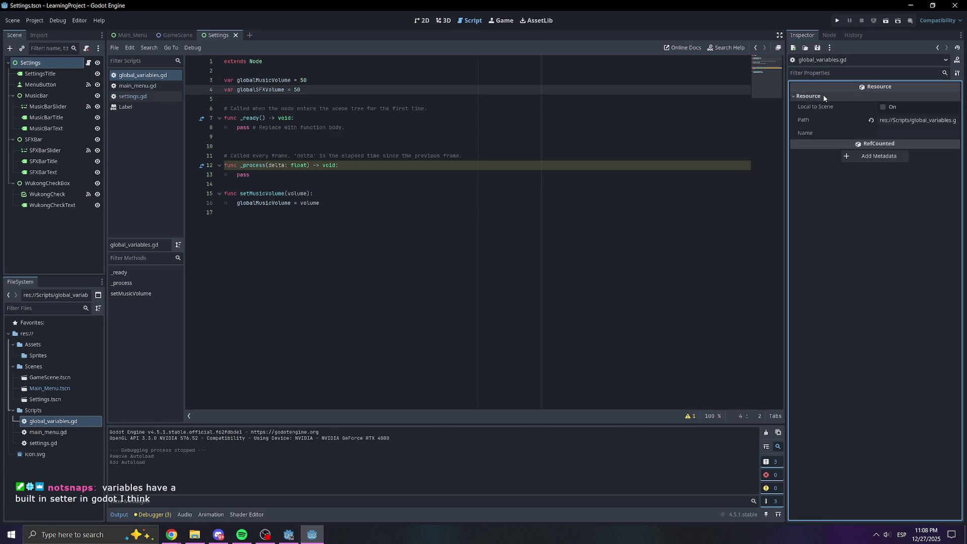
pyautogui.click(824, 96)
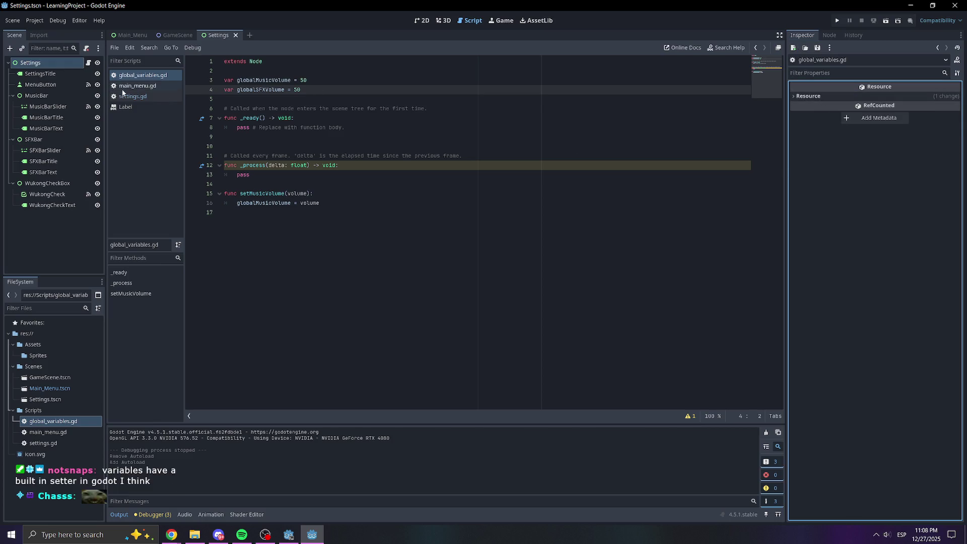
pyautogui.click(136, 85)
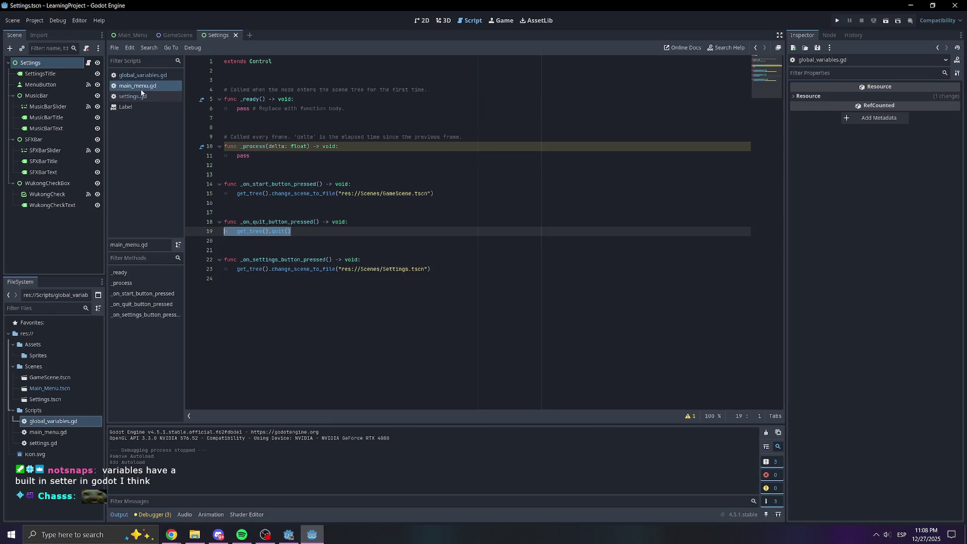
pyautogui.click(141, 95)
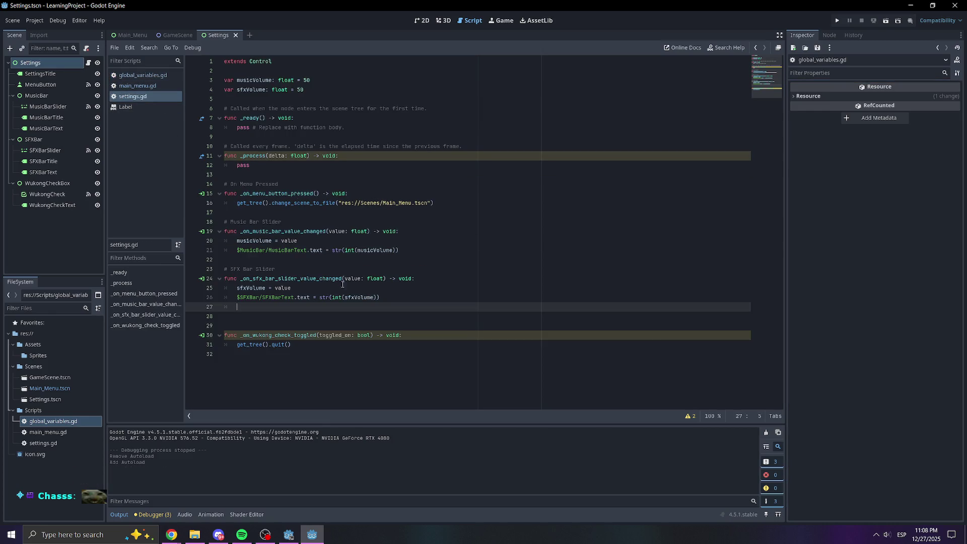
# Start a new line 27 in the SFX slider handler reading 'global_variables.'.
pyautogui.click(273, 297)
pyautogui.click(247, 287)
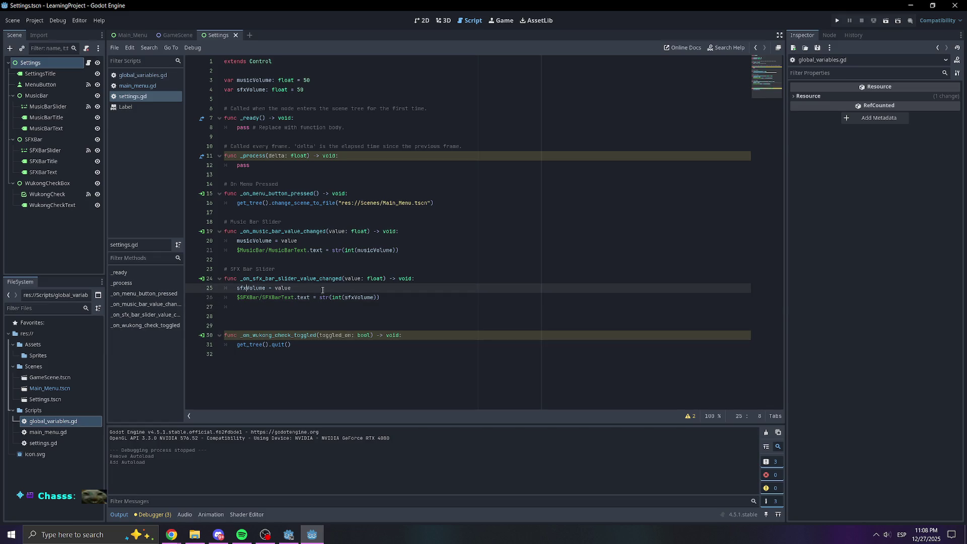
pyautogui.click(409, 297)
pyautogui.press('Return')
pyautogui.write('glo')
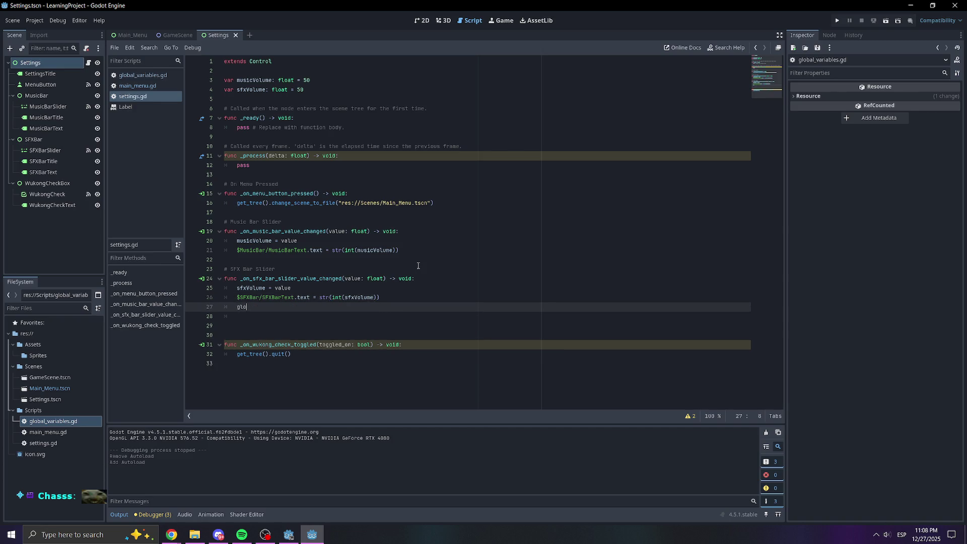
pyautogui.write('bal_va')
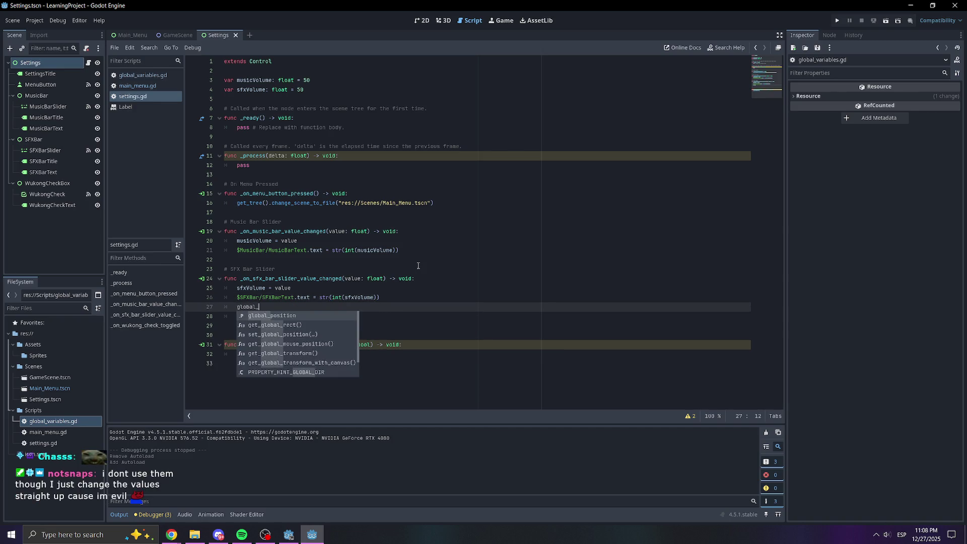
pyautogui.press('BackSpace')
pyautogui.press('BackSpace')
pyautogui.press('BackSpace')
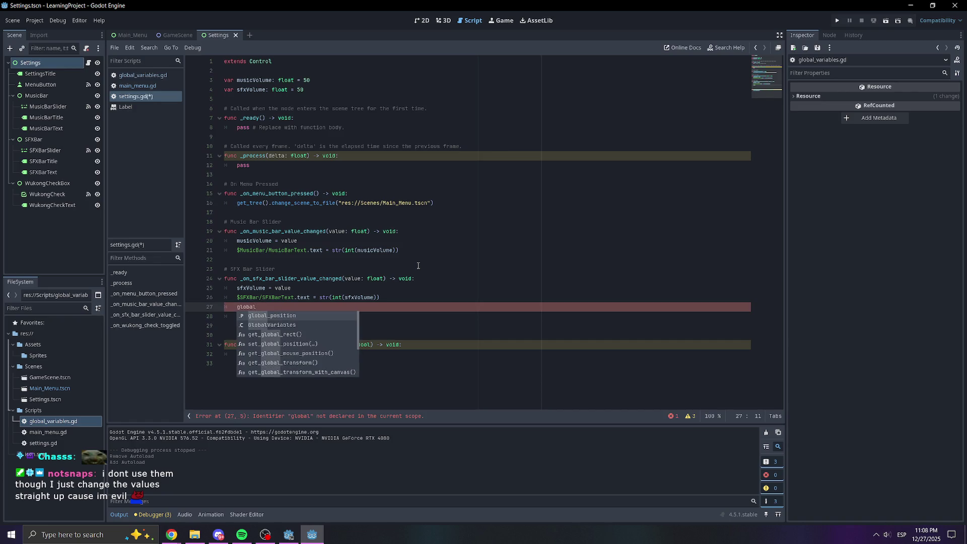
pyautogui.press('BackSpace')
pyautogui.press('BackSpace')
pyautogui.press('BackSpace')
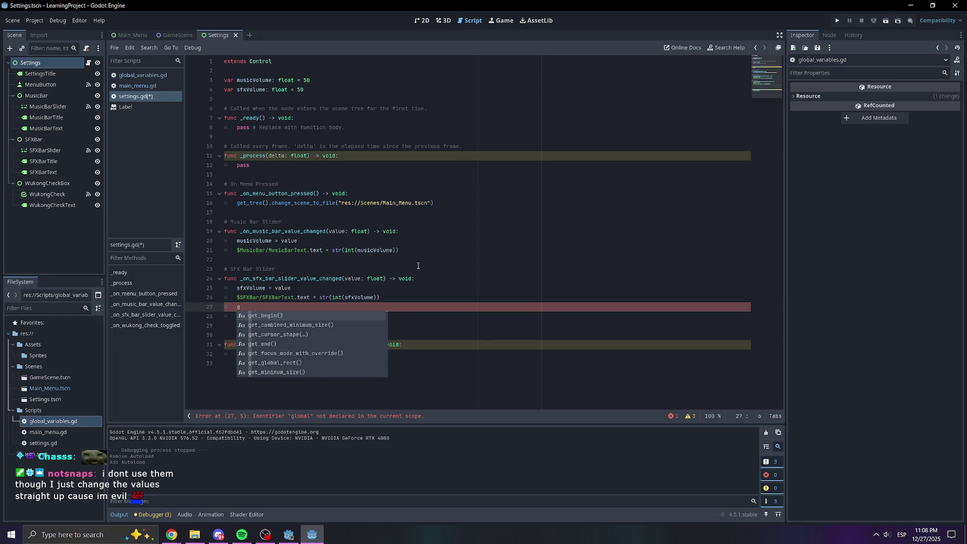
pyautogui.write('global')
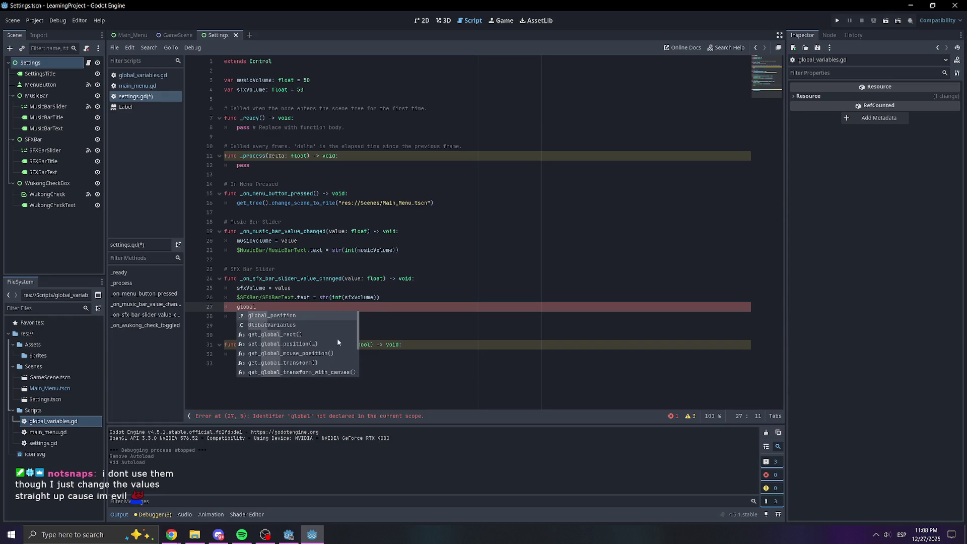
pyautogui.click(514, 325)
pyautogui.click(347, 309)
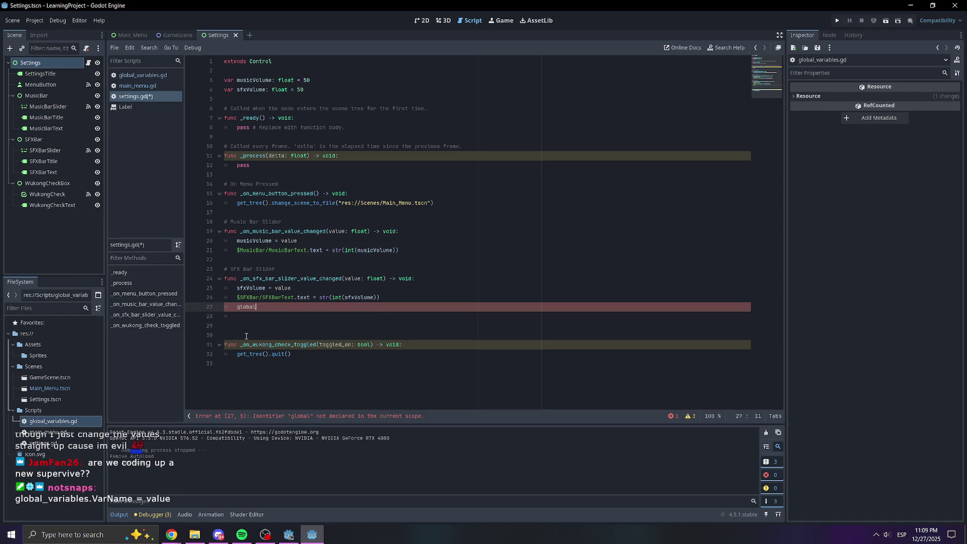
pyautogui.hotkey('shift', 'Left')
pyautogui.hotkey('shift', 'Left')
pyautogui.press('Right')
pyautogui.write('variabl')
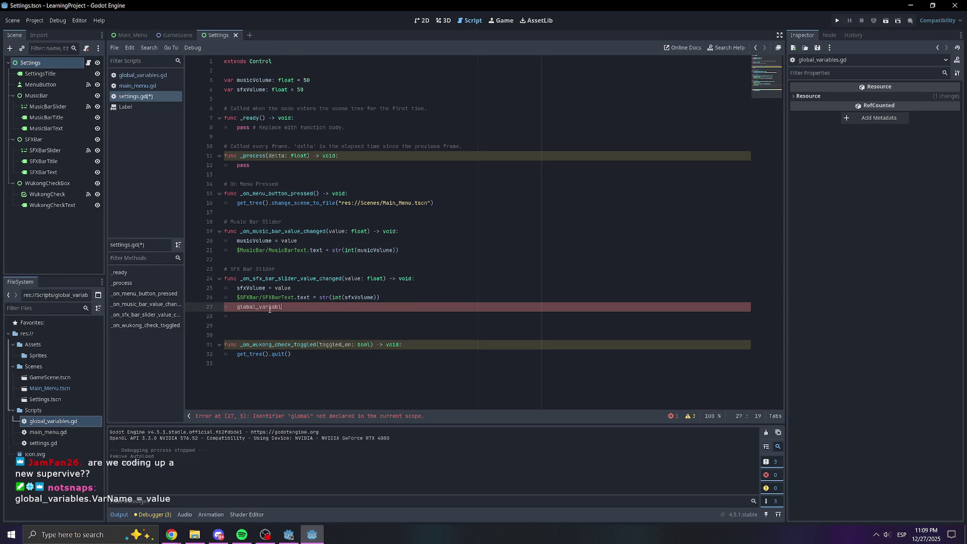
pyautogui.write('es.')
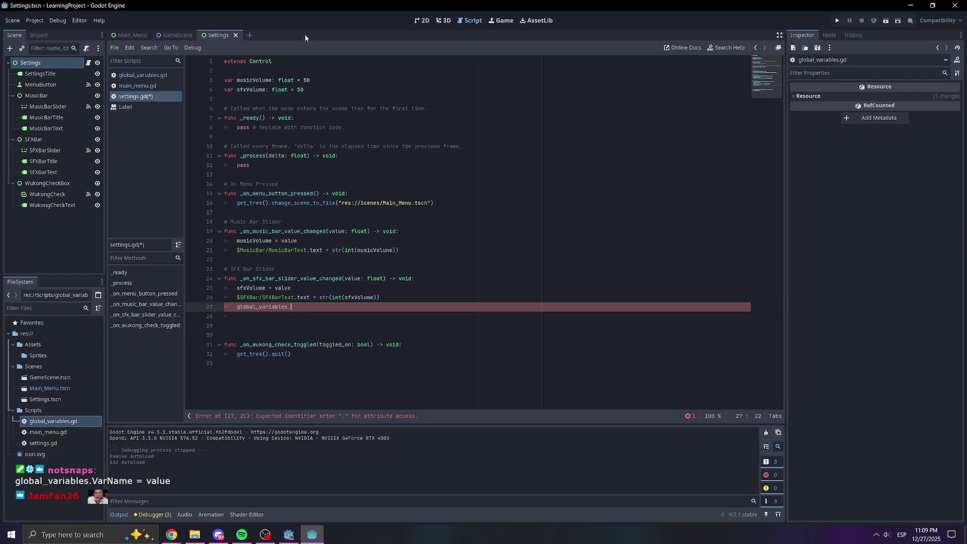
# Copy globalMusicVolume from global_variables.gd and paste it after 'global_variables.' on line 27.
pyautogui.click(154, 75)
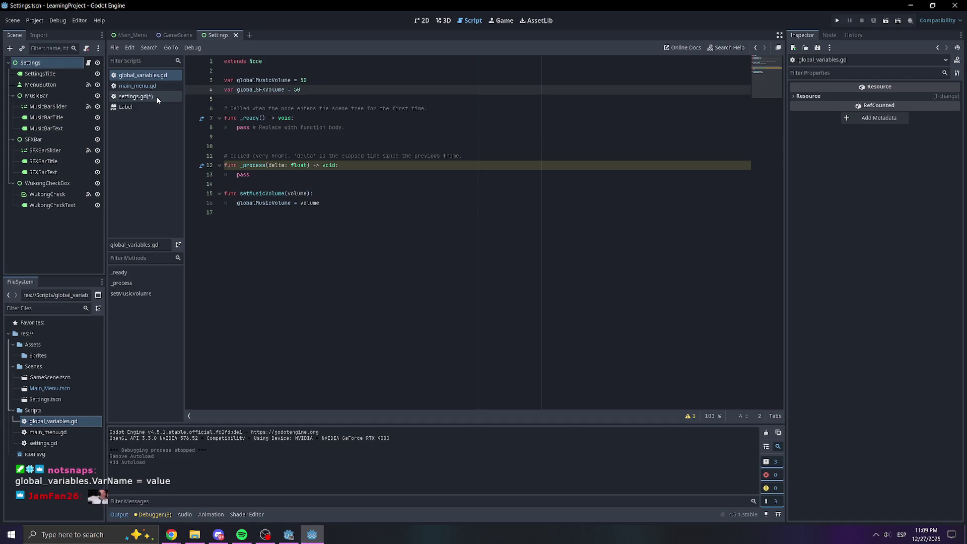
pyautogui.click(279, 81)
pyautogui.doubleClick(279, 81)
pyautogui.hotkey('ctrl', 'c')
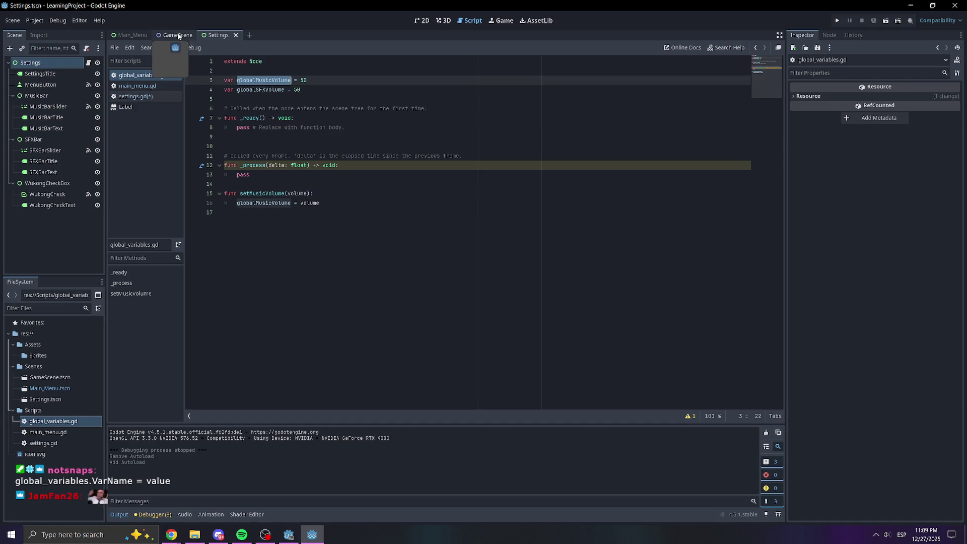
pyautogui.click(211, 34)
pyautogui.click(136, 96)
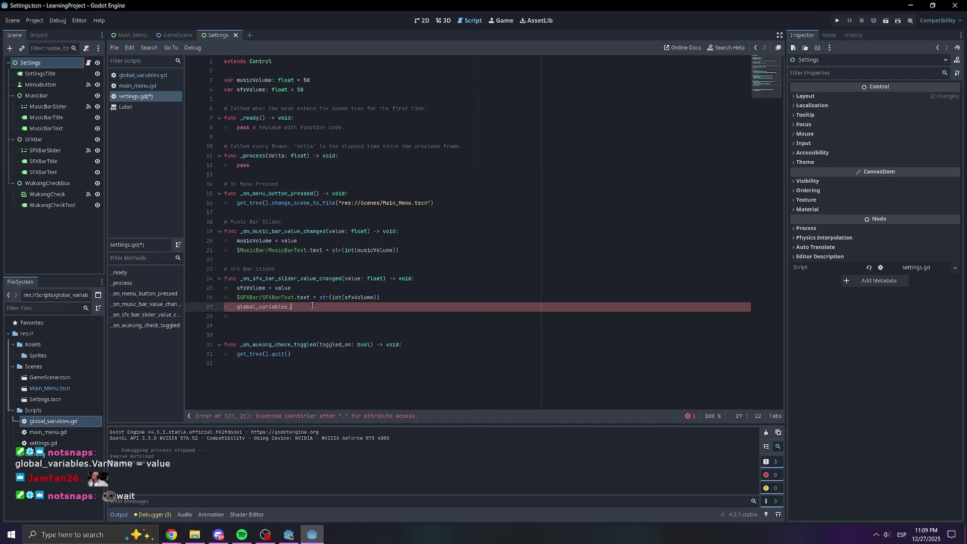
pyautogui.hotkey('ctrl', 'v')
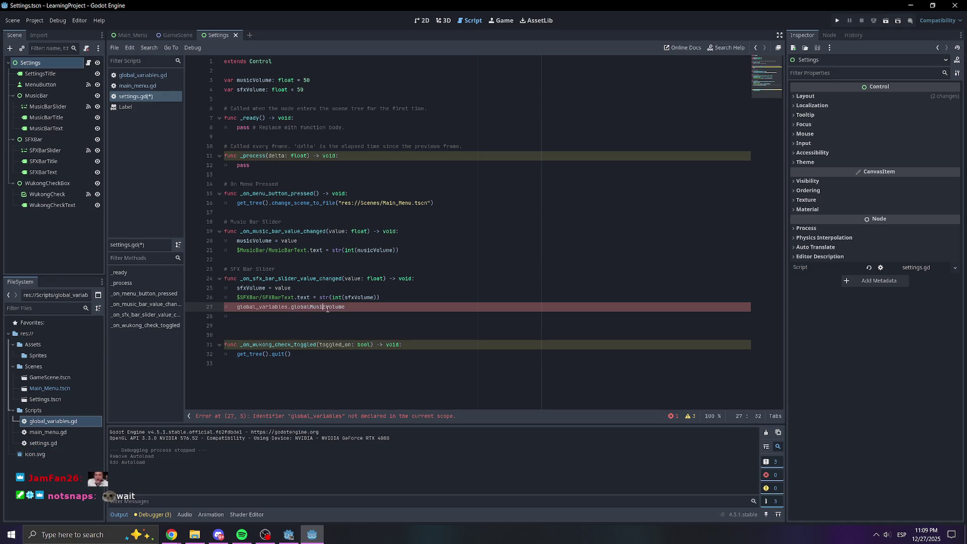
# Change the pasted name to globalSFXVolume, assign = sfxVolume, and save settings.gd.
pyautogui.press('Delete')
pyautogui.press('Delete')
pyautogui.press('BackSpace')
pyautogui.press('BackSpace')
pyautogui.press('BackSpace')
pyautogui.write('SFX')
pyautogui.click(390, 307)
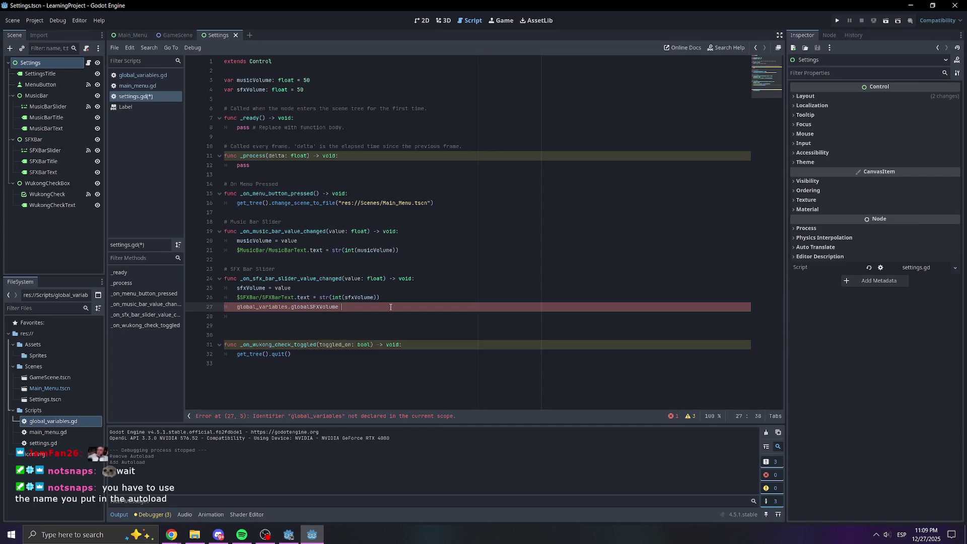
pyautogui.write('= sfxVo')
pyautogui.press('Return')
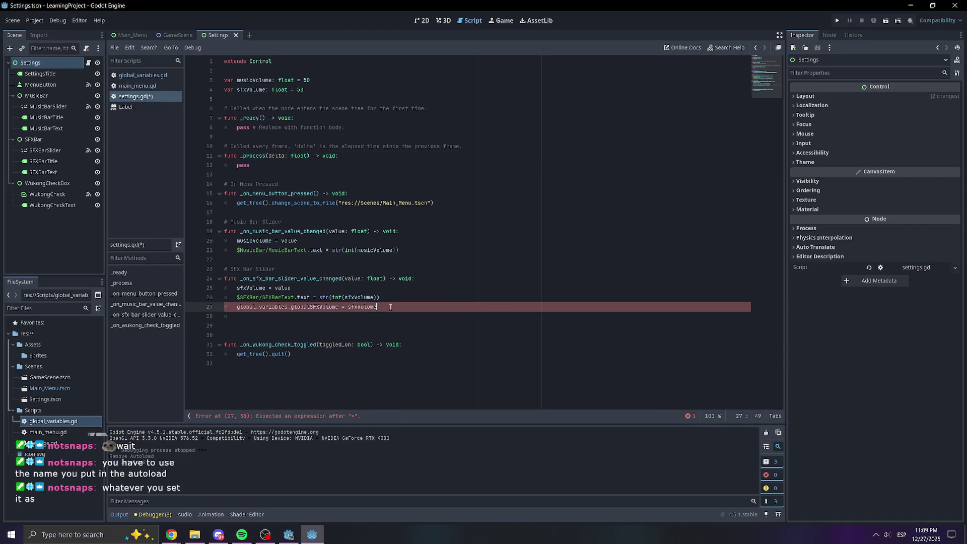
pyautogui.press('Up')
pyautogui.press('Up')
pyautogui.press('Up')
pyautogui.press('End')
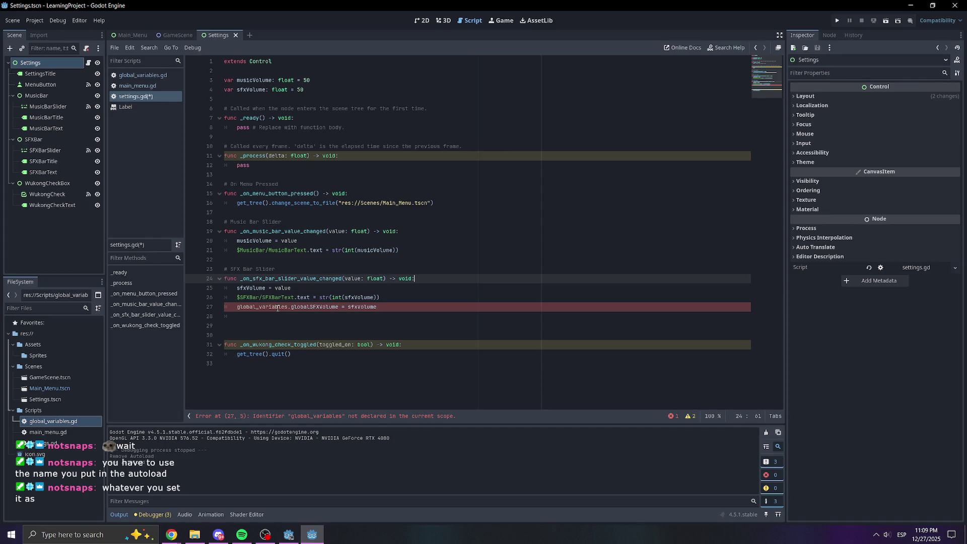
pyautogui.hotkey('ctrl', 's')
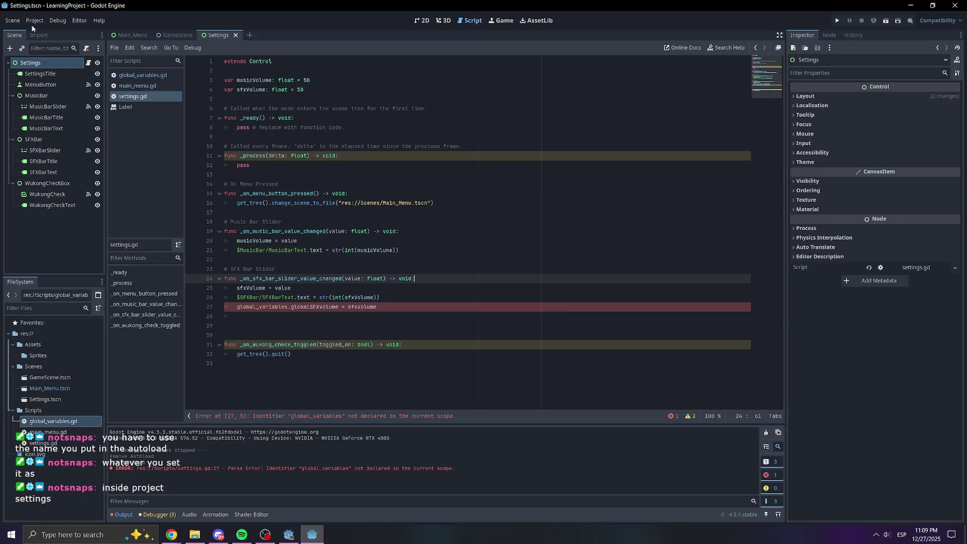
# Confirm in Project Settings' autoload list that the autoload is named GlobalVariables.
pyautogui.click(34, 20)
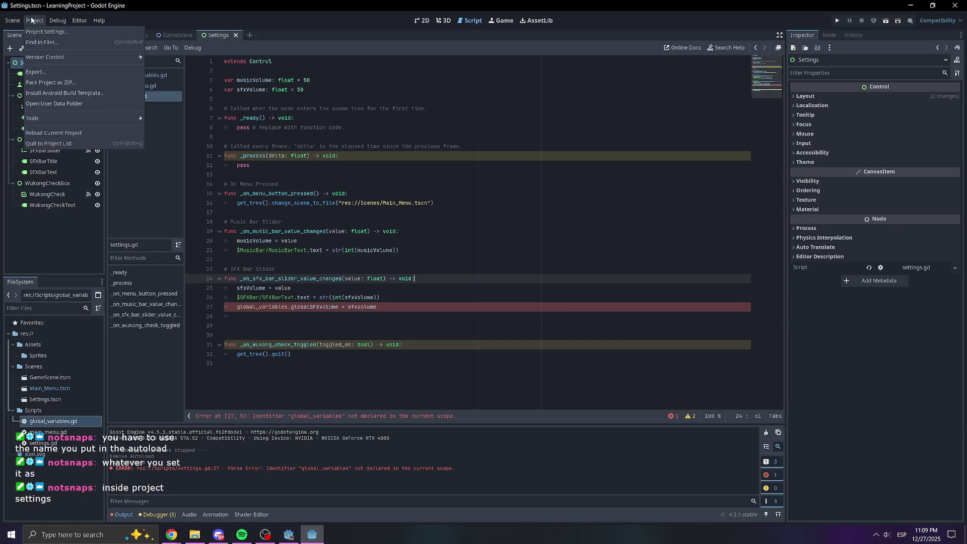
pyautogui.click(55, 33)
pyautogui.click(368, 199)
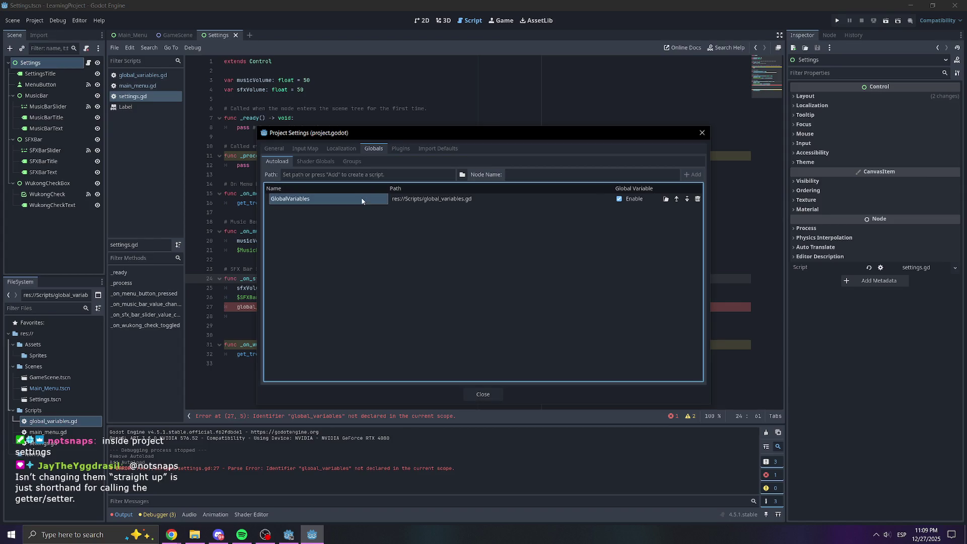
pyautogui.click(702, 133)
# Replace global_variables on line 27 with GlobalVariables using autocomplete.
pyautogui.moveTo(287, 307); pyautogui.dragTo(237, 306)
pyautogui.write('Glob')
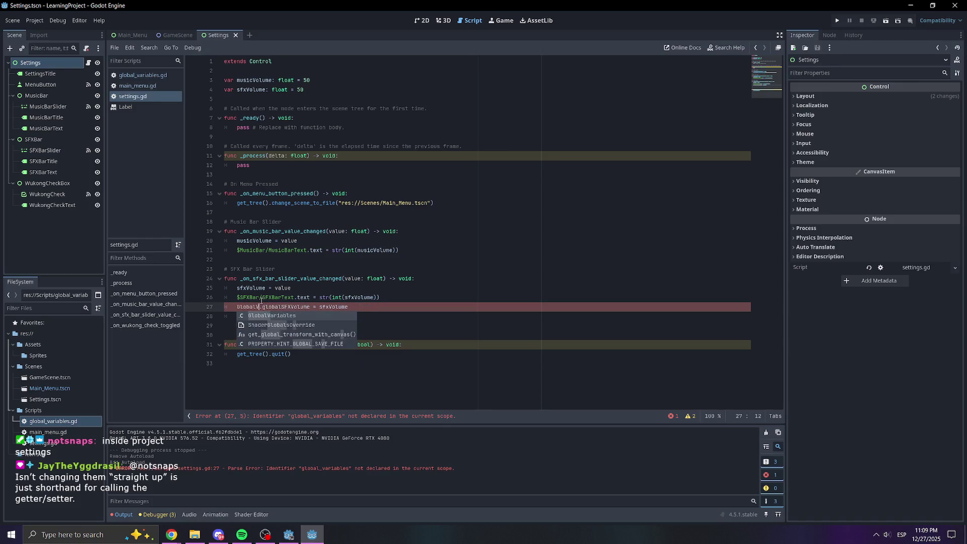
pyautogui.press('Return')
pyautogui.click(357, 291)
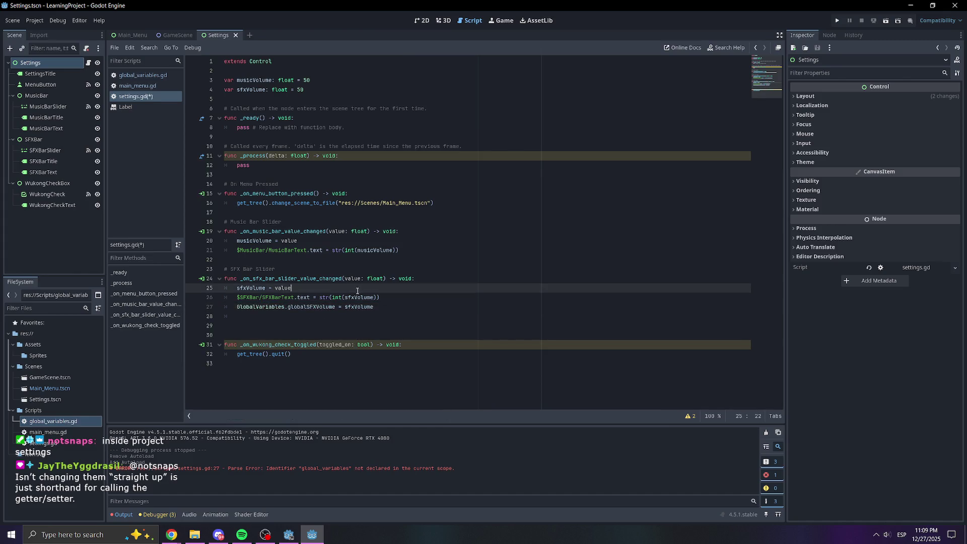
# Cut the musicVolume and sfxVolume declarations from the script top and paste them under func _ready().
pyautogui.moveTo(376, 306); pyautogui.dragTo(237, 306)
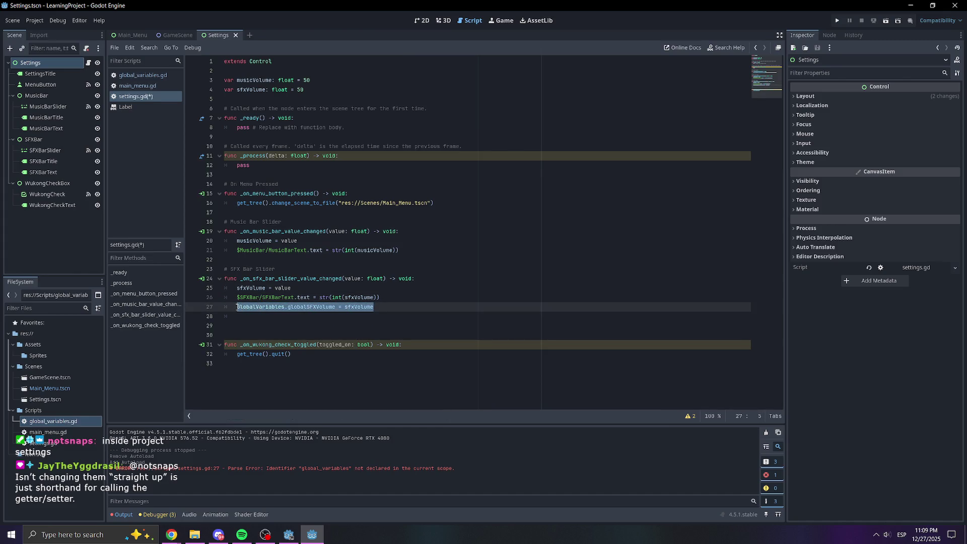
pyautogui.hotkey('ctrl', 's')
pyautogui.click(385, 307)
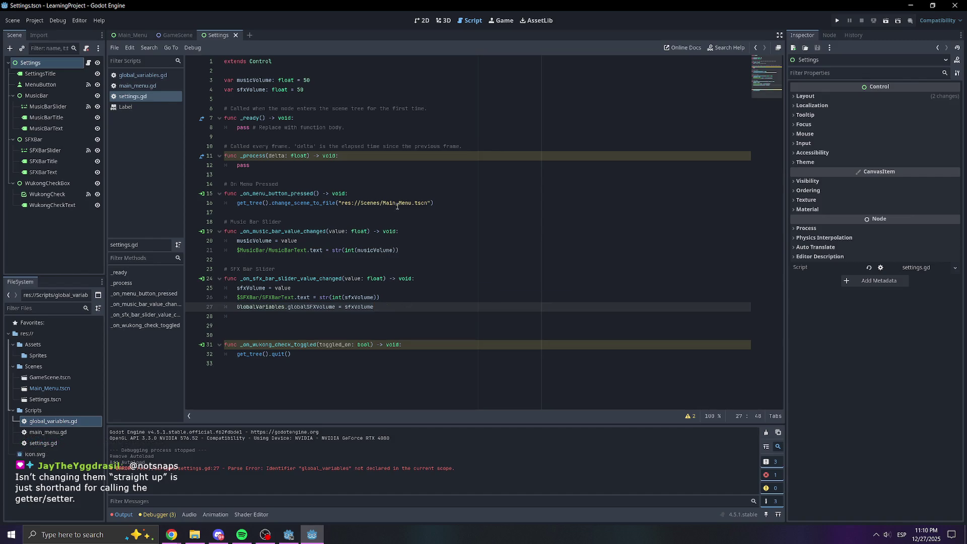
pyautogui.click(332, 90)
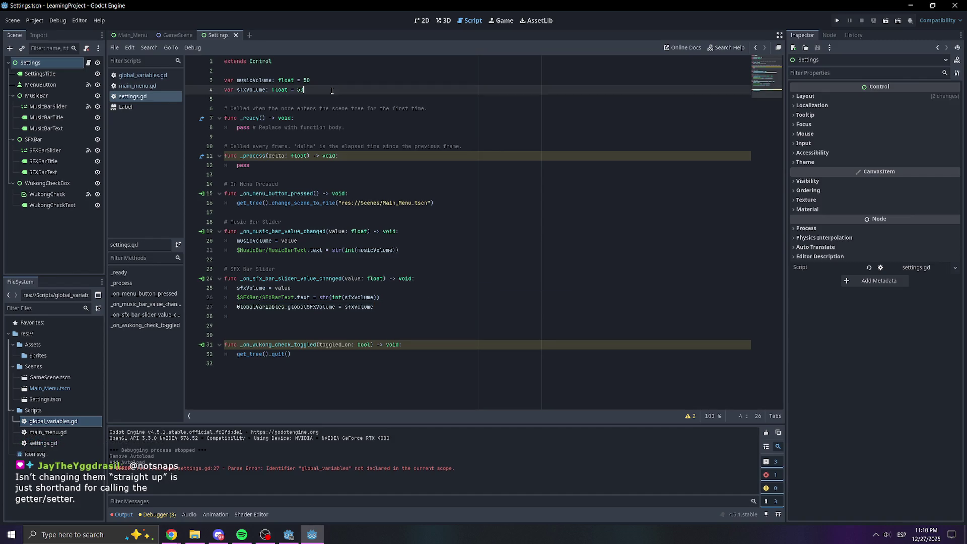
pyautogui.click(316, 125)
pyautogui.click(352, 115)
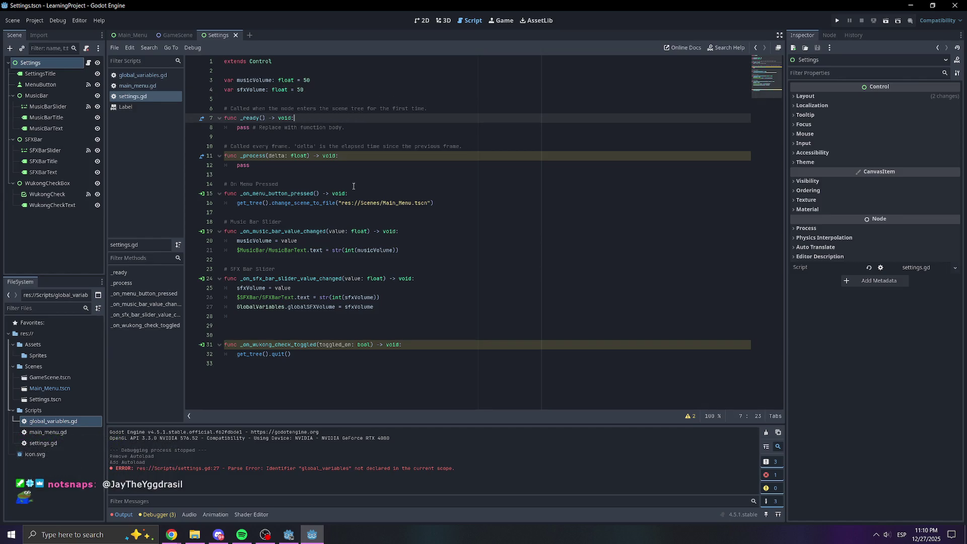
pyautogui.moveTo(308, 89); pyautogui.dragTo(218, 82)
pyautogui.hotkey('ctrl', 'c')
pyautogui.press('BackSpace')
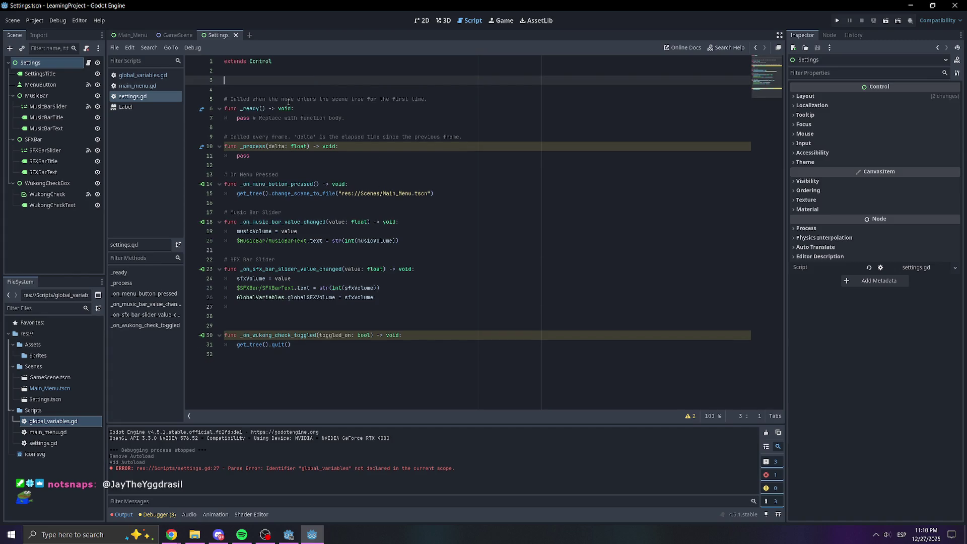
pyautogui.press('BackSpace')
pyautogui.click(322, 99)
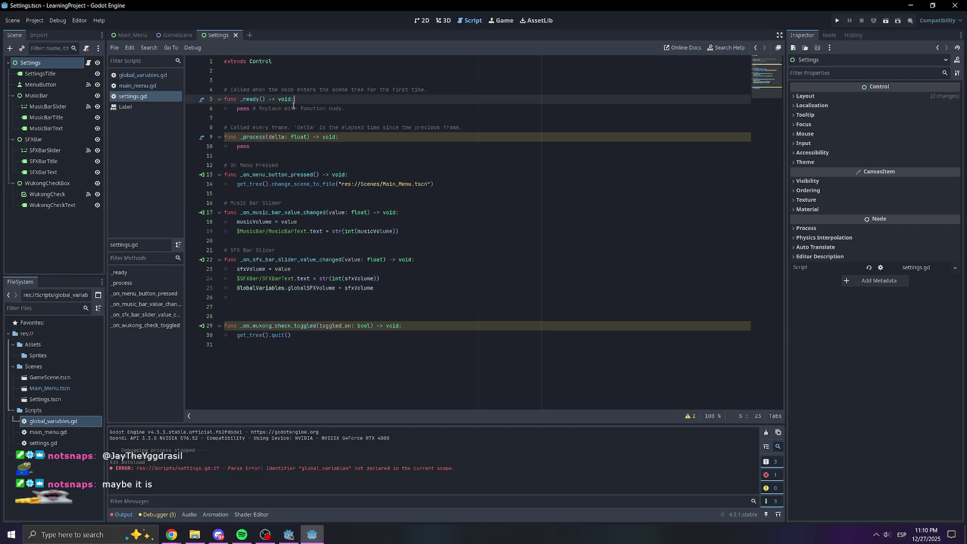
pyautogui.press('Return')
pyautogui.hotkey('ctrl', 'v')
# Change the sfxVolume line to sfxVolume = sfxVolume and save the script.
pyautogui.click(341, 110)
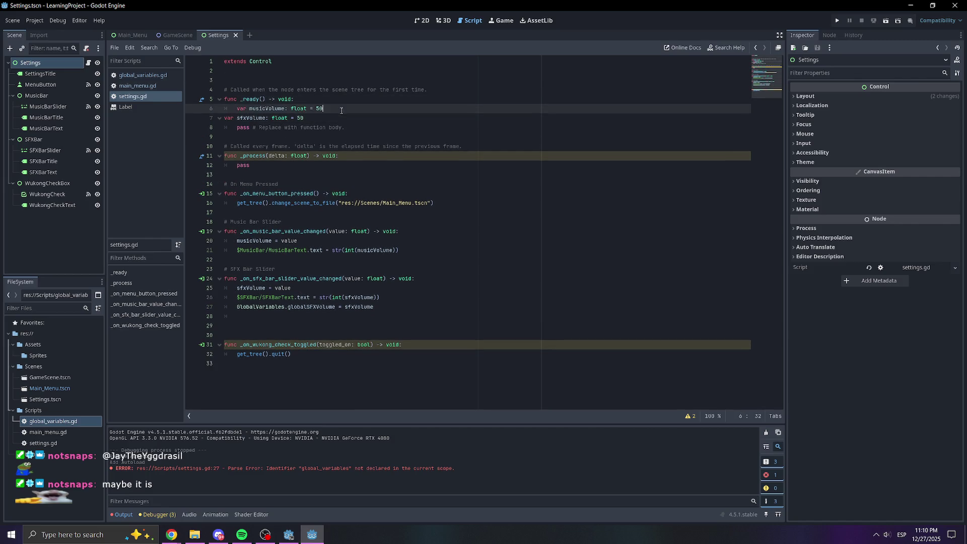
pyautogui.click(236, 108)
pyautogui.press('BackSpace')
pyautogui.click(316, 118)
pyautogui.press('BackSpace')
pyautogui.press('BackSpace')
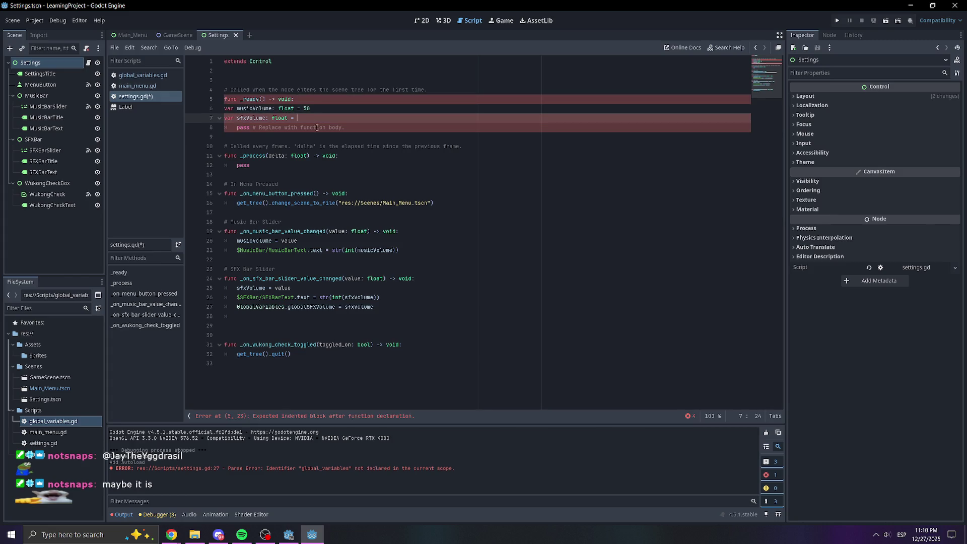
pyautogui.write('sfxVolum')
pyautogui.write('e')
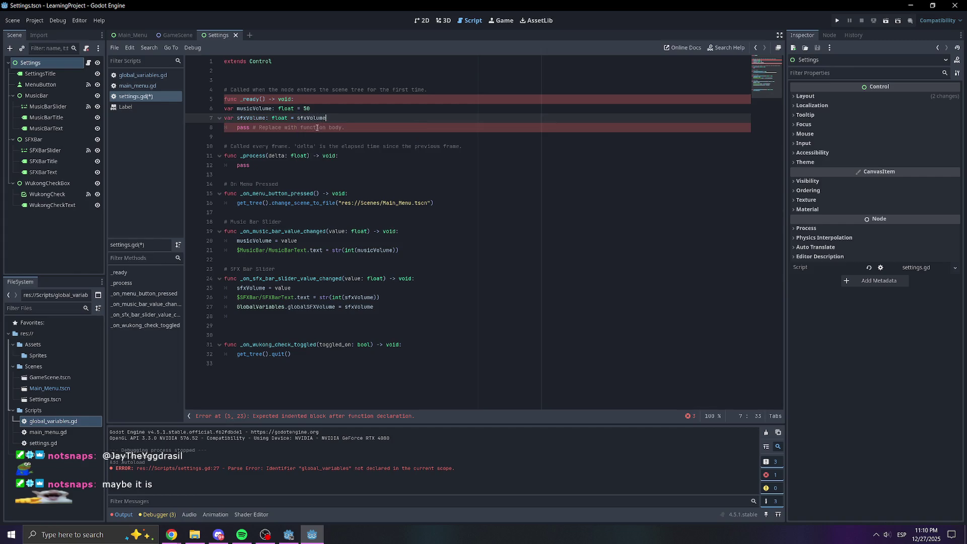
pyautogui.click(408, 133)
pyautogui.hotkey('ctrl', 's')
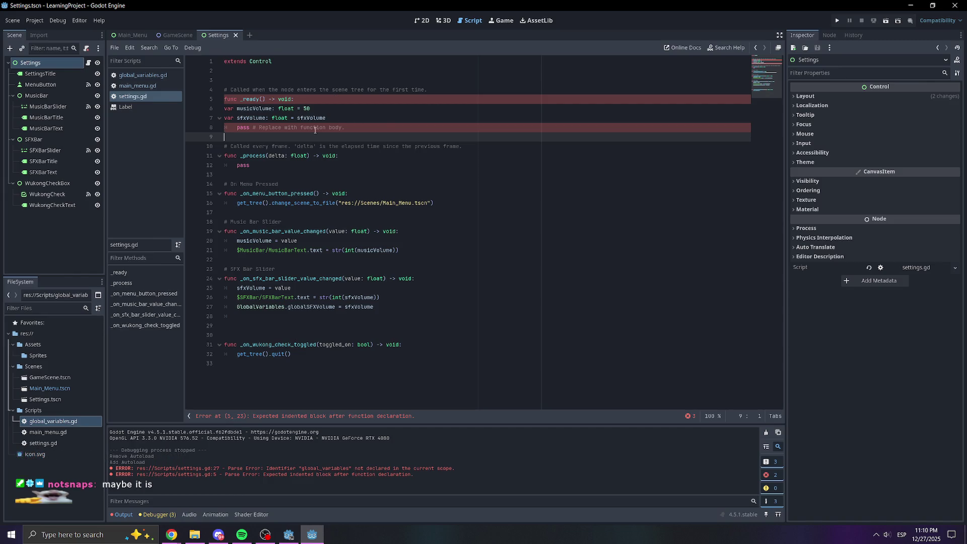
# Indent the musicVolume and sfxVolume lines inside _ready.
pyautogui.click(234, 110)
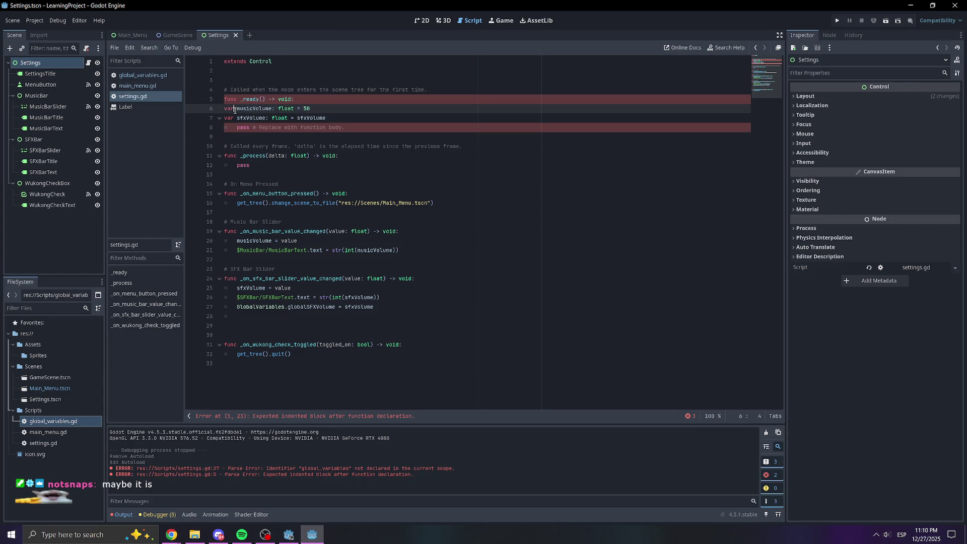
pyautogui.click(225, 108)
pyautogui.press('Tab')
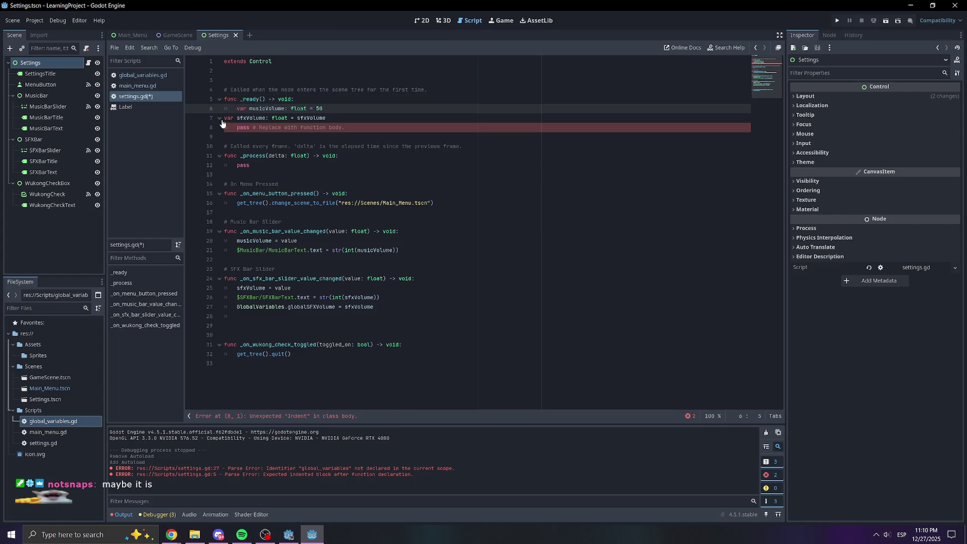
pyautogui.press('Down')
pyautogui.press('Tab')
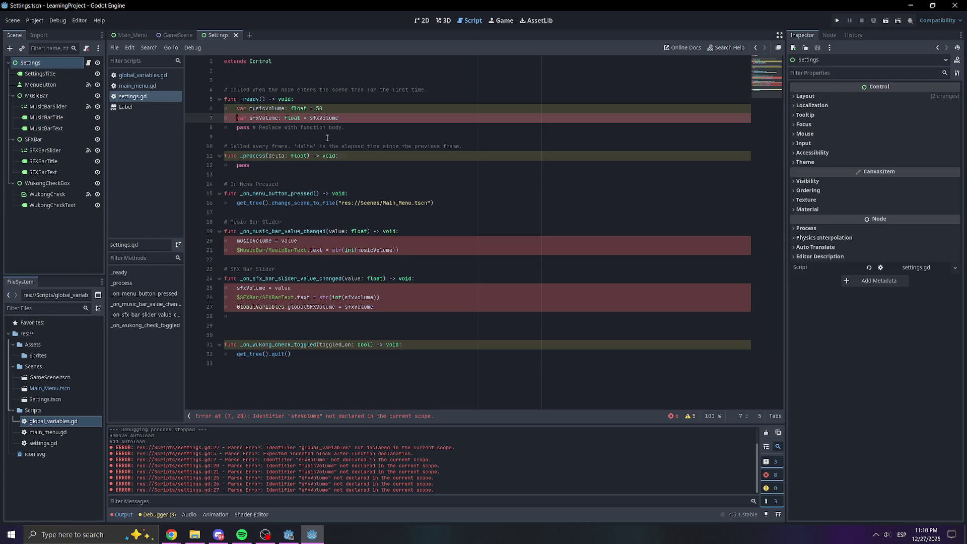
# Remove the float type hints from the sfxVolume and musicVolume lines and save.
pyautogui.moveTo(301, 117)
pyautogui.mouseDown()
pyautogui.moveTo(276, 122)
pyautogui.moveTo(287, 111)
pyautogui.mouseUp()
pyautogui.press('BackSpace')
pyautogui.click(307, 108)
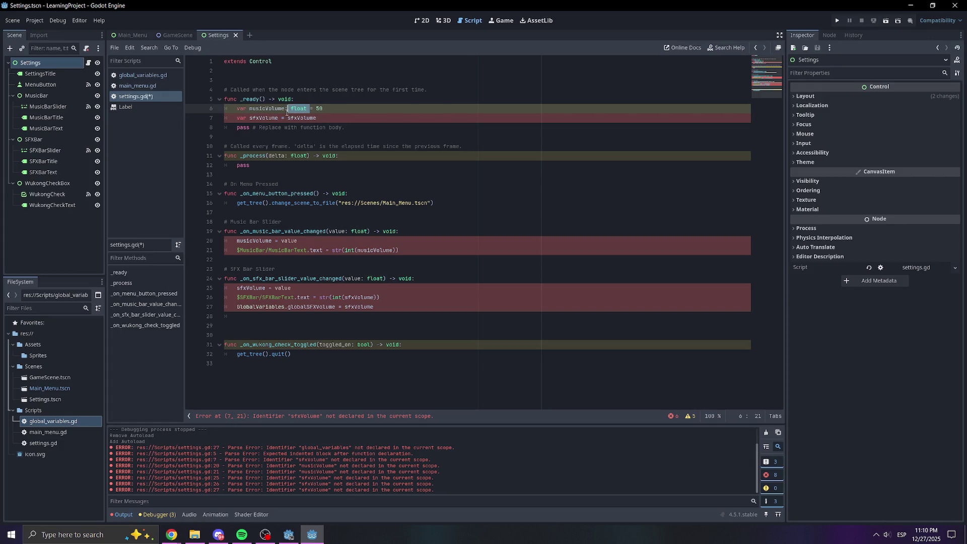
pyautogui.click(284, 109)
pyautogui.press('Delete')
pyautogui.press('Delete')
pyautogui.press('Delete')
pyautogui.hotkey('ctrl', 's')
pyautogui.press('Down')
pyautogui.press('End')
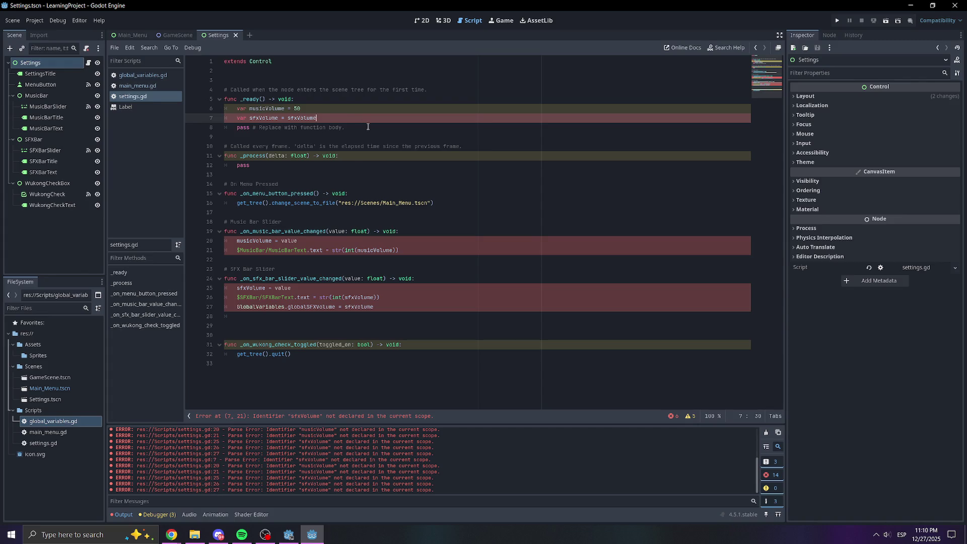
# Undo the edits to restore both declarations as float = 50 at the script top.
pyautogui.hotkey('ctrl', 'z')
pyautogui.hotkey('ctrl', 'z')
pyautogui.hotkey('ctrl', 'z')
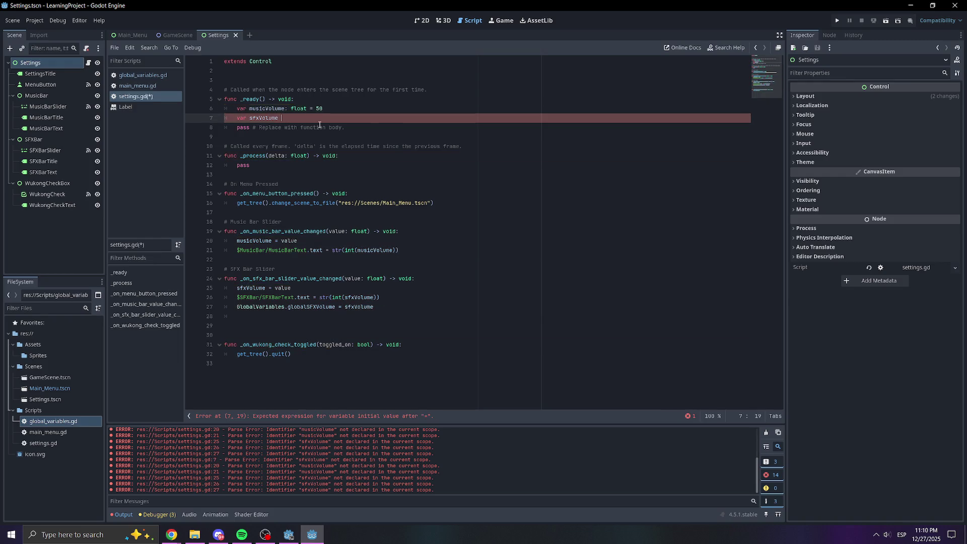
pyautogui.press('BackSpace')
pyautogui.press('BackSpace')
pyautogui.hotkey('ctrl', 'z')
pyautogui.hotkey('ctrl', 'z')
pyautogui.hotkey('ctrl', 'z')
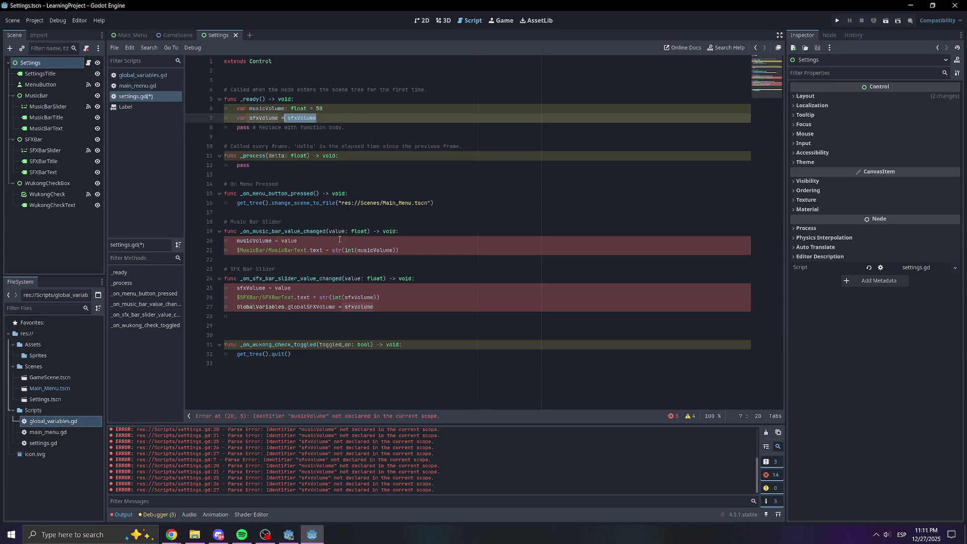
pyautogui.hotkey('ctrl', 'z')
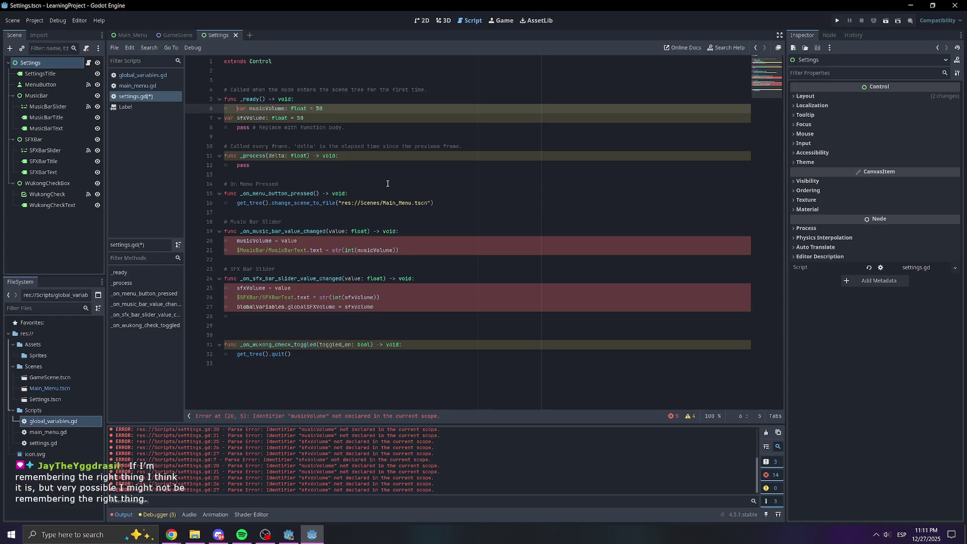
pyautogui.hotkey('ctrl', 'z')
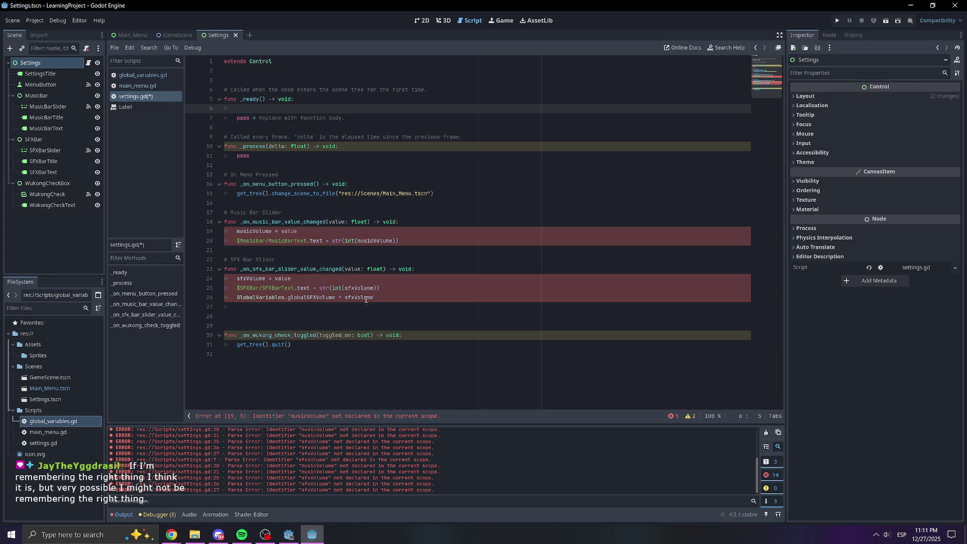
pyautogui.hotkey('ctrl', 'y')
pyautogui.hotkey('ctrl', 'y')
pyautogui.hotkey('ctrl', 'y')
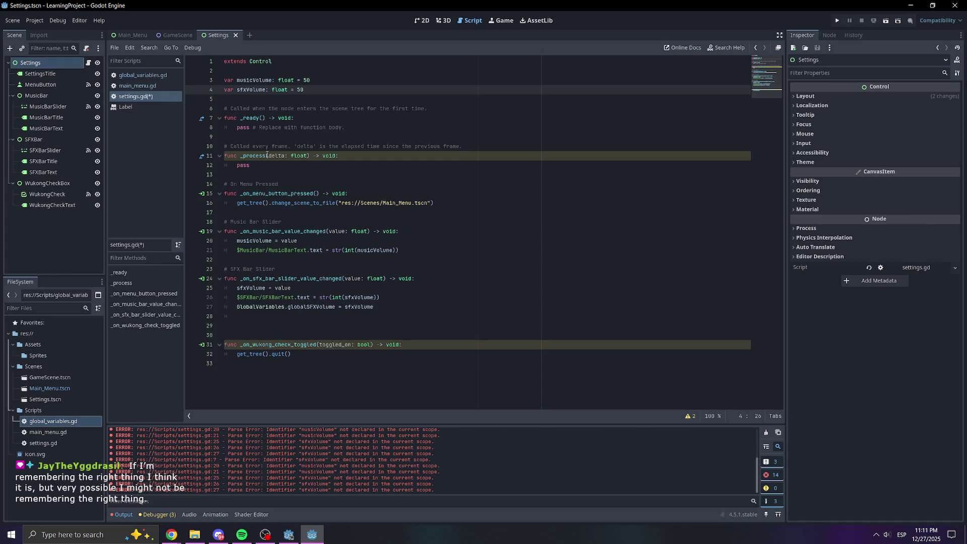
pyautogui.click(312, 80)
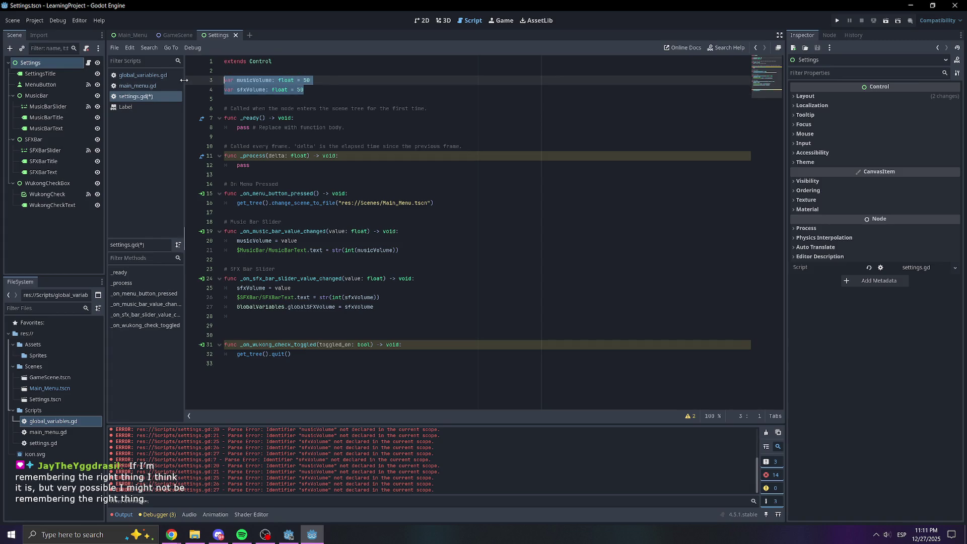
pyautogui.click(301, 89)
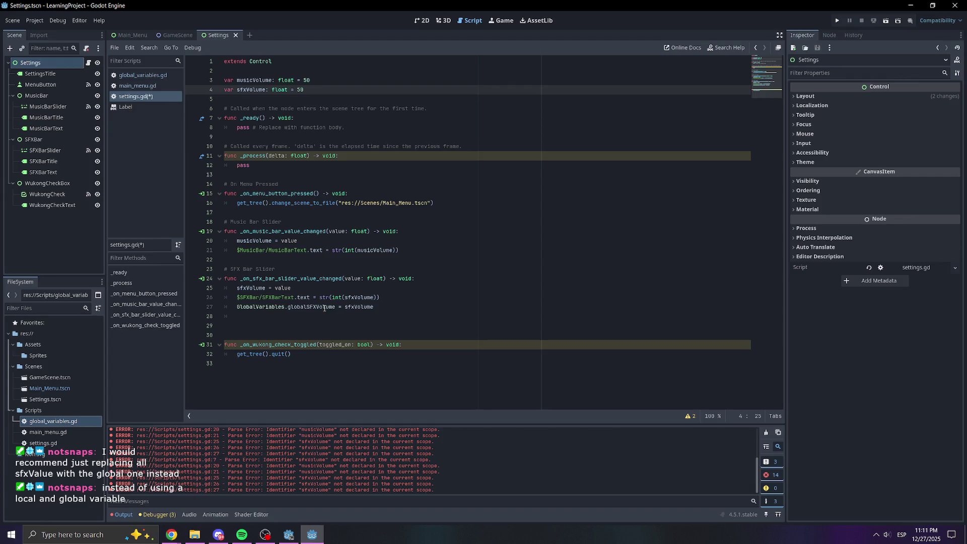
pyautogui.moveTo(335, 307); pyautogui.dragTo(232, 307)
pyautogui.hotkey('ctrl', 'c')
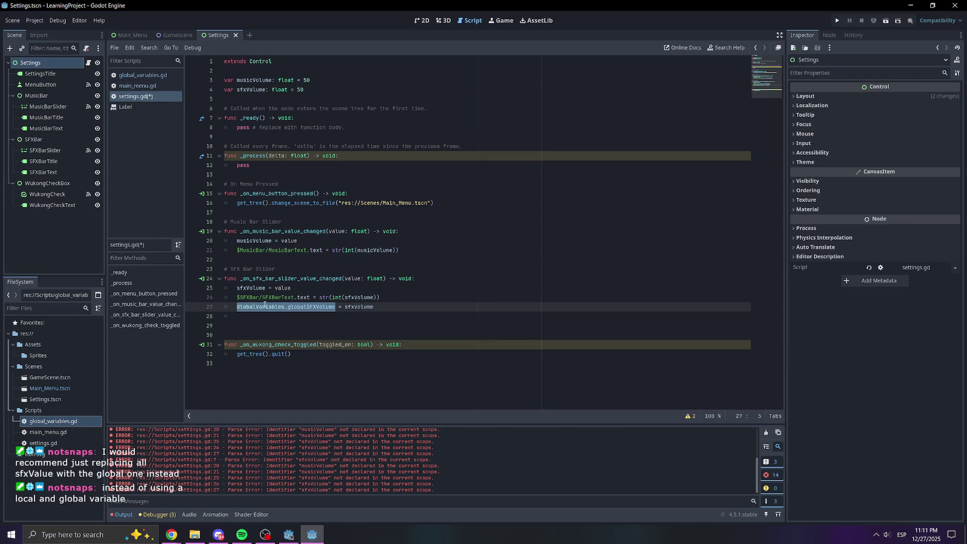
pyautogui.click(396, 304)
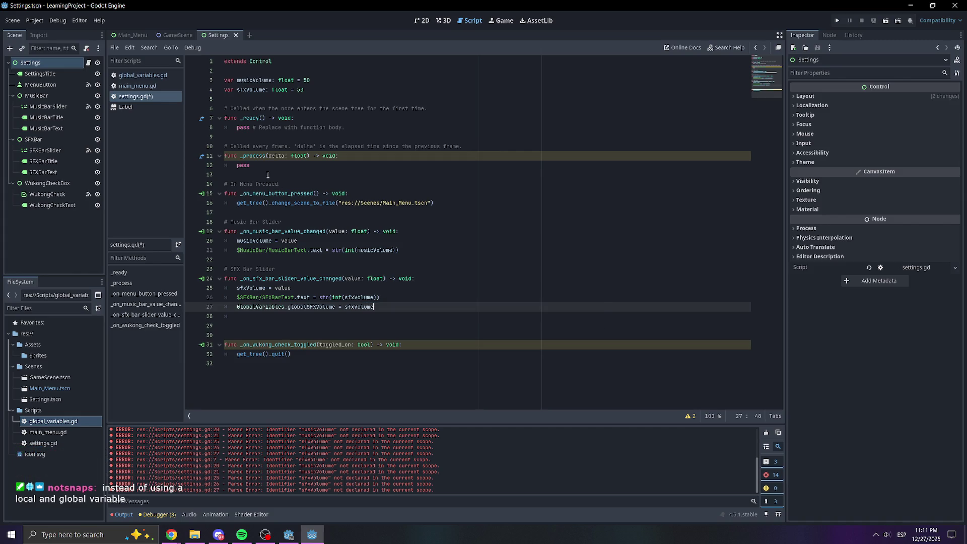
pyautogui.doubleClick(253, 289)
# Use GlobalVariables.globalSFXVolume in the SFX slider handler and delete the redundant line 27.
pyautogui.hotkey('ctrl', 'v')
pyautogui.click(376, 297)
pyautogui.doubleClick(360, 298)
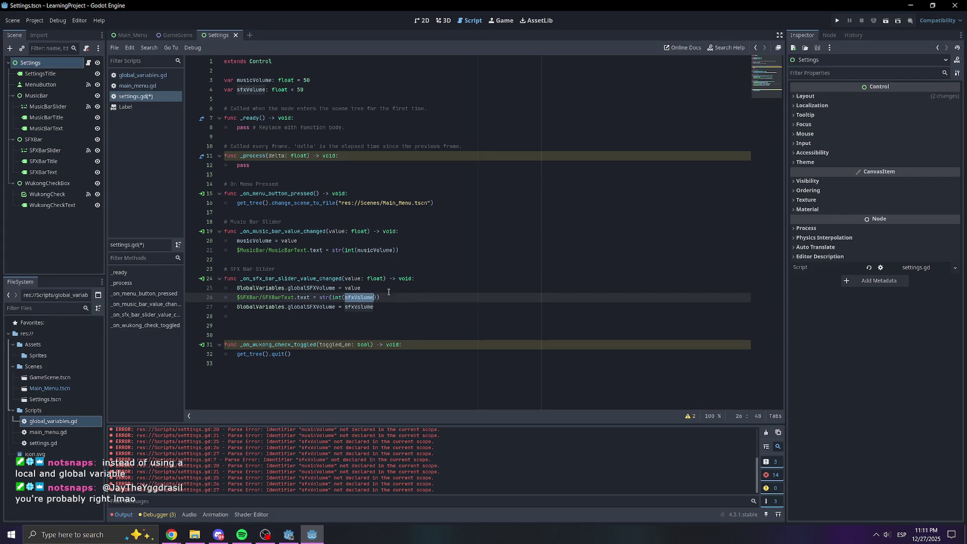
pyautogui.hotkey('ctrl', 'v')
pyautogui.doubleClick(359, 307)
pyautogui.press('BackSpace')
pyautogui.press('BackSpace')
pyautogui.press('BackSpace')
pyautogui.moveTo(385, 308); pyautogui.dragTo(229, 313)
pyautogui.press('BackSpace')
# Delete the local sfxVolume and musicVolume declarations and save.
pyautogui.press('BackSpace')
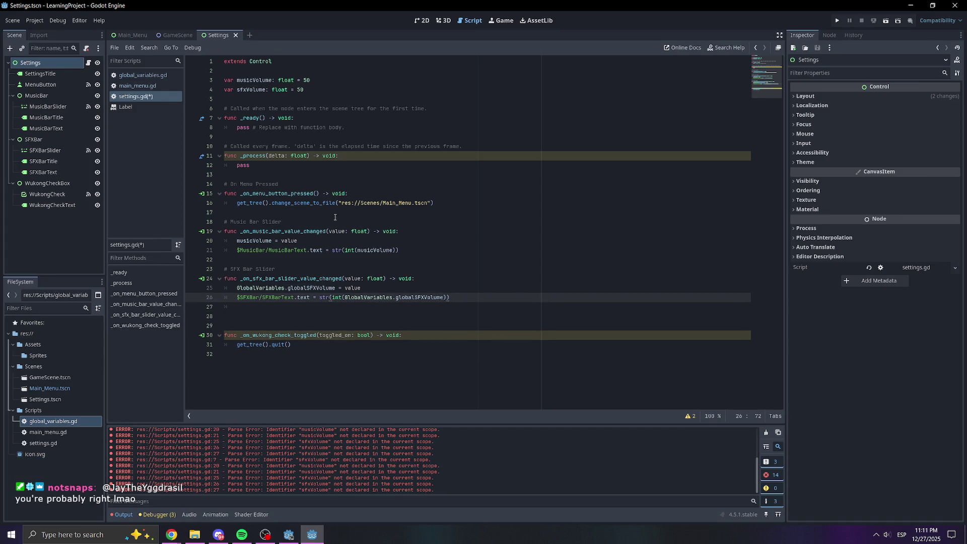
pyautogui.moveTo(318, 89); pyautogui.dragTo(201, 89)
pyautogui.press('BackSpace')
pyautogui.moveTo(311, 79); pyautogui.dragTo(224, 80)
pyautogui.press('BackSpace')
pyautogui.press('BackSpace')
pyautogui.press('BackSpace')
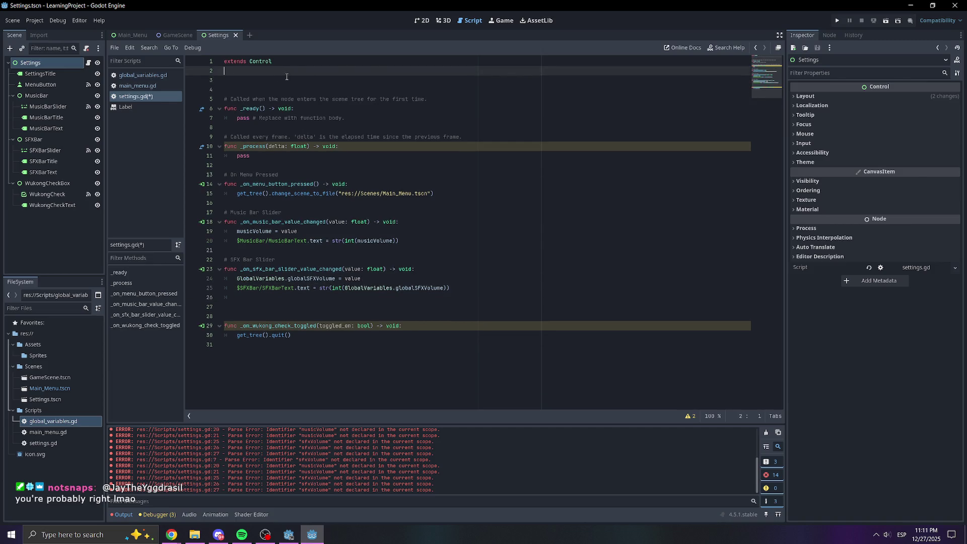
pyautogui.click(423, 267)
pyautogui.hotkey('ctrl', 's')
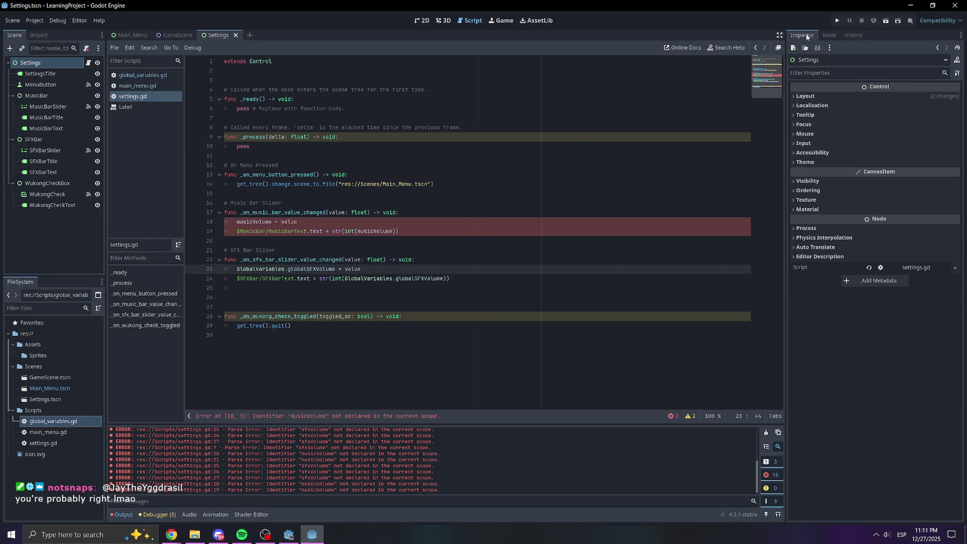
# Store the music slider value in GlobalVariables.globalMusicVolume on line 18.
pyautogui.doubleClick(254, 221)
pyautogui.hotkey('ctrl', 'v')
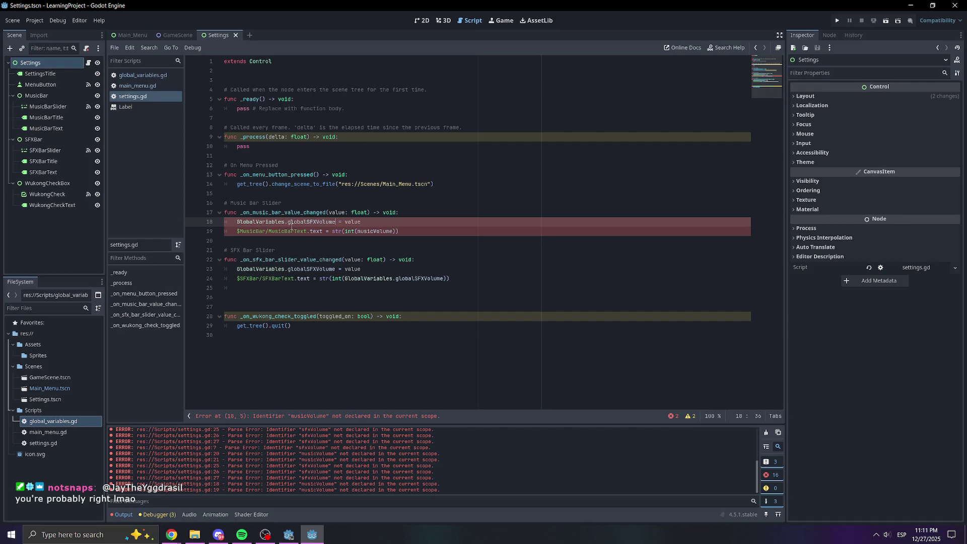
pyautogui.click(317, 222)
pyautogui.press('BackSpace')
pyautogui.press('BackSpace')
pyautogui.press('BackSpace')
pyautogui.write('Music')
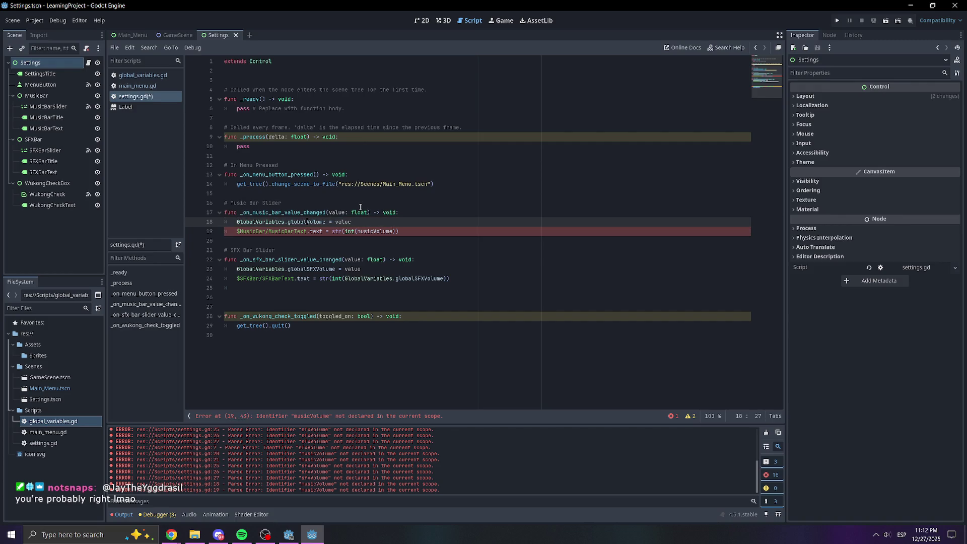
pyautogui.doubleClick(314, 221)
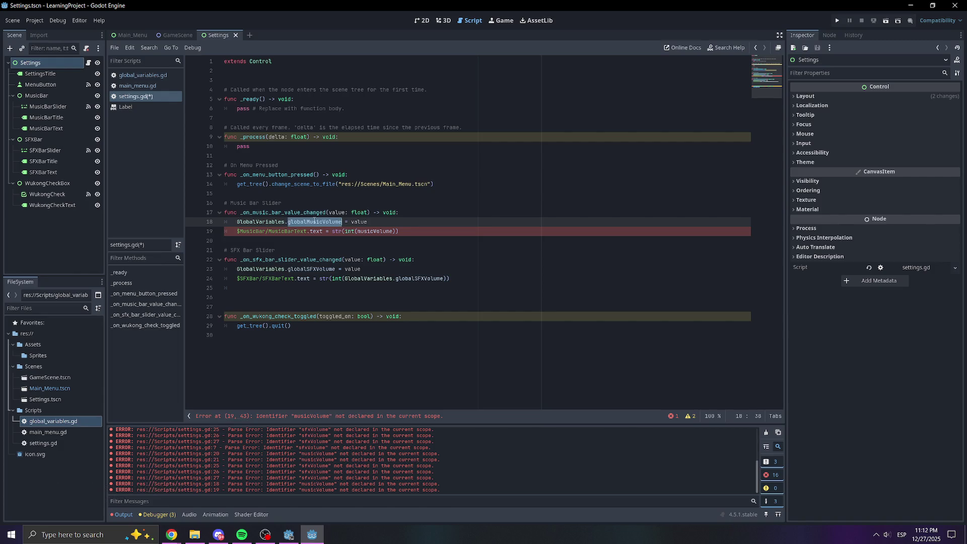
# Show GlobalVariables.globalMusicVolume in the music label line and save.
pyautogui.doubleClick(370, 231)
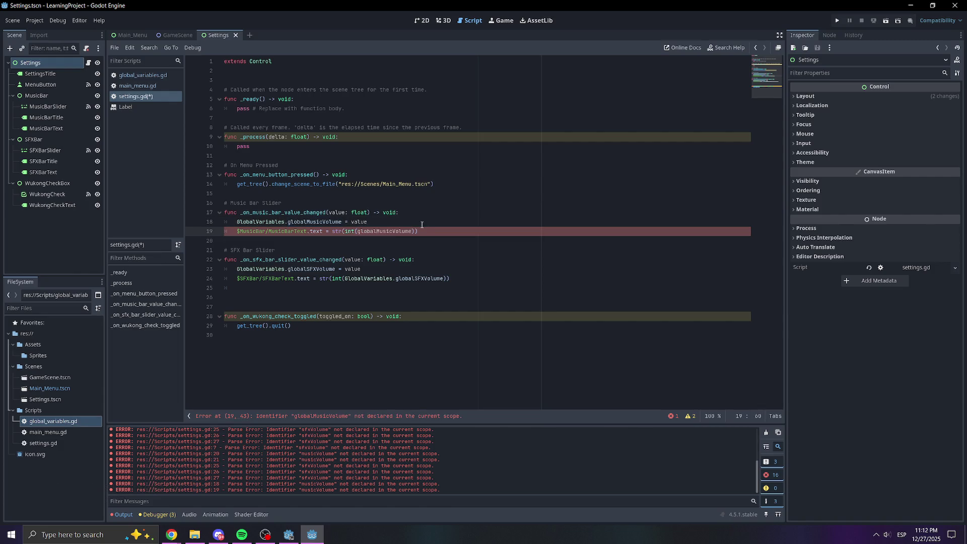
pyautogui.click(372, 221)
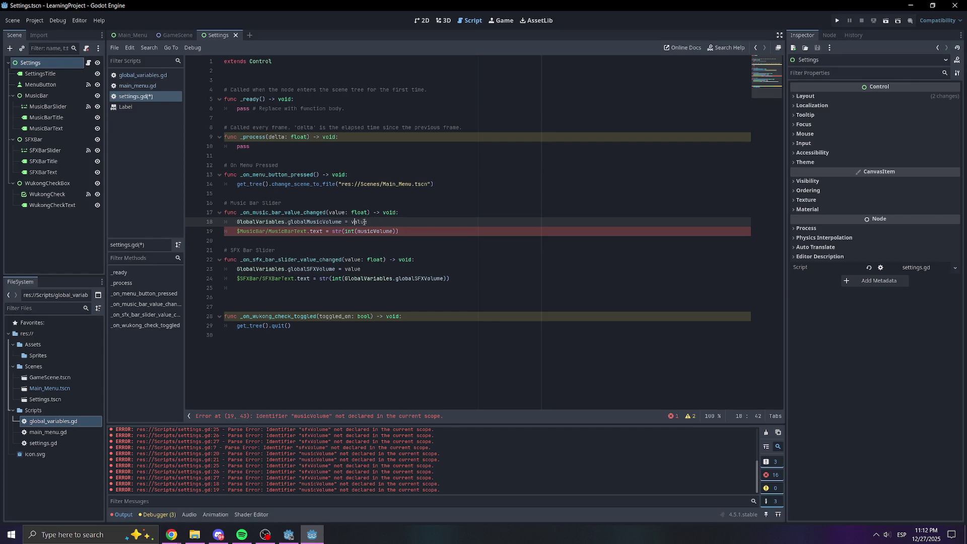
pyautogui.click(376, 222)
pyautogui.moveTo(342, 221)
pyautogui.mouseDown()
pyautogui.moveTo(227, 222)
pyautogui.moveTo(237, 222)
pyautogui.mouseUp()
pyautogui.hotkey('ctrl', 'c')
pyautogui.click(383, 231)
pyautogui.doubleClick(383, 231)
pyautogui.hotkey('ctrl', 'v')
pyautogui.hotkey('ctrl', 's')
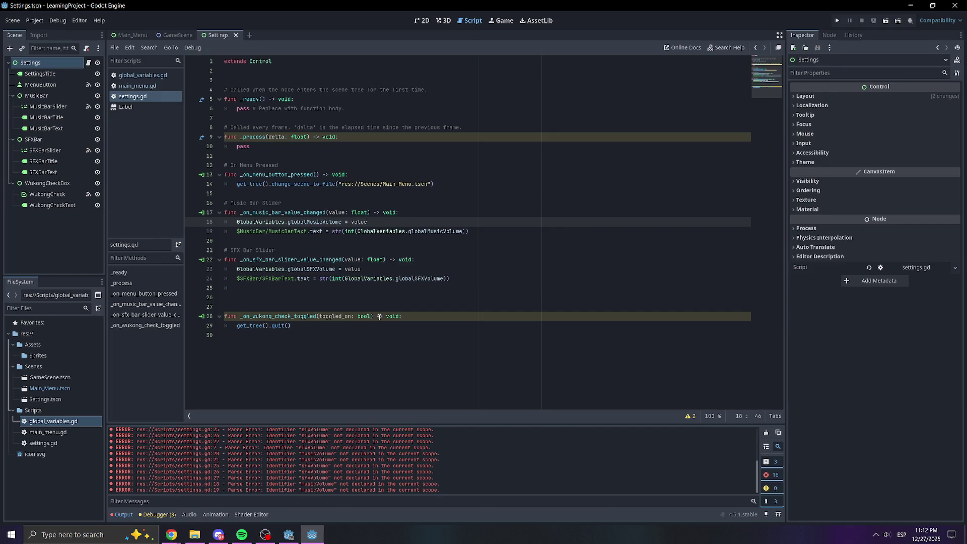
# Remove the extra empty line, rename toggled_on to _toggled_on, and save.
pyautogui.click(311, 293)
pyautogui.press('BackSpace')
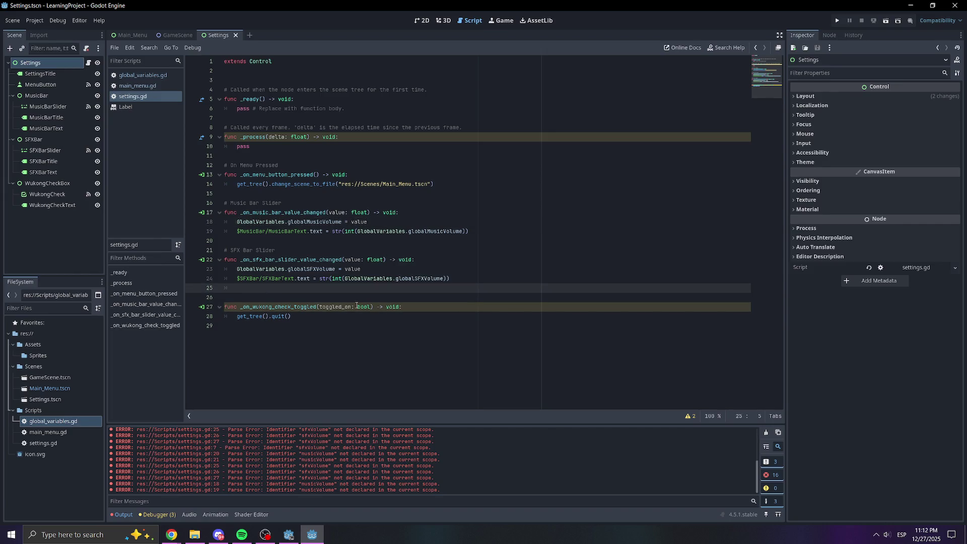
pyautogui.click(323, 306)
pyautogui.write('_')
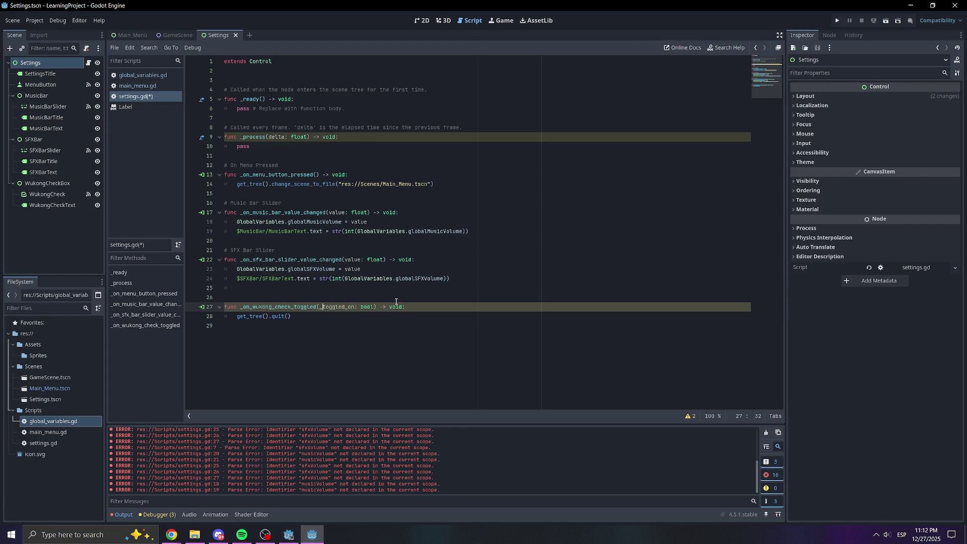
pyautogui.hotkey('ctrl', 's')
pyautogui.click(413, 232)
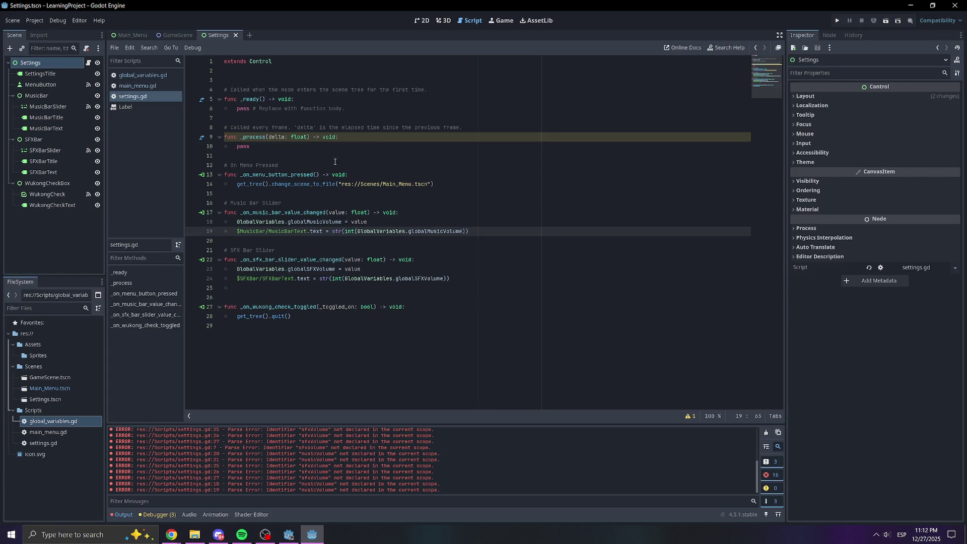
# Rename the _process parameter delta to _delta and save.
pyautogui.click(268, 137)
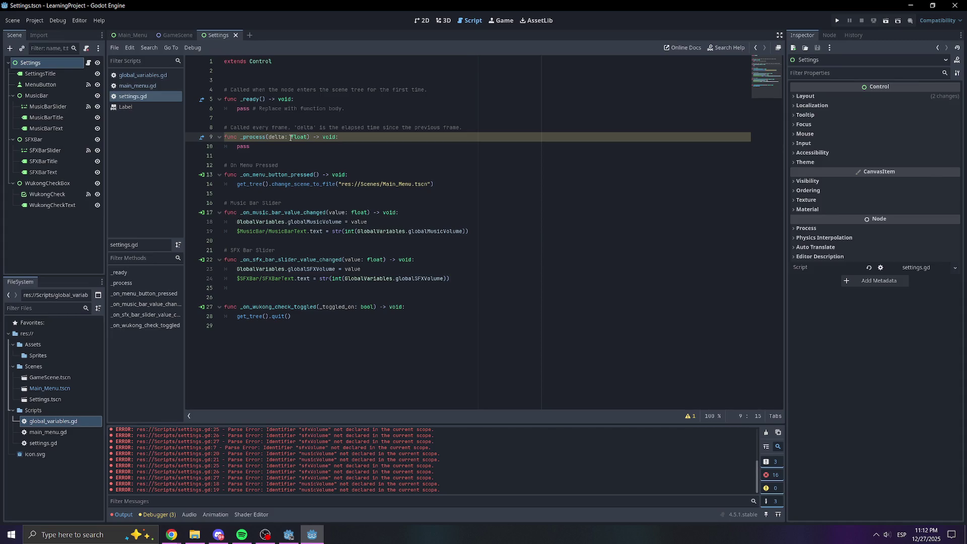
pyautogui.write('_')
pyautogui.click(503, 156)
pyautogui.hotkey('ctrl', 's')
# Run the game and test Settings: set SFX about 82 and Music 10, then close it.
pyautogui.click(837, 21)
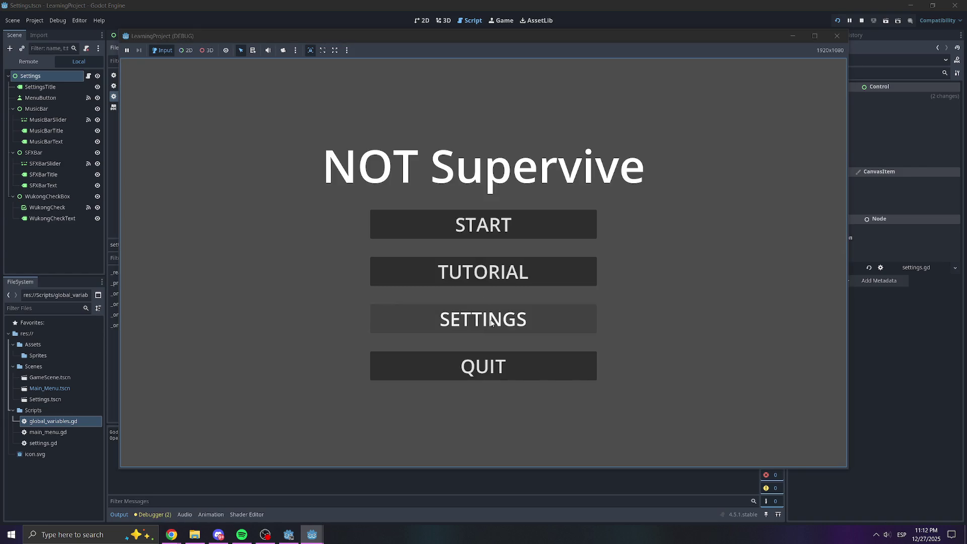
pyautogui.click(483, 316)
pyautogui.moveTo(483, 261); pyautogui.dragTo(570, 260)
pyautogui.click(387, 260)
pyautogui.click(524, 366)
pyautogui.click(483, 316)
pyautogui.moveTo(413, 261); pyautogui.dragTo(599, 261)
pyautogui.moveTo(551, 213); pyautogui.dragTo(337, 213)
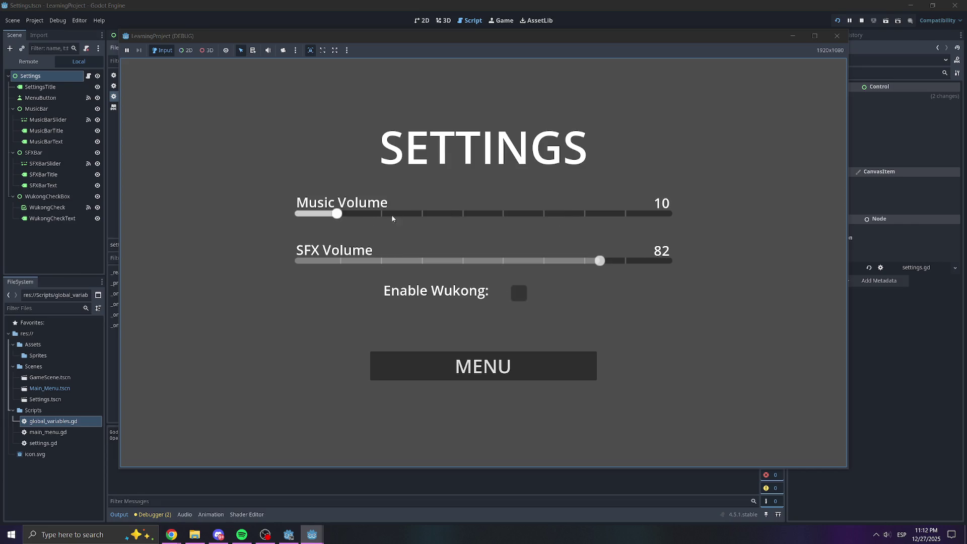
pyautogui.click(506, 353)
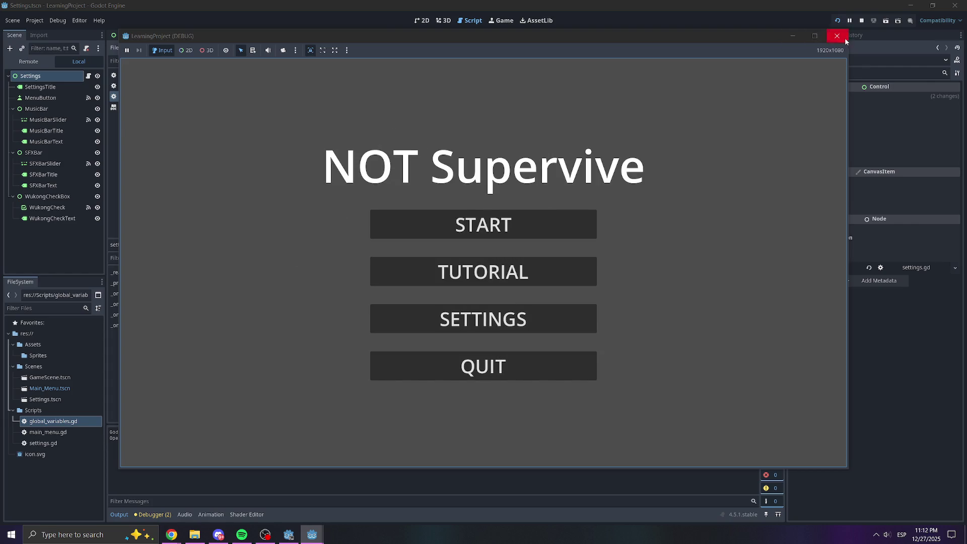
pyautogui.click(837, 36)
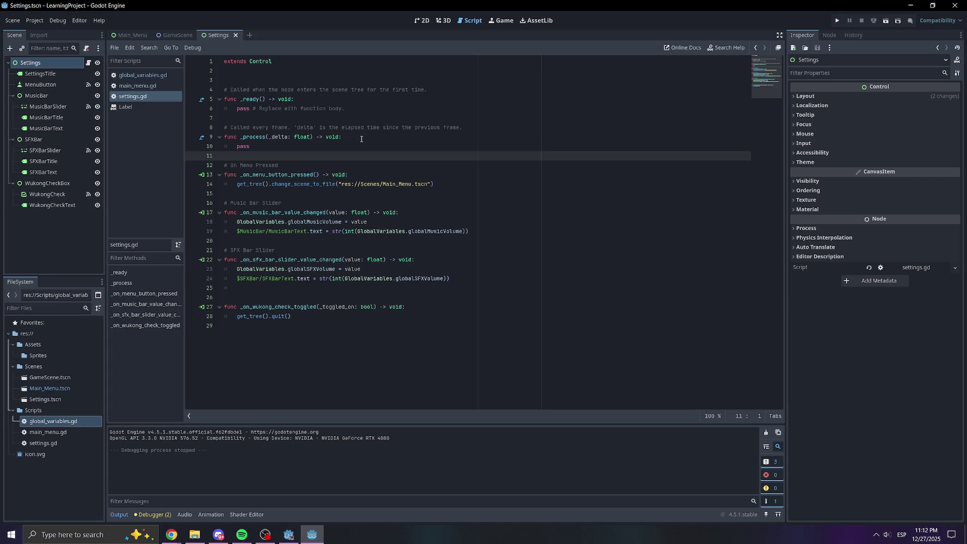
# Copy the music label line into _ready and fix its indentation.
pyautogui.click(328, 98)
pyautogui.moveTo(345, 108); pyautogui.dragTo(243, 112)
pyautogui.click(383, 232)
pyautogui.tripleClick(382, 231)
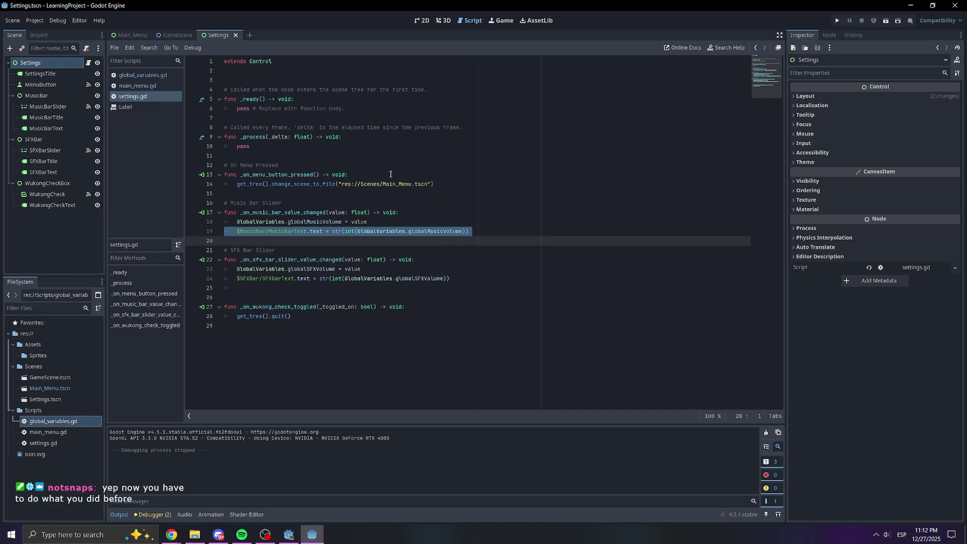
pyautogui.click(325, 98)
pyautogui.press('Return')
pyautogui.write('$MusicBar/MusicBarText.text = str(int(GlobalVariables.globalMusicVolume))')
pyautogui.click(250, 109)
pyautogui.press('BackSpace')
# Copy the SFX label line into _ready below the music label line.
pyautogui.tripleClick(338, 297)
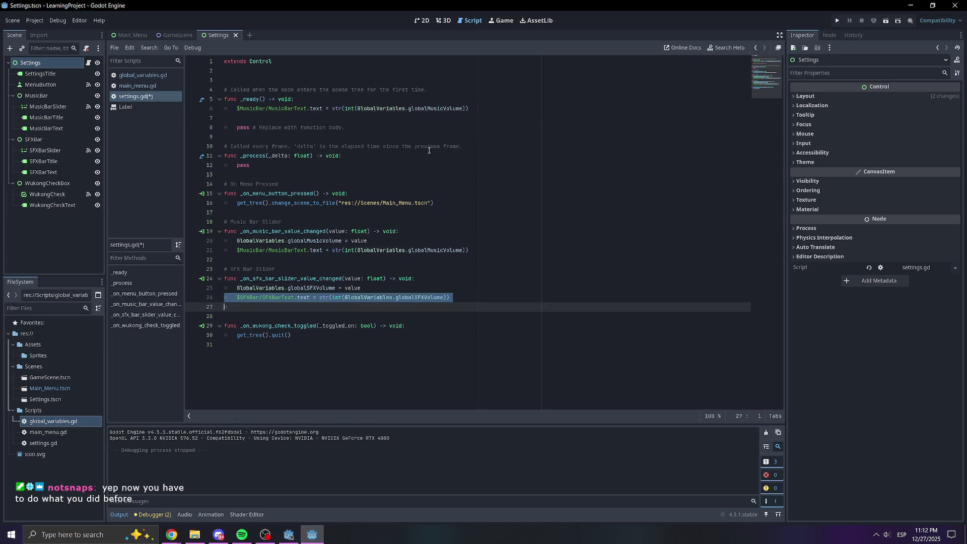
pyautogui.hotkey('ctrl', 'c')
pyautogui.click(368, 117)
pyautogui.hotkey('ctrl', 'v')
pyautogui.press('BackSpace')
# Run the game, set SFX 26 and Music 62 across Settings reopenings, then close it.
pyautogui.click(837, 20)
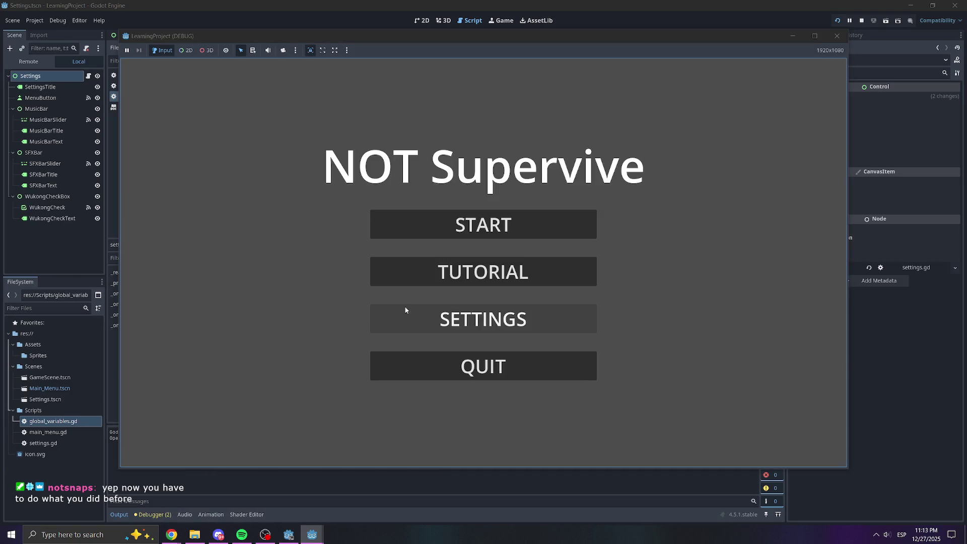
pyautogui.click(404, 313)
pyautogui.moveTo(477, 260); pyautogui.dragTo(394, 260)
pyautogui.click(505, 365)
pyautogui.click(499, 310)
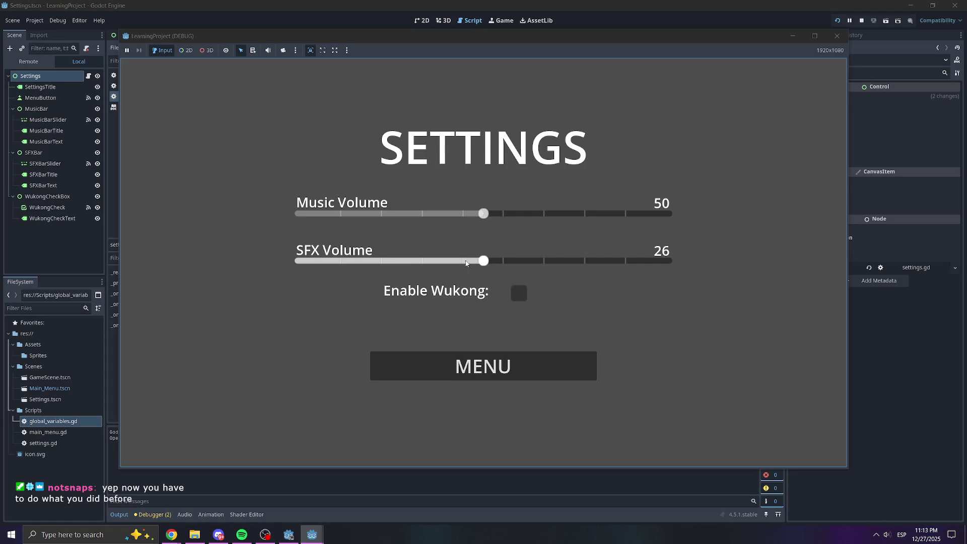
pyautogui.moveTo(483, 214); pyautogui.dragTo(529, 217)
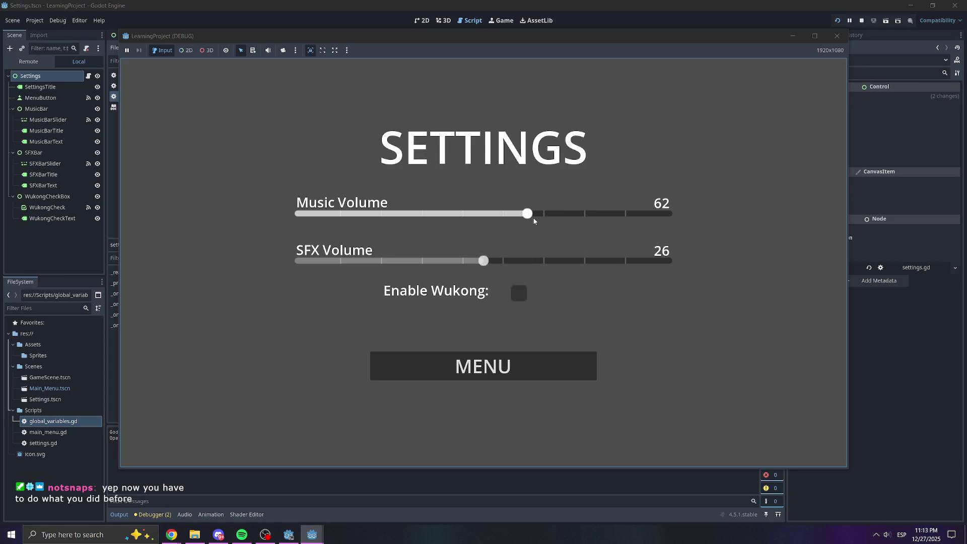
pyautogui.click(514, 375)
pyautogui.click(510, 309)
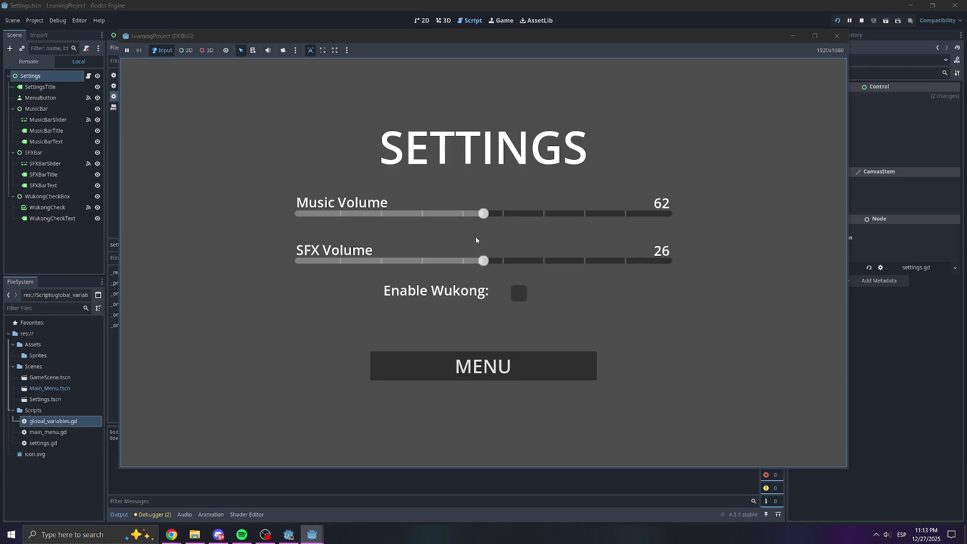
pyautogui.click(837, 36)
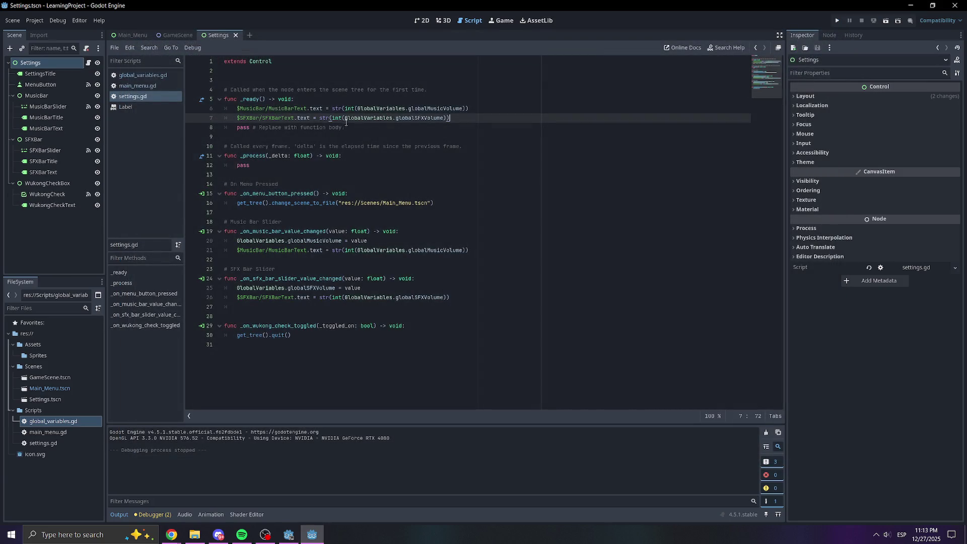
# Inspect the MusicBarSlider node's Value property in the Inspector.
pyautogui.click(485, 111)
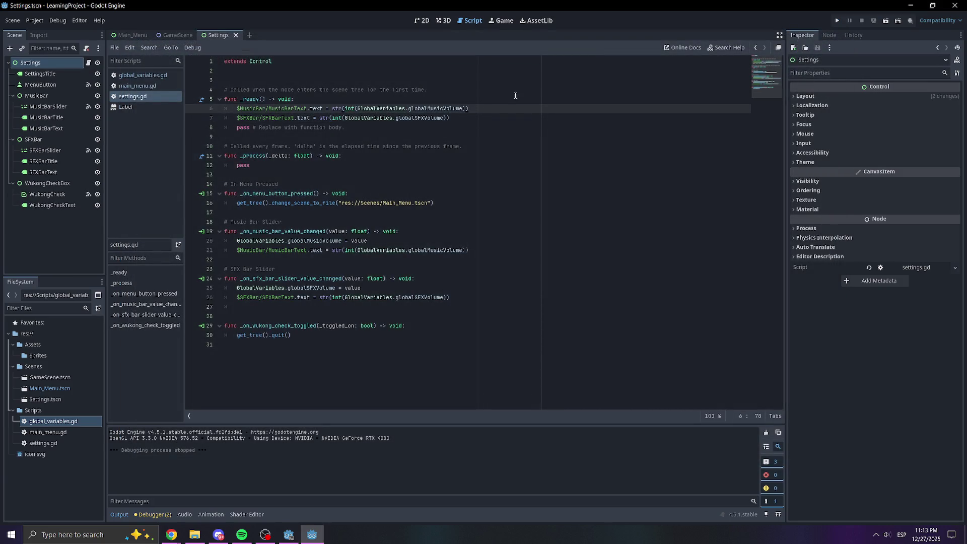
pyautogui.click(829, 35)
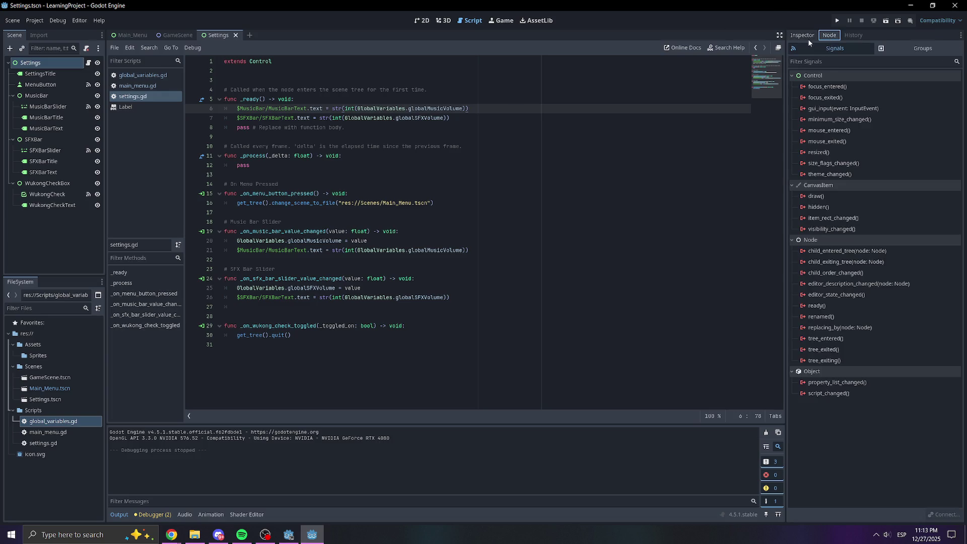
pyautogui.click(804, 36)
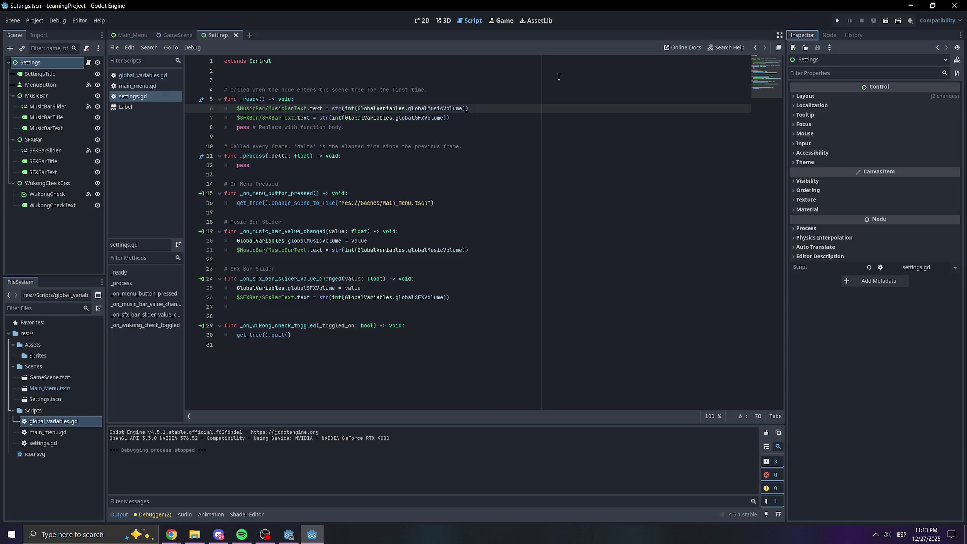
pyautogui.click(47, 106)
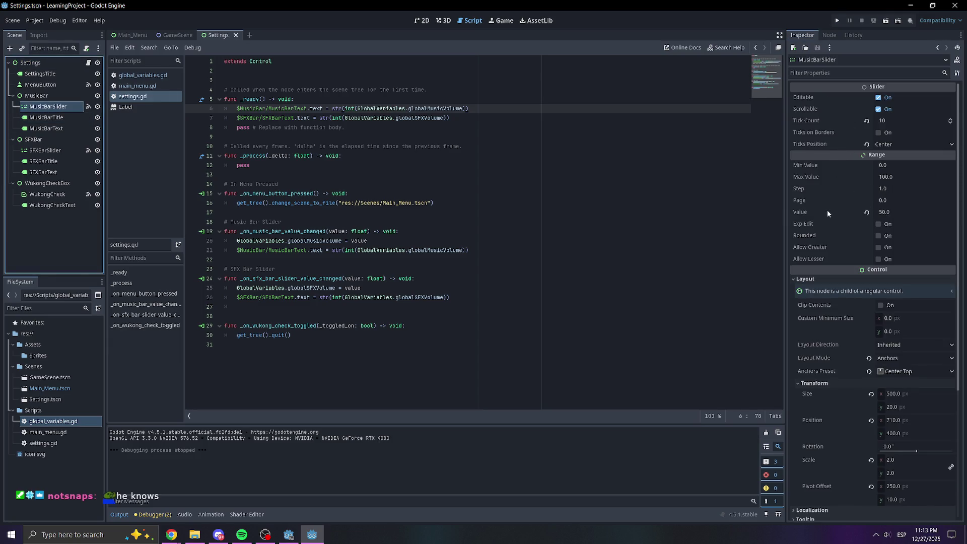
pyautogui.click(811, 212)
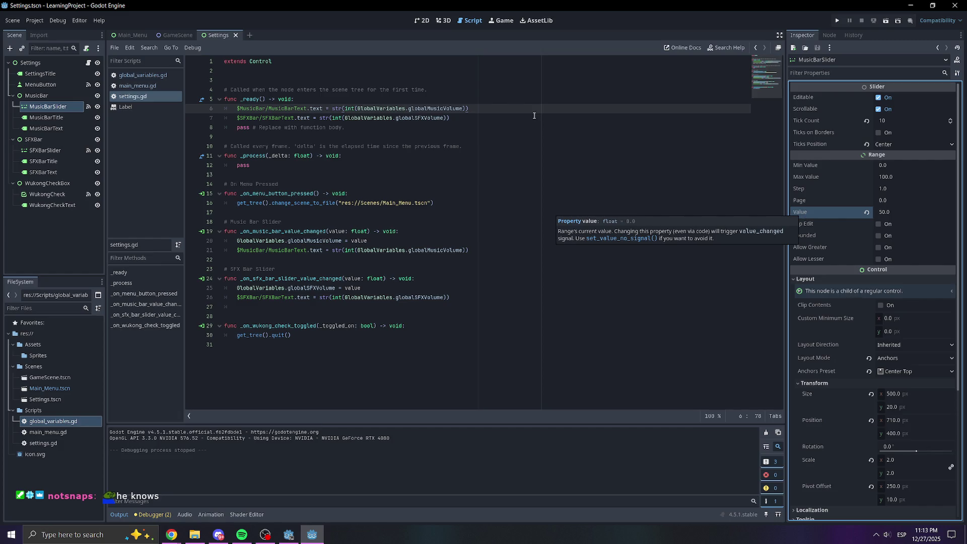
# Add MusicBarSlider.value = GlobalVariables.globalMusicVolume to _ready, save, and run the project.
pyautogui.click(506, 118)
pyautogui.press('Return')
pyautogui.press('Return')
pyautogui.moveTo(48, 106)
pyautogui.mouseDown()
pyautogui.moveTo(260, 122)
pyautogui.moveTo(250, 136)
pyautogui.mouseUp()
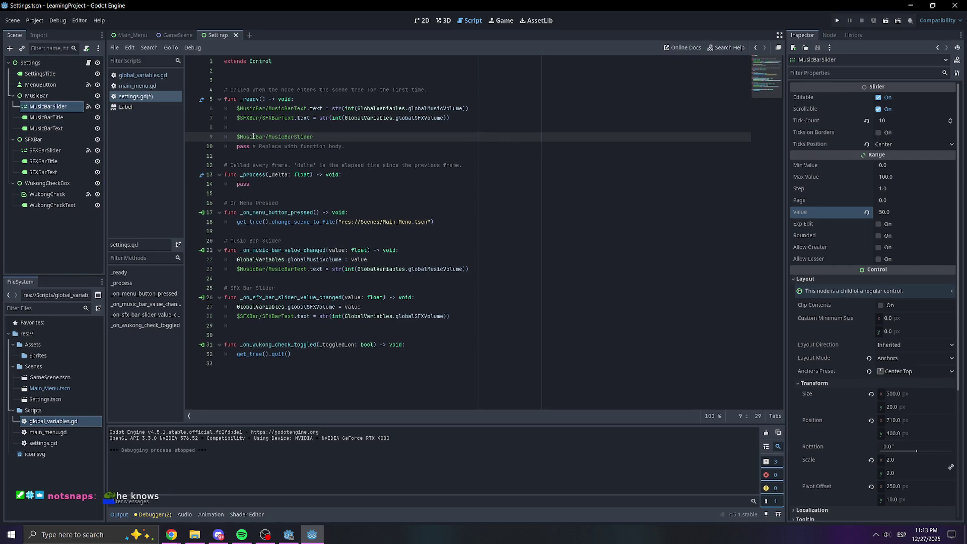
pyautogui.write('alue =')
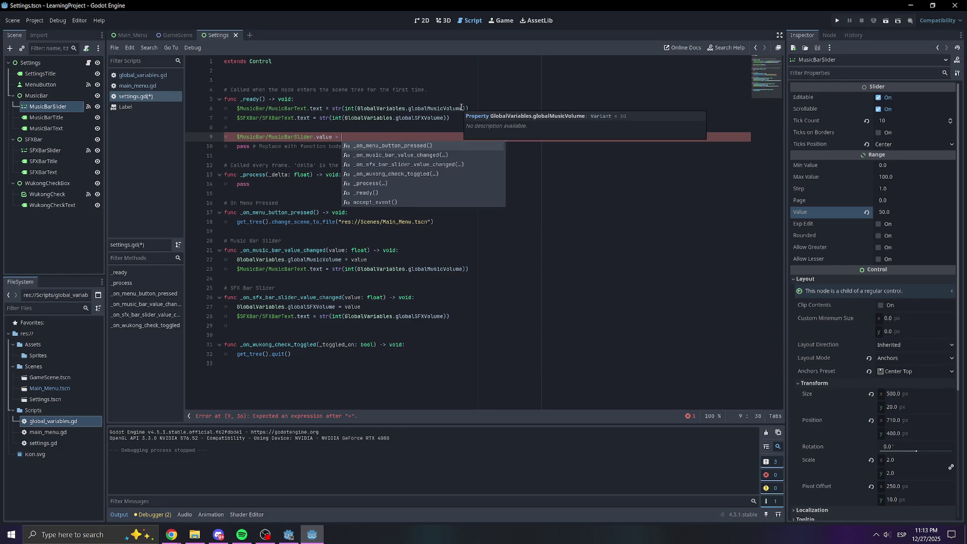
pyautogui.moveTo(461, 108); pyautogui.dragTo(358, 108)
pyautogui.hotkey('ctrl', 'c')
pyautogui.click(367, 137)
pyautogui.hotkey('ctrl', 'v')
pyautogui.hotkey('ctrl', 's')
pyautogui.click(834, 20)
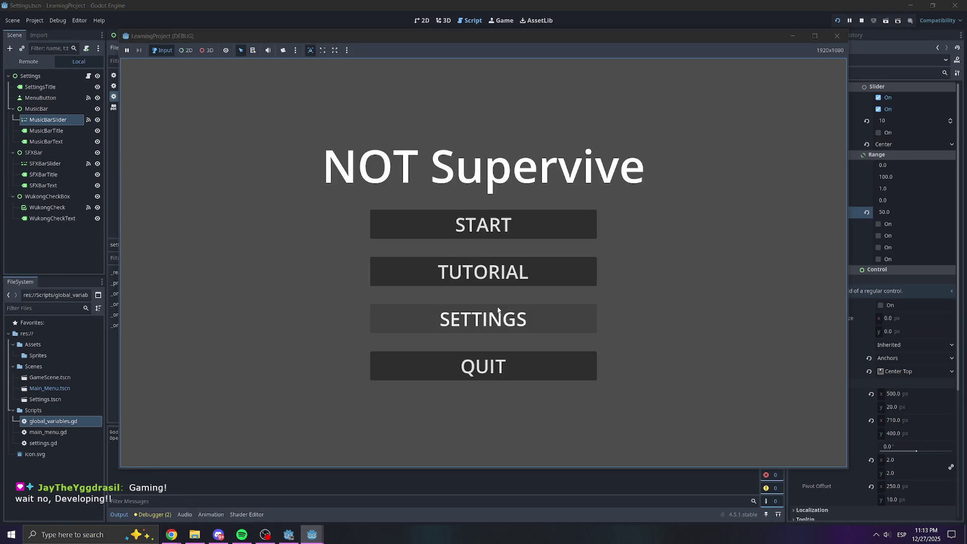
# In the running game, raise Music Volume to 69, confirm Settings keeps it on reopening, then stop.
pyautogui.click(483, 319)
pyautogui.moveTo(487, 216); pyautogui.dragTo(552, 214)
pyautogui.click(528, 365)
pyautogui.click(532, 320)
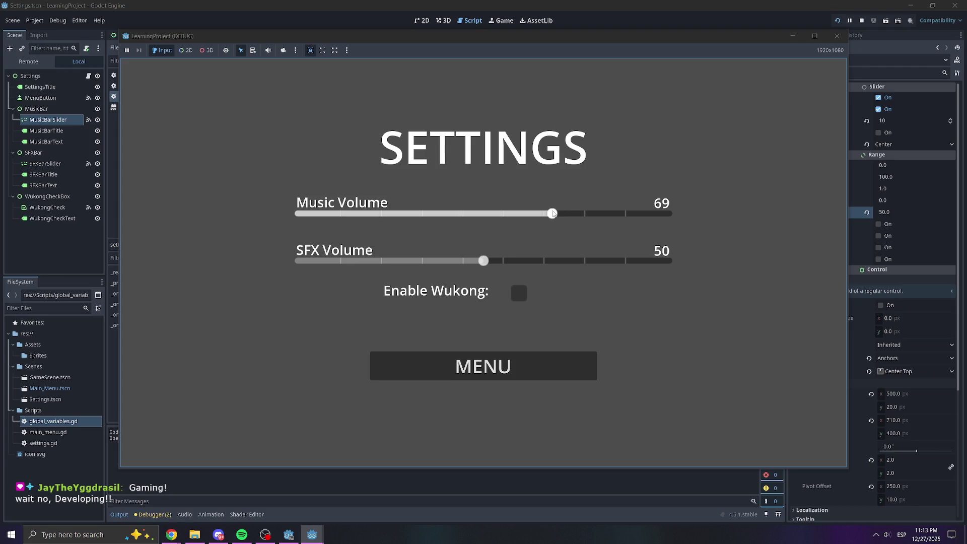
pyautogui.click(837, 36)
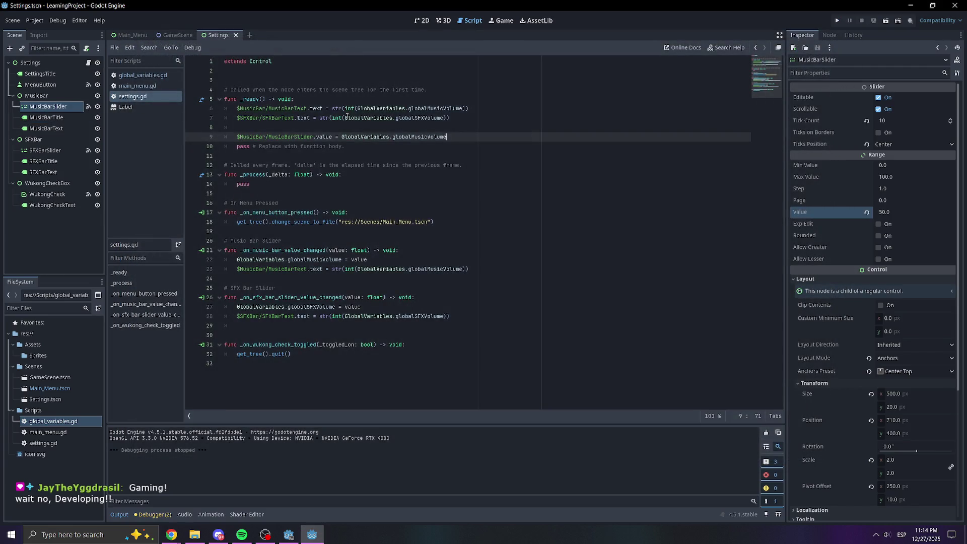
# Add a _ready line setting SFXBarSlider.value to GlobalVariables.globalSFXVolume and save.
pyautogui.press('Return')
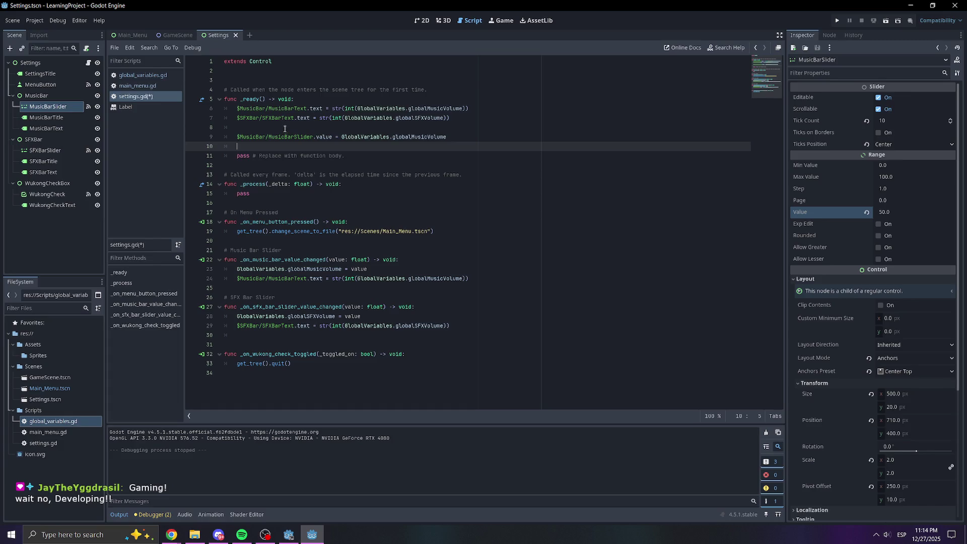
pyautogui.moveTo(240, 118)
pyautogui.mouseDown()
pyautogui.moveTo(352, 109)
pyautogui.moveTo(443, 126)
pyautogui.moveTo(456, 116)
pyautogui.moveTo(310, 118)
pyautogui.mouseUp()
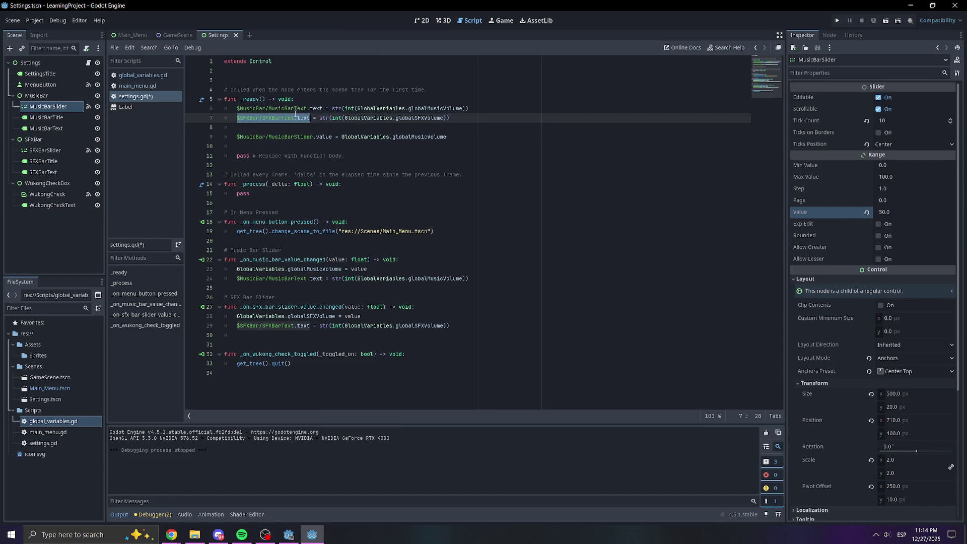
pyautogui.click(47, 152)
pyautogui.moveTo(37, 153); pyautogui.dragTo(326, 145)
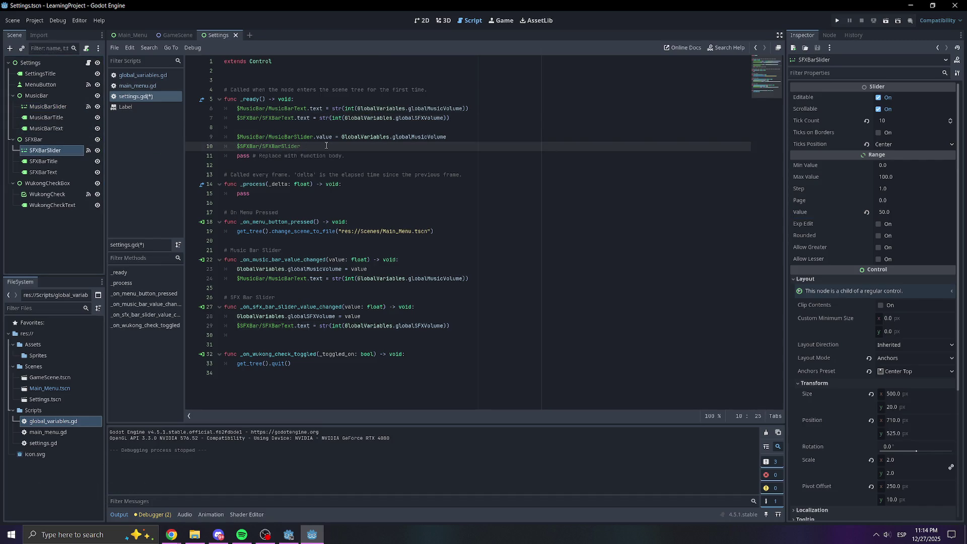
pyautogui.moveTo(451, 137); pyautogui.dragTo(313, 136)
pyautogui.click(317, 146)
pyautogui.hotkey('ctrl', 'v')
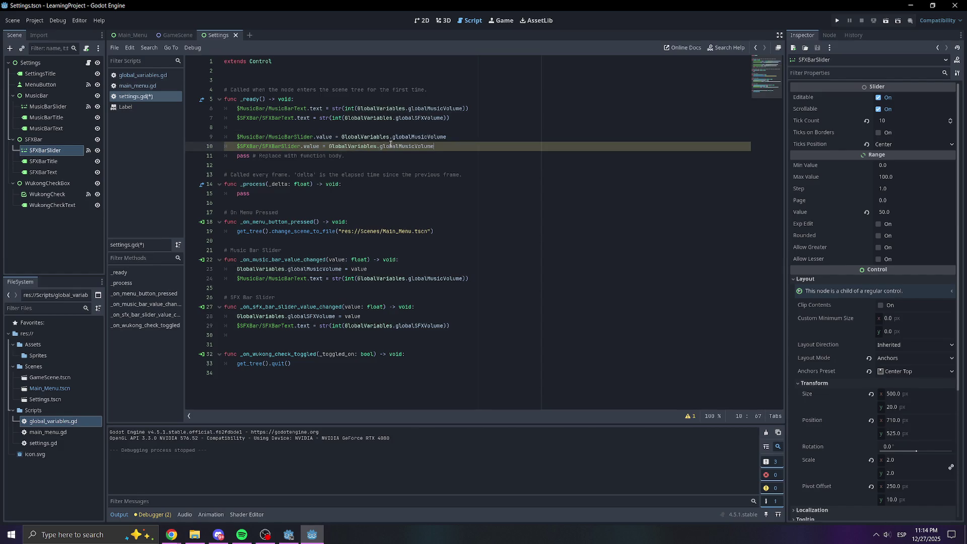
pyautogui.press('Delete')
pyautogui.press('Delete')
pyautogui.press('BackSpace')
pyautogui.press('BackSpace')
pyautogui.press('BackSpace')
pyautogui.write('SFX')
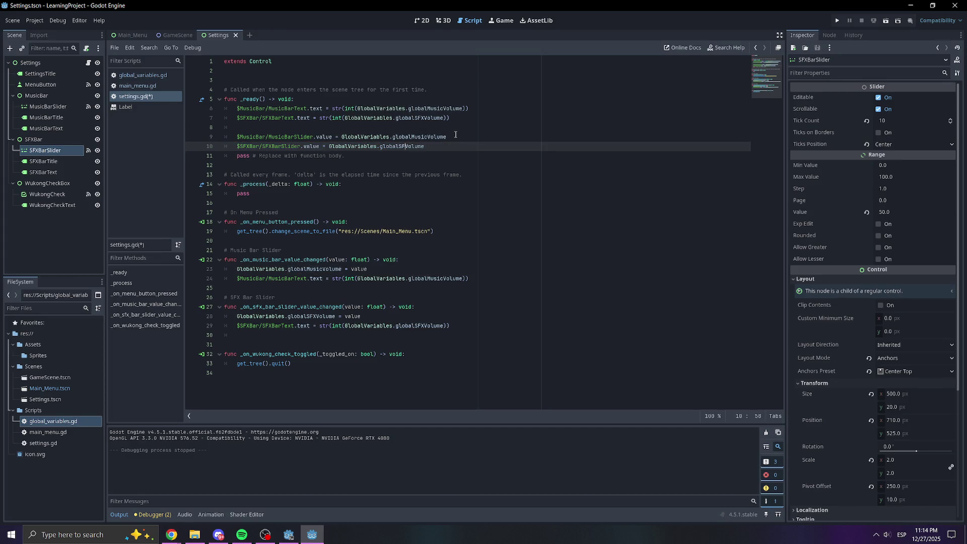
pyautogui.click(480, 120)
pyautogui.hotkey('ctrl', 's')
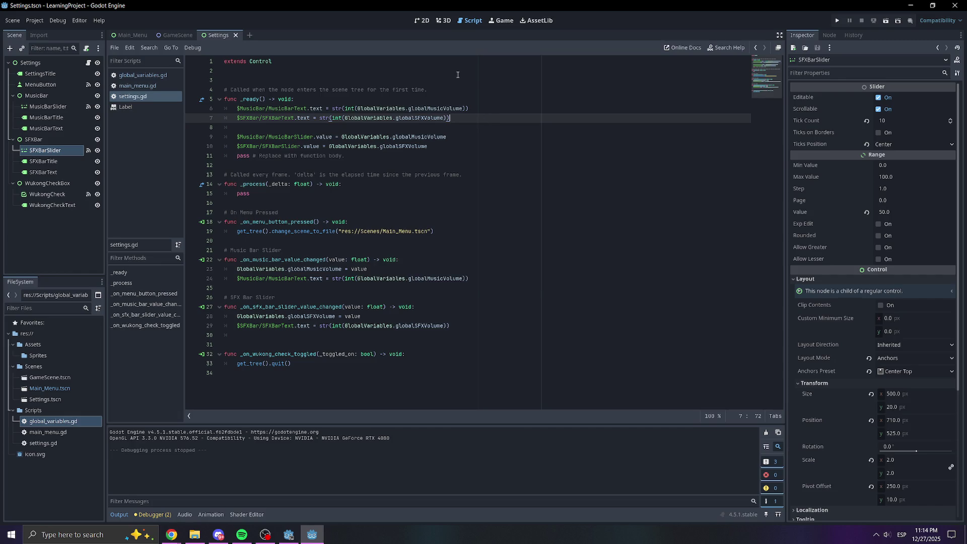
# Remove the placeholder pass line and extra blank lines, save settings.gd, and run the project again.
pyautogui.click(454, 145)
pyautogui.press('Return')
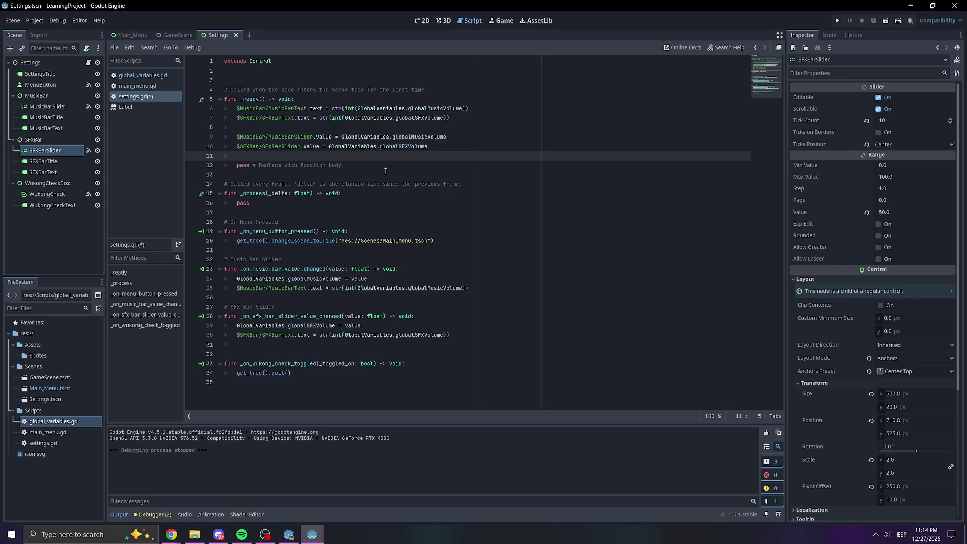
pyautogui.click(274, 74)
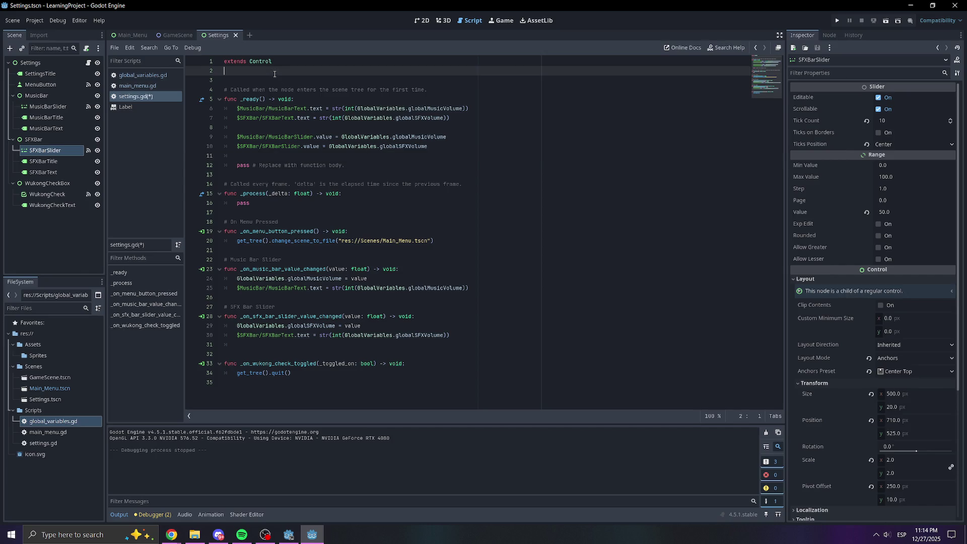
pyautogui.press('BackSpace')
pyautogui.doubleClick(309, 155)
pyautogui.hotkey('ctrl', 'shift', 'k')
pyautogui.press('BackSpace')
pyautogui.hotkey('ctrl', 's')
pyautogui.press('Return')
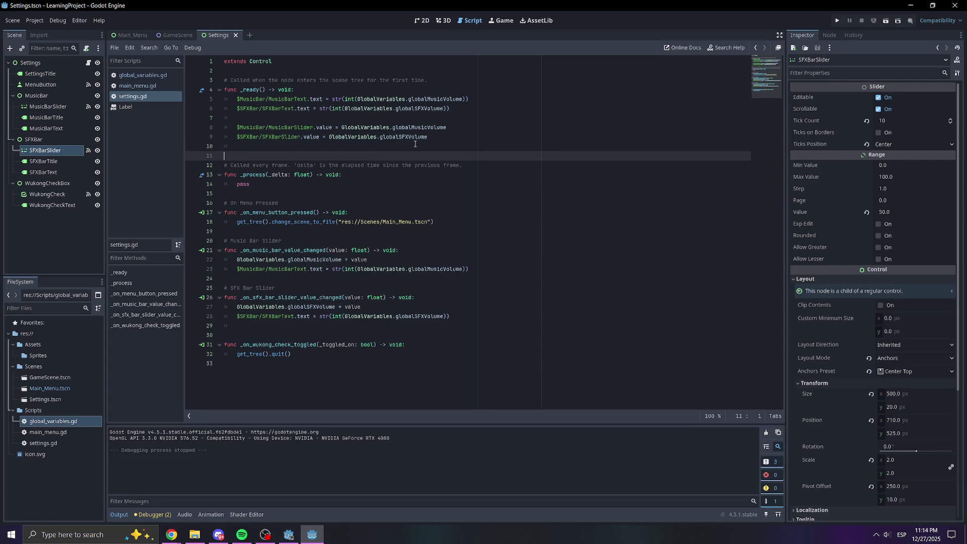
pyautogui.click(836, 23)
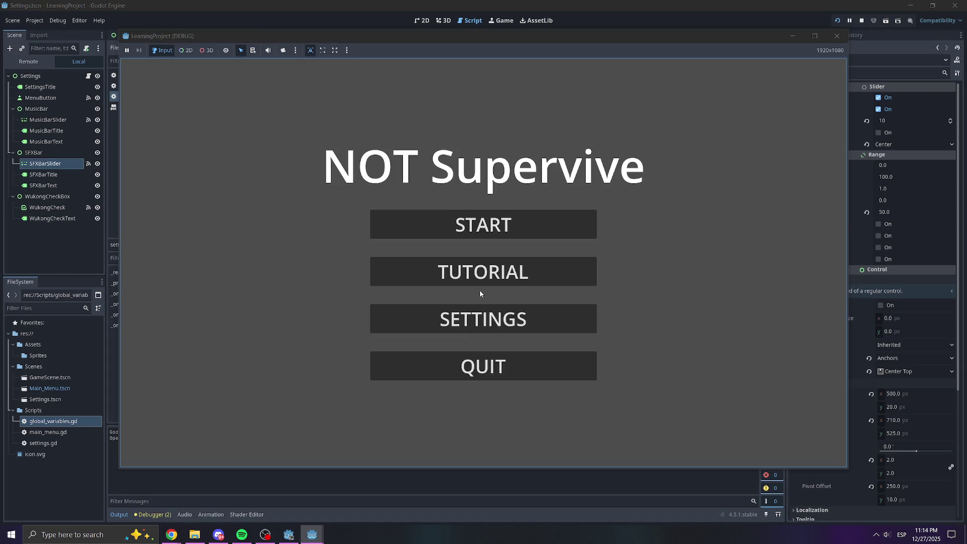
pyautogui.click(482, 308)
pyautogui.moveTo(483, 260); pyautogui.dragTo(387, 260)
pyautogui.click(562, 217)
pyautogui.click(504, 366)
pyautogui.click(505, 323)
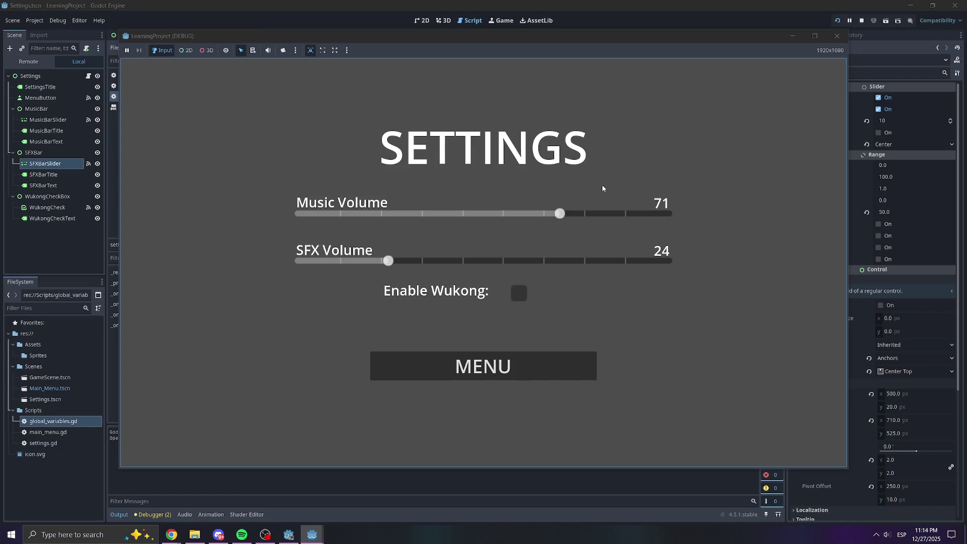
pyautogui.hotkey('alt', 'F4')
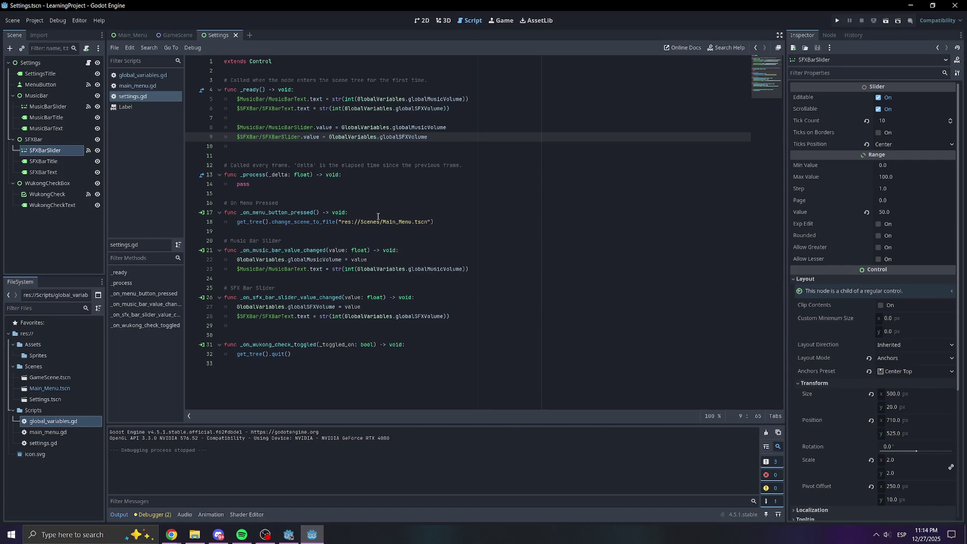
# Add the comment '# Makes the slider the correct value on appearance' above the slider lines.
pyautogui.moveTo(379, 220)
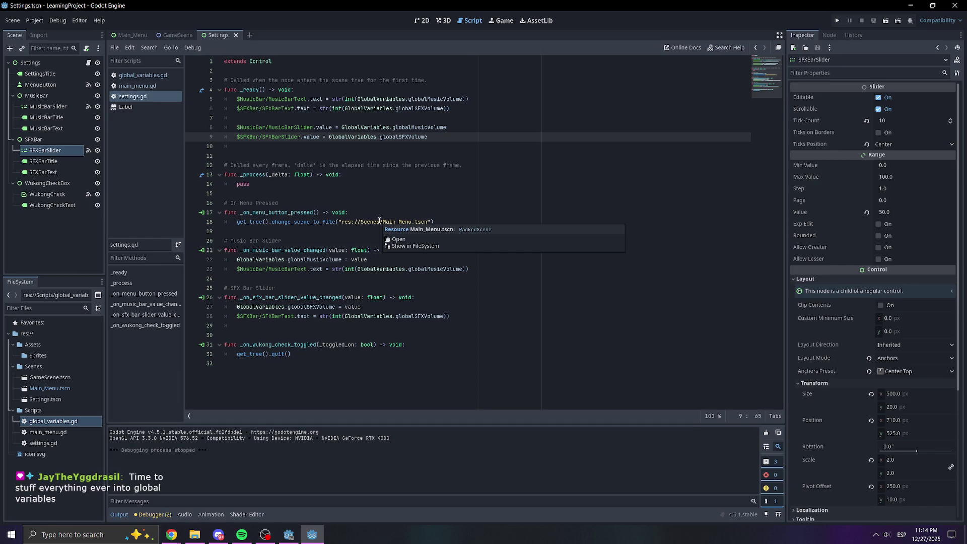
pyautogui.moveTo(237, 118); pyautogui.dragTo(241, 114)
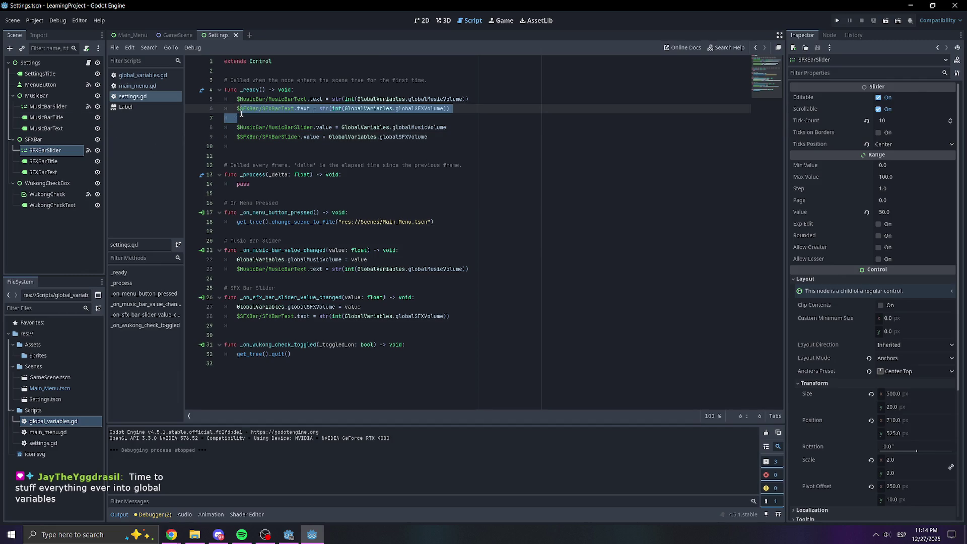
pyautogui.press('Right')
pyautogui.press('Return')
pyautogui.write('# Makes the slider ')
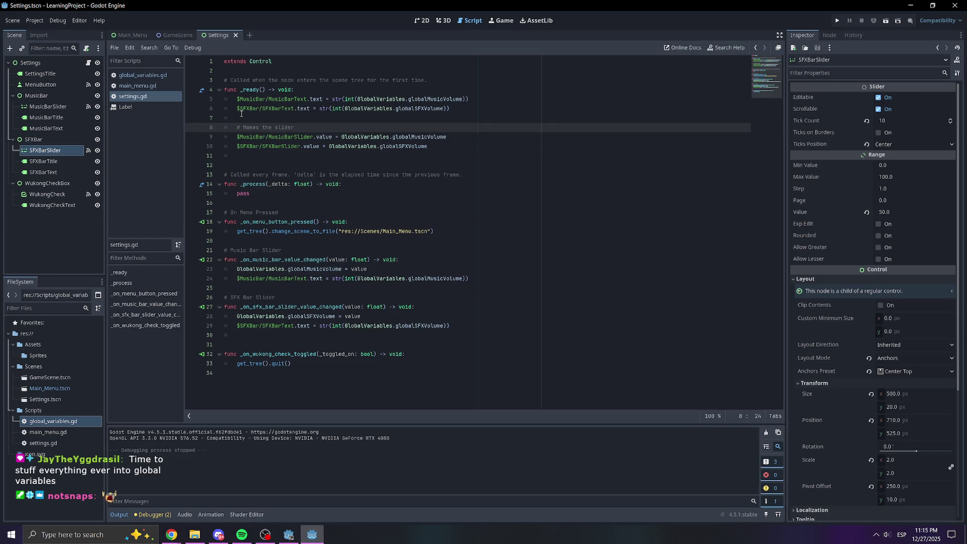
pyautogui.write('the correct value on appearance')
# Add '# Sets labels to the global volume' at the top of _ready and save the script.
pyautogui.click(336, 90)
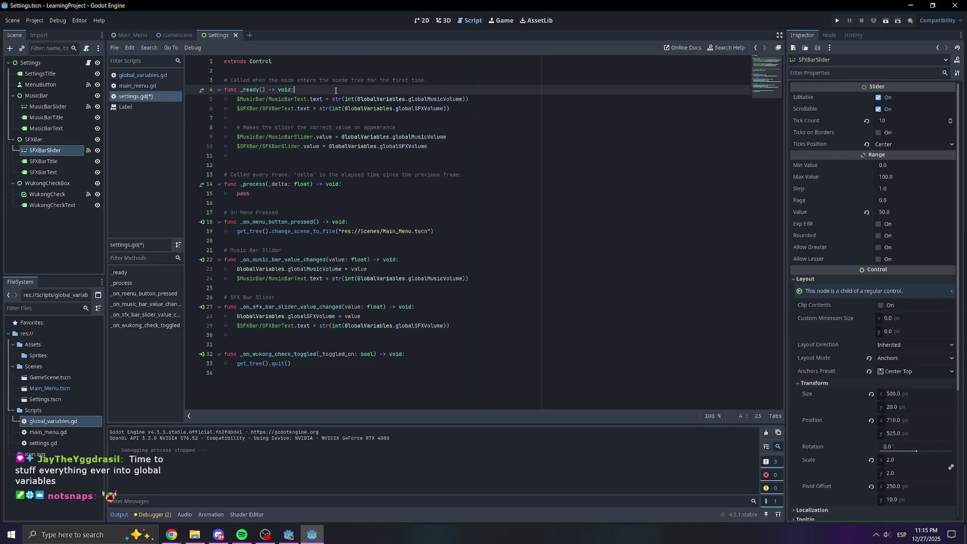
pyautogui.press('Return')
pyautogui.write('# ')
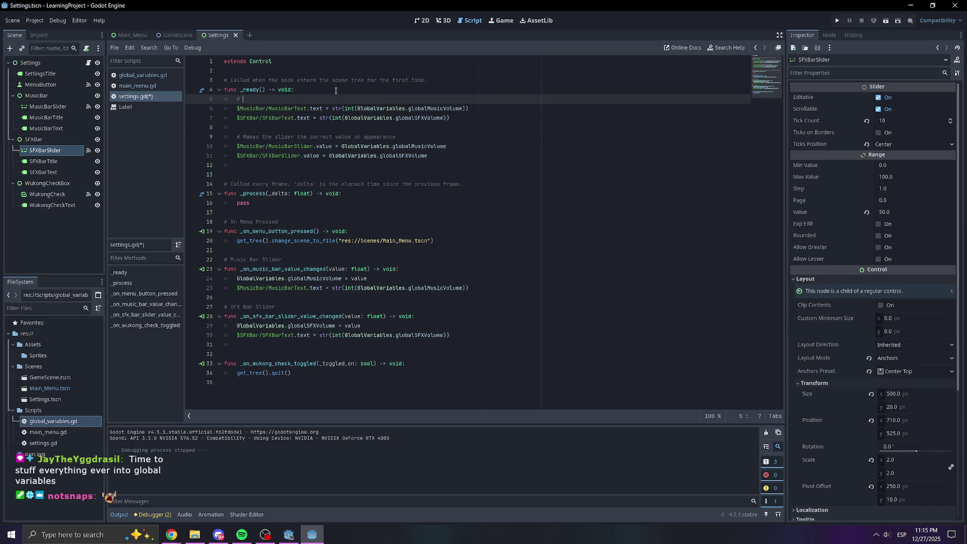
pyautogui.write('Sets labels to the global volume')
pyautogui.hotkey('ctrl', 's')
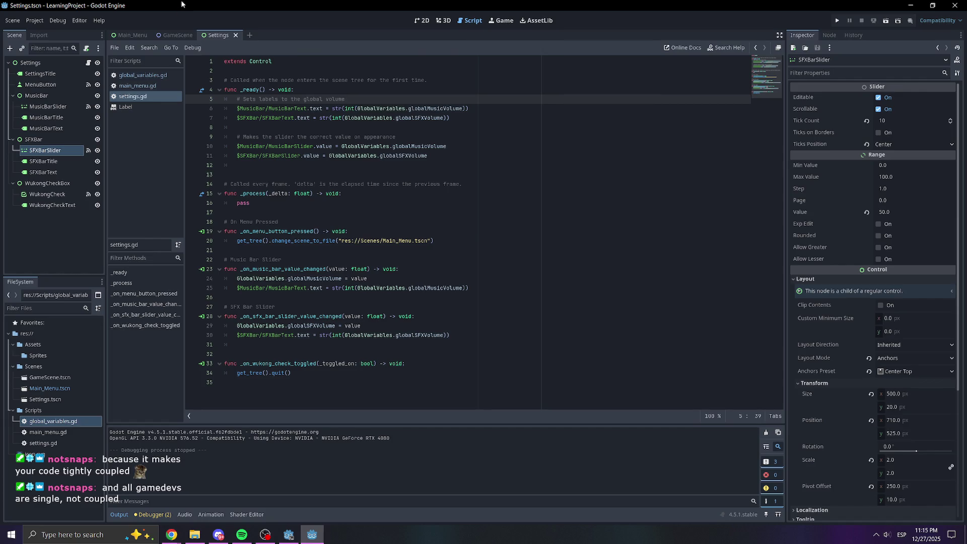
pyautogui.click(411, 202)
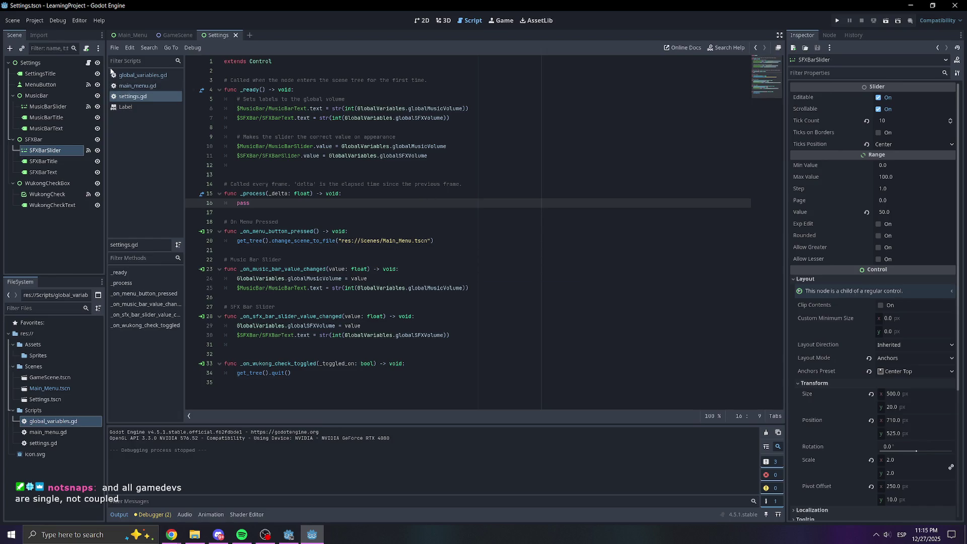
# Run the game from the Main_Menu scene, set SFX Volume to 24 and Music Volume to 79.
pyautogui.click(133, 36)
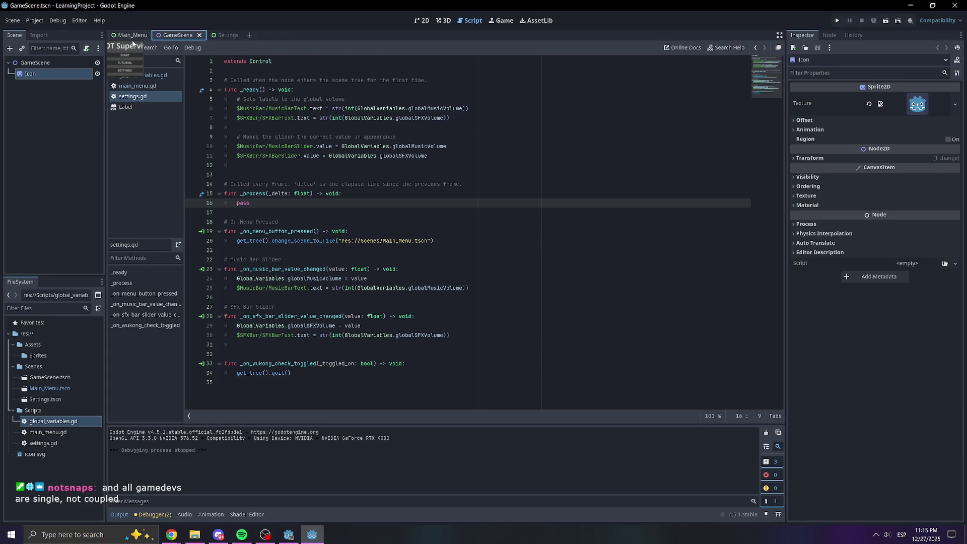
pyautogui.click(837, 20)
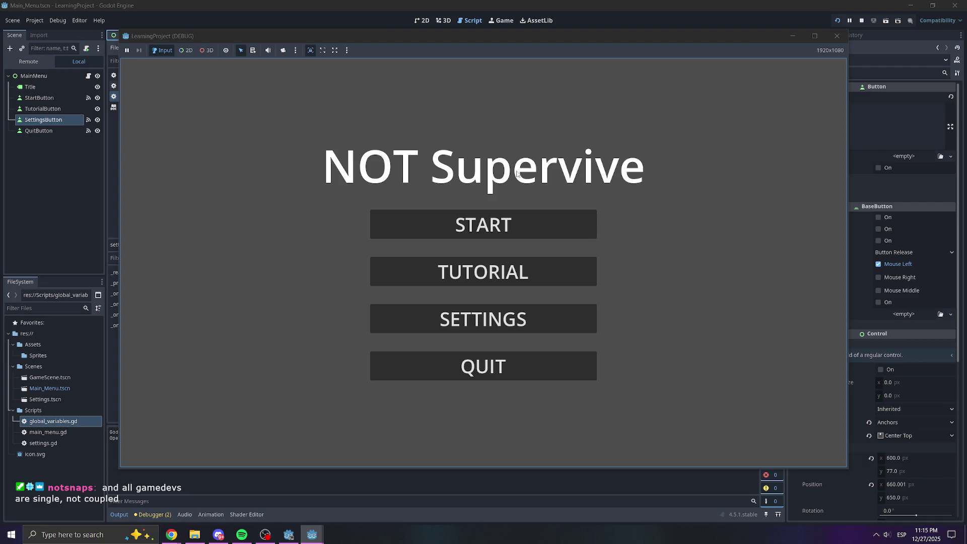
pyautogui.click(510, 319)
pyautogui.moveTo(484, 260); pyautogui.dragTo(387, 260)
pyautogui.moveTo(483, 213); pyautogui.dragTo(589, 213)
pyautogui.click(519, 362)
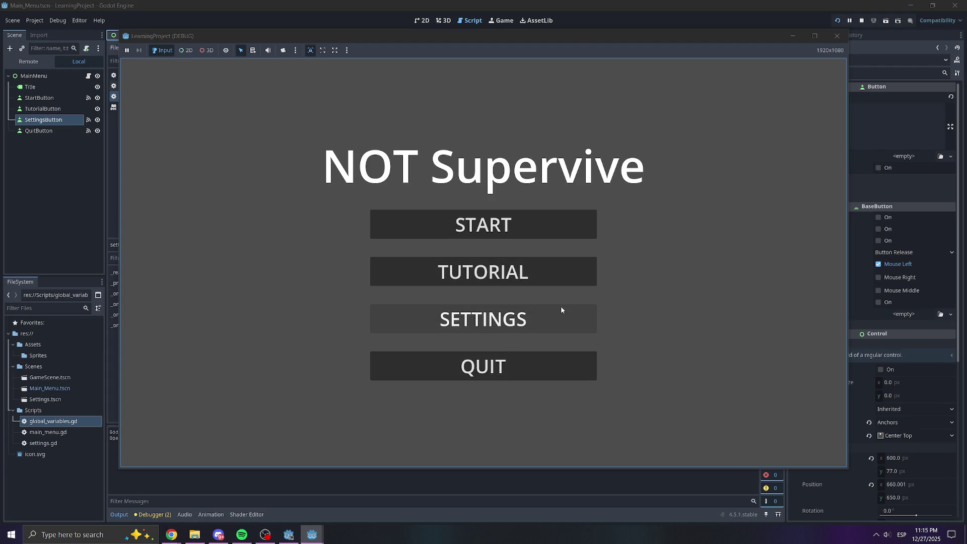
# Reopen Settings to verify the saved volumes, try the sliders again, then quit the game.
pyautogui.click(555, 311)
pyautogui.moveTo(589, 213)
pyautogui.mouseDown()
pyautogui.moveTo(614, 213)
pyautogui.moveTo(310, 216)
pyautogui.mouseUp()
pyautogui.moveTo(435, 260); pyautogui.dragTo(472, 261)
pyautogui.moveTo(524, 213); pyautogui.dragTo(602, 213)
pyautogui.click(402, 260)
pyautogui.click(521, 359)
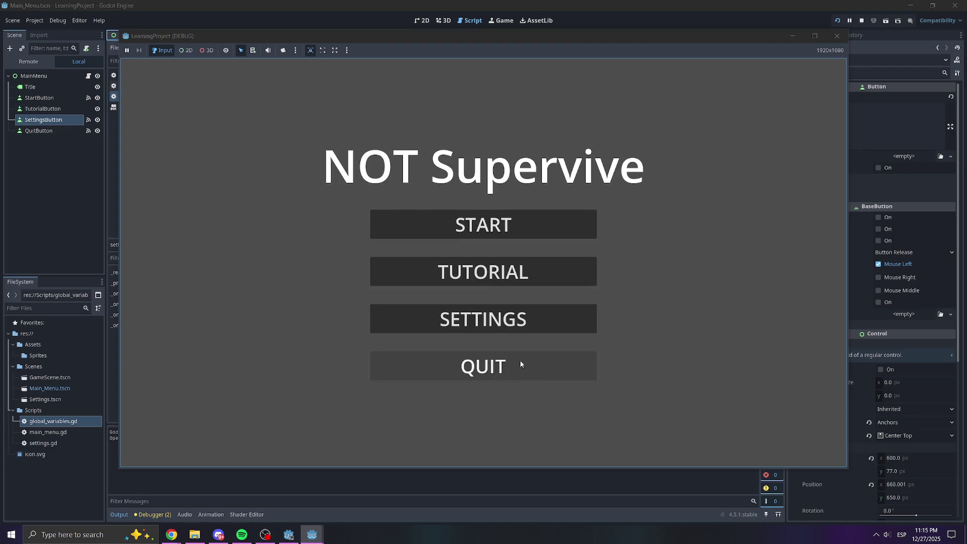
pyautogui.click(500, 367)
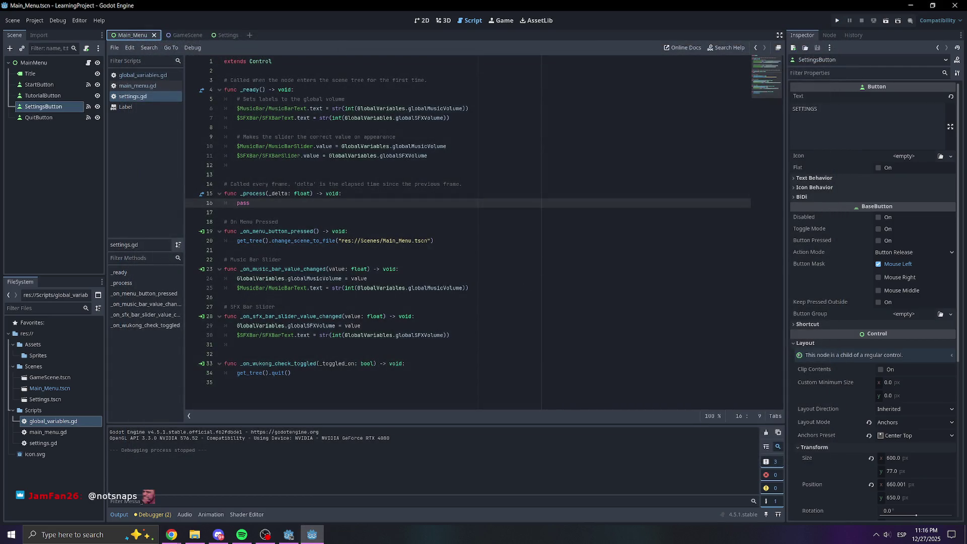
pyautogui.moveTo(620, 120); pyautogui.dragTo(966, 166)
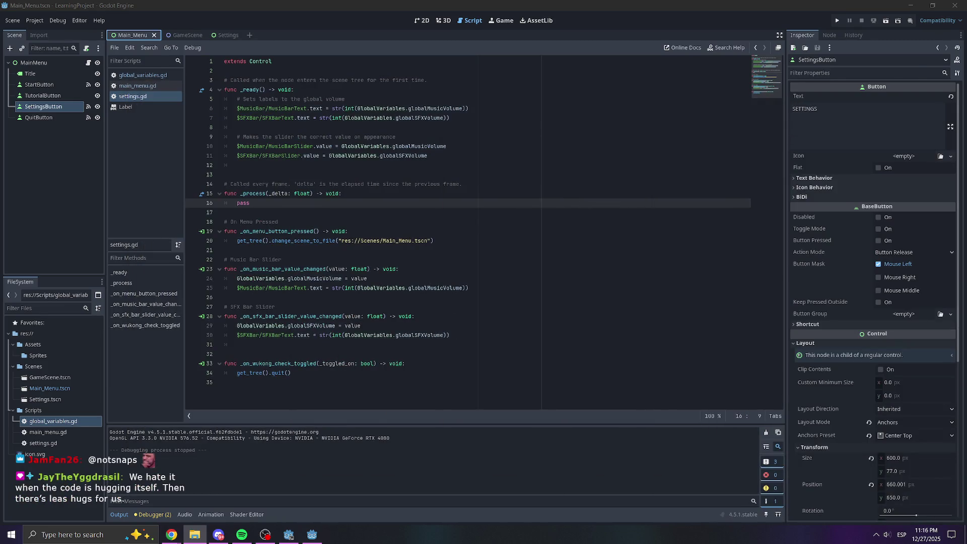
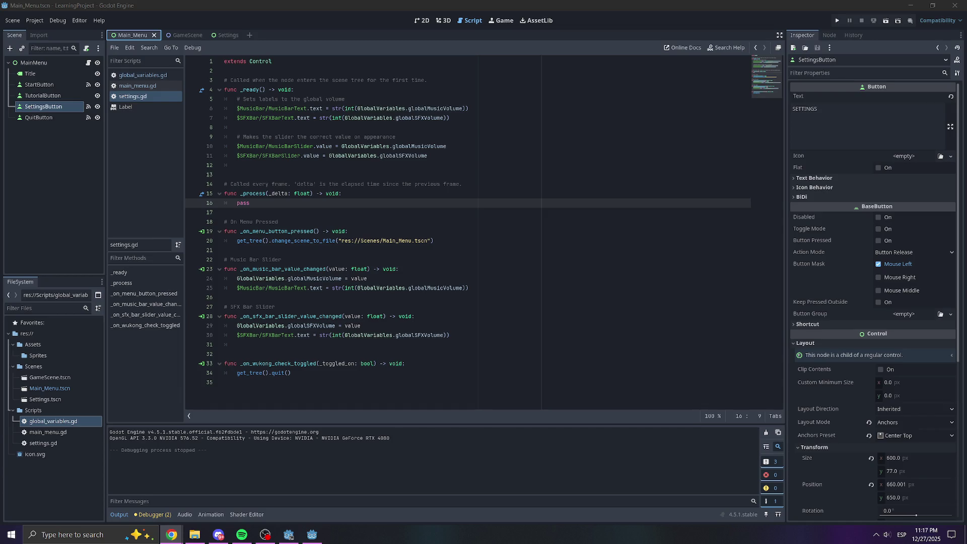
# Maximize the Chrome window showing Epidemic Sound's Discover page over the script editor.
pyautogui.moveTo(966, 281); pyautogui.dragTo(444, 2)
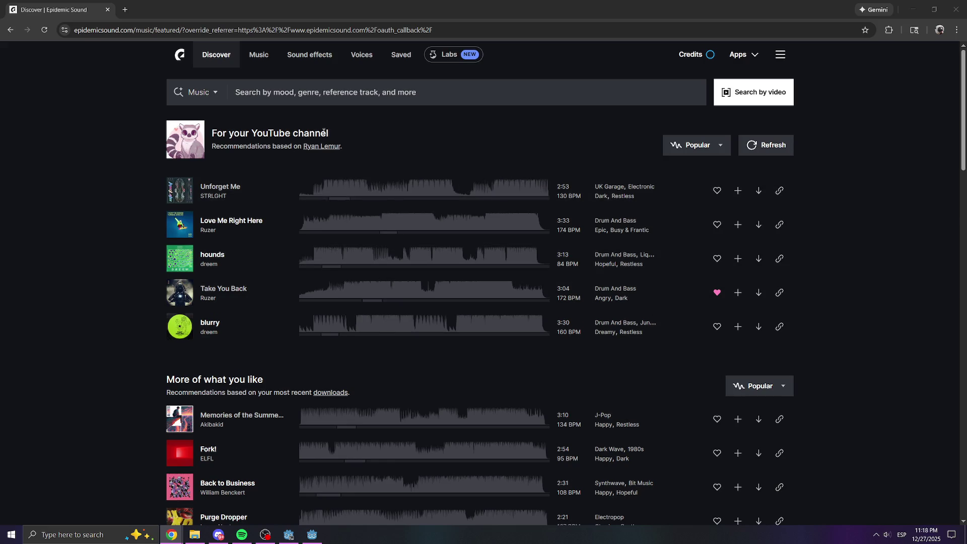
# Preview the Mouse Clicks effect in the Computers sound-effects category, then go back.
pyautogui.click(331, 58)
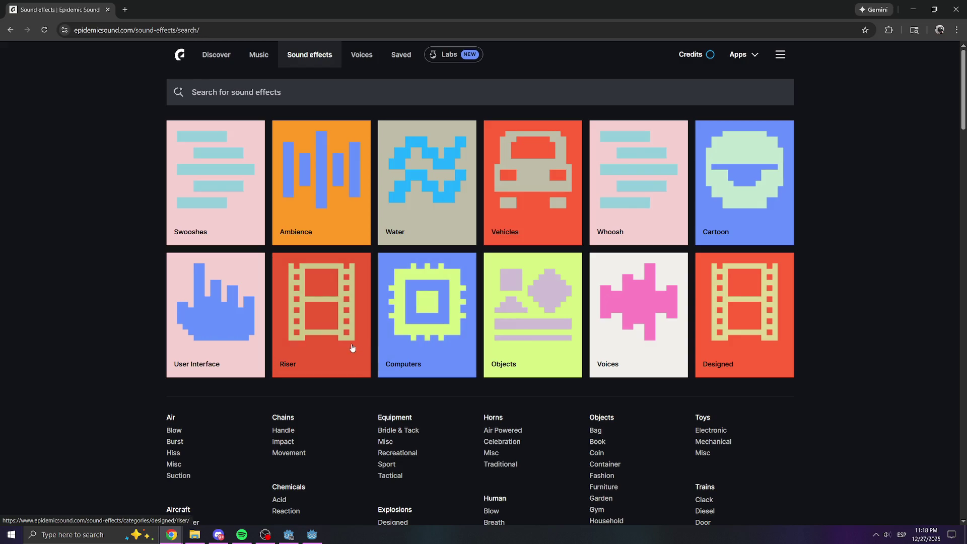
pyautogui.click(410, 332)
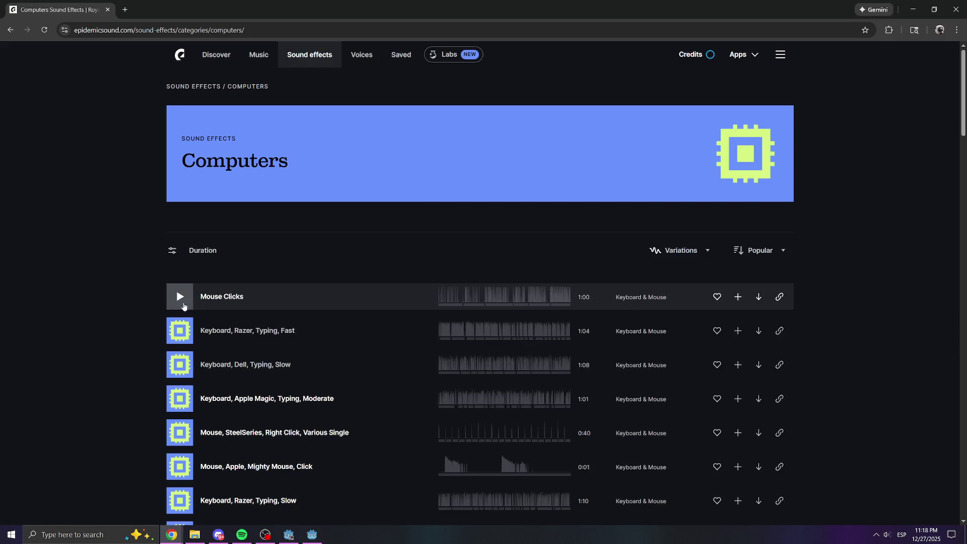
pyautogui.click(188, 299)
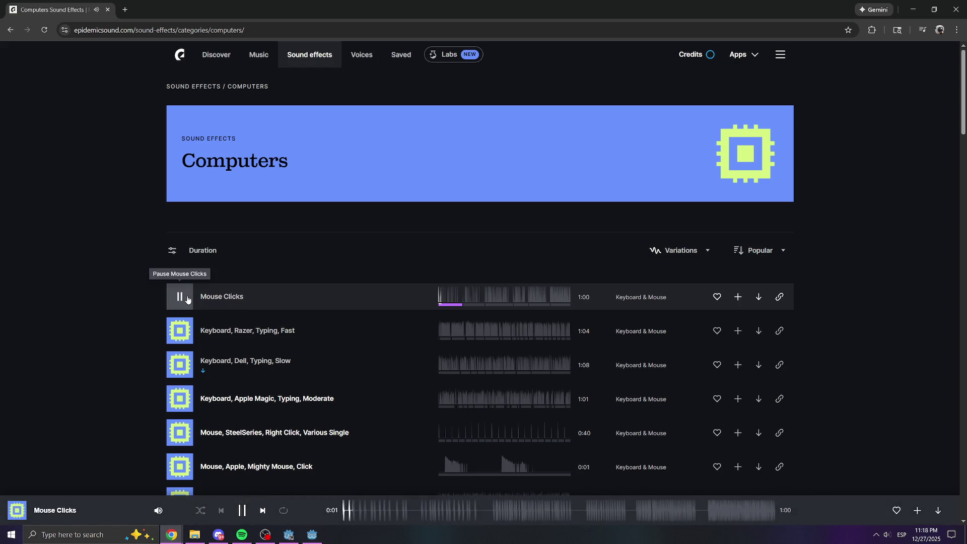
pyautogui.click(187, 299)
pyautogui.scroll(-1, 235, 297)
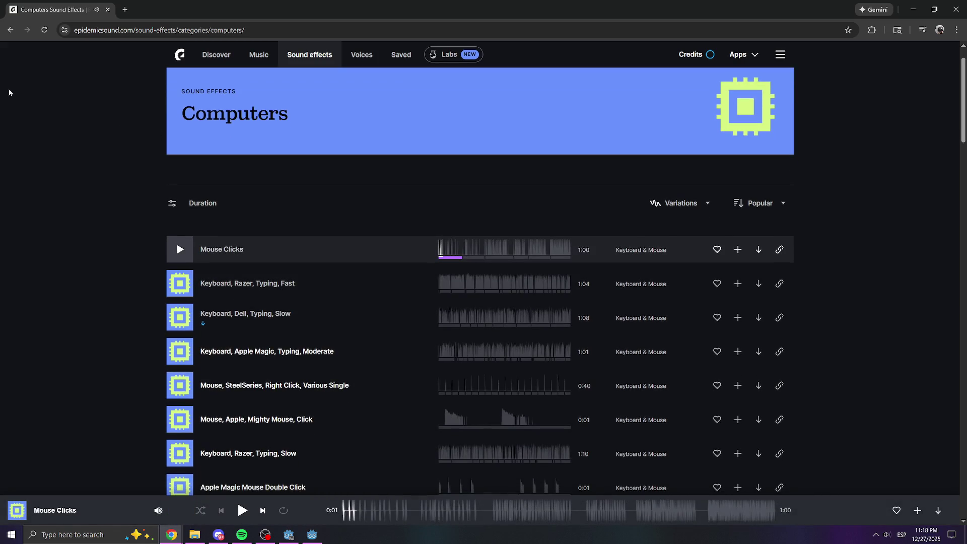
pyautogui.click(9, 30)
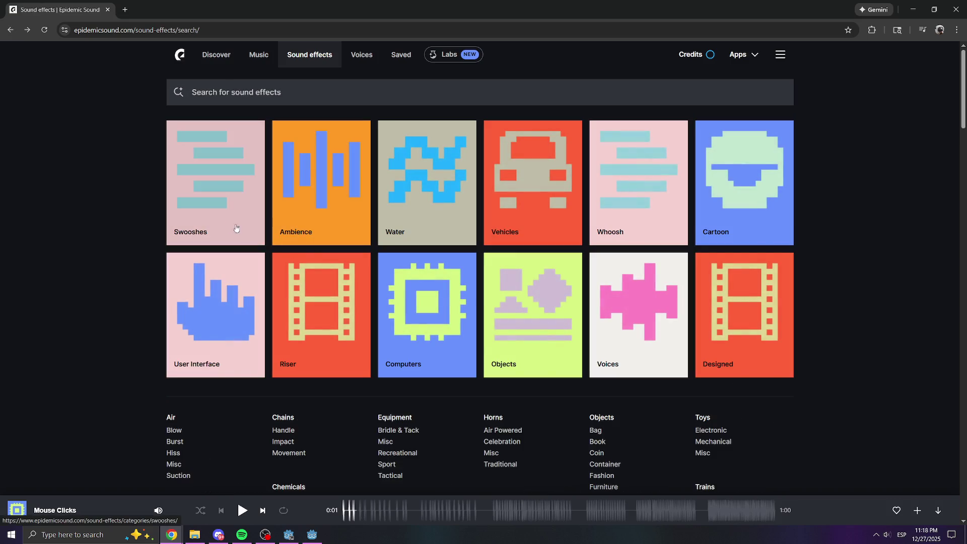
# In Ambience, preview Designed, Busy Office and City, Traffic, Distant, Intense Horns.
pyautogui.click(305, 192)
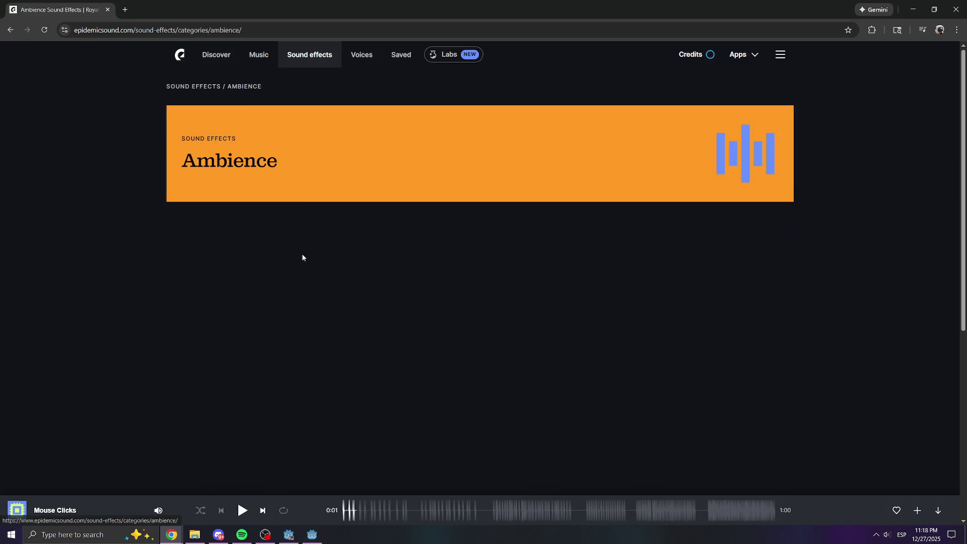
pyautogui.click(182, 259)
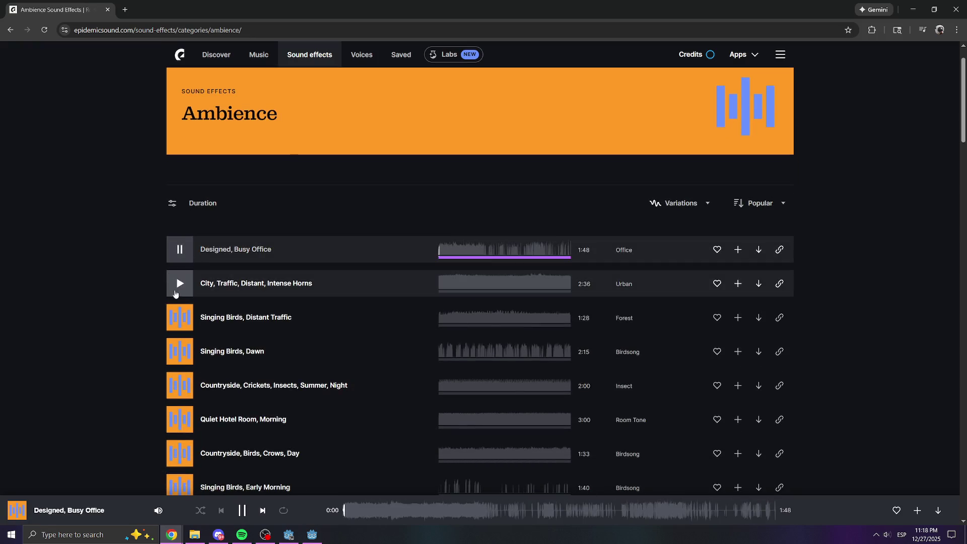
pyautogui.click(425, 517)
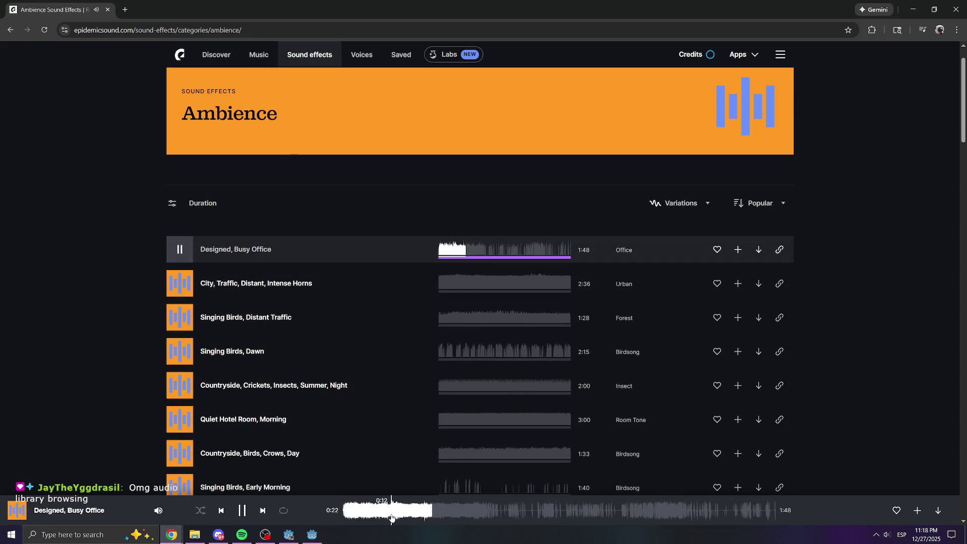
pyautogui.moveTo(158, 512)
pyautogui.click(177, 292)
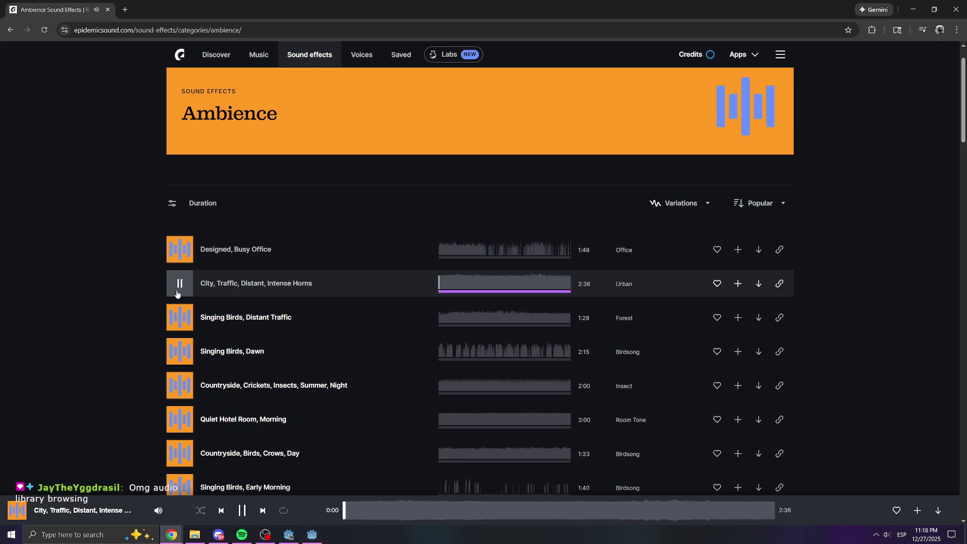
pyautogui.click(177, 293)
pyautogui.click(177, 294)
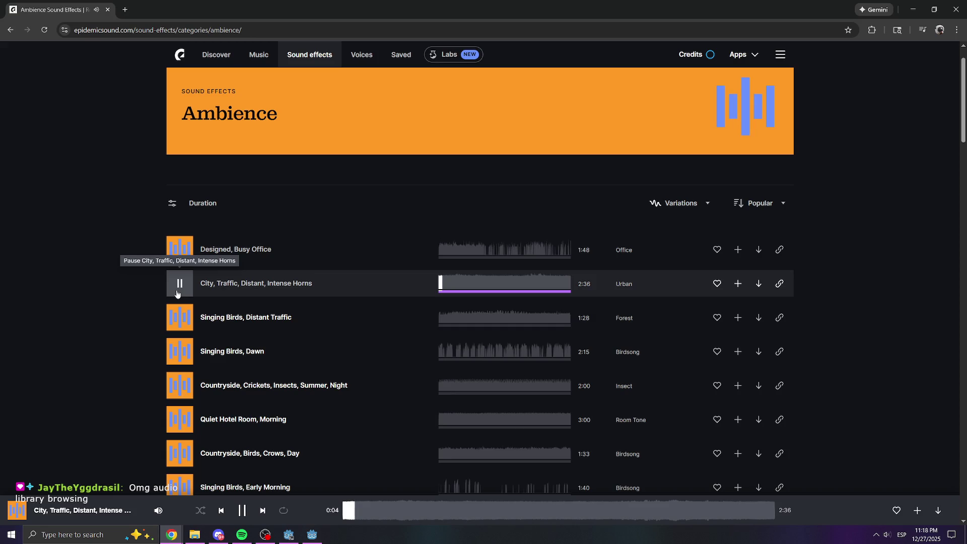
pyautogui.click(177, 293)
pyautogui.click(177, 293)
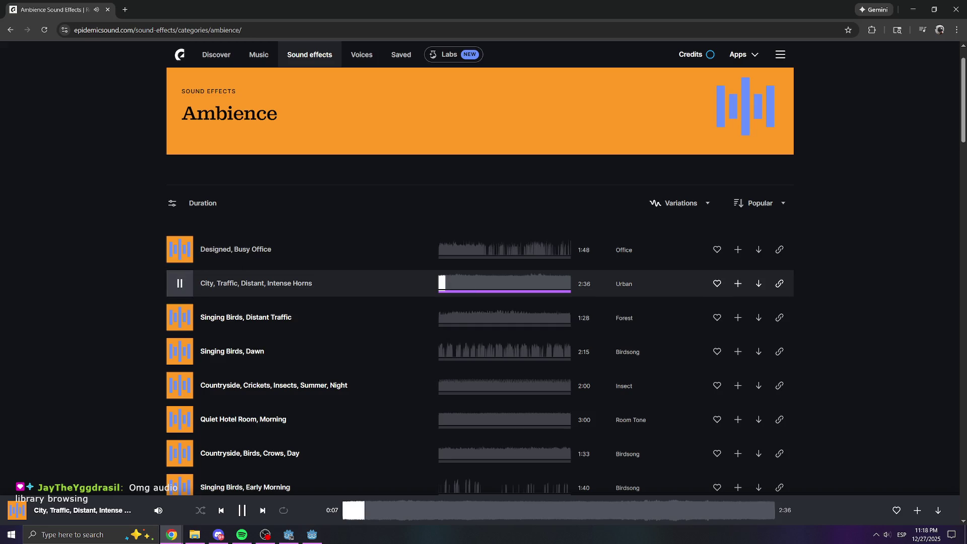
# Preview and pause Singing Birds, Dawn, then return to the sound-effects categories.
pyautogui.hotkey('alt', 'Tab')
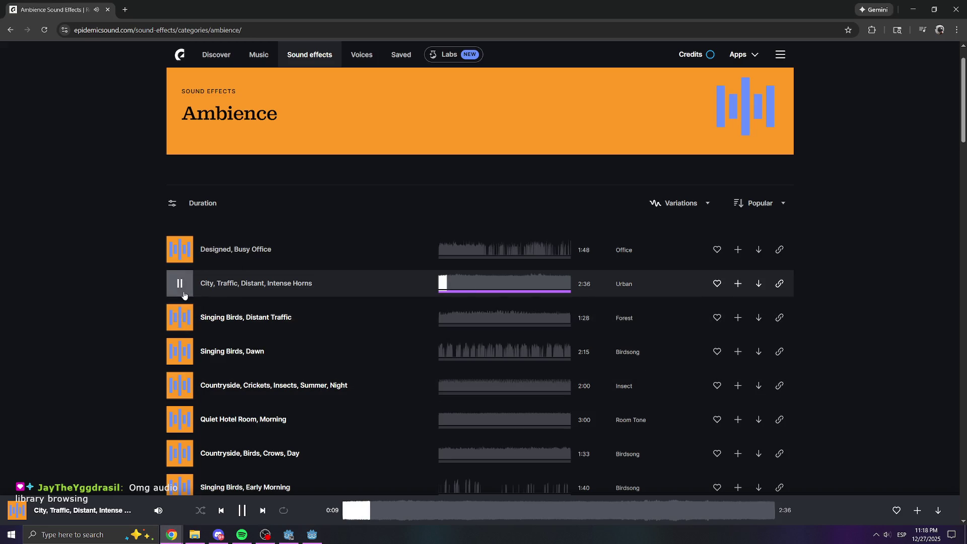
pyautogui.click(183, 362)
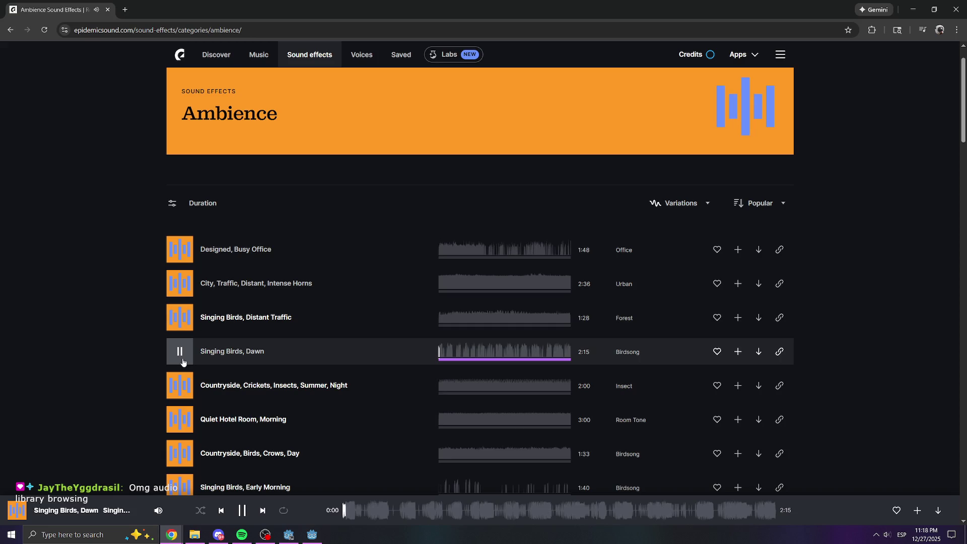
pyautogui.click(183, 362)
pyautogui.scroll(-4, 33, 104)
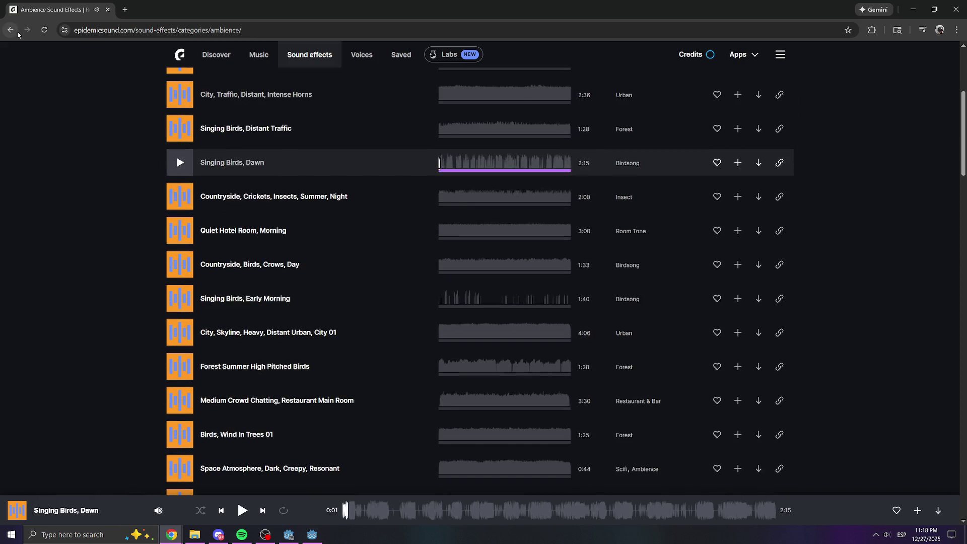
pyautogui.click(10, 29)
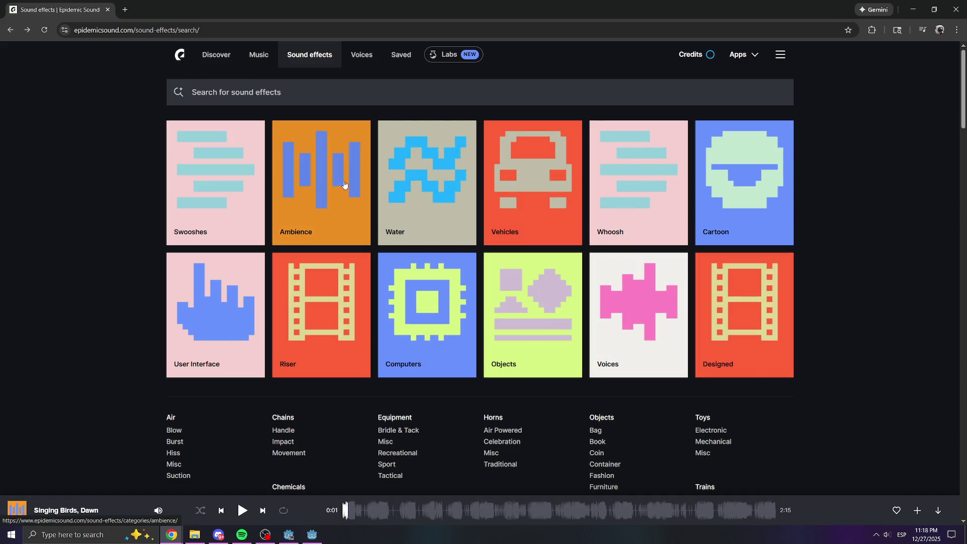
# Open the Music library and browse through its listings.
pyautogui.click(261, 59)
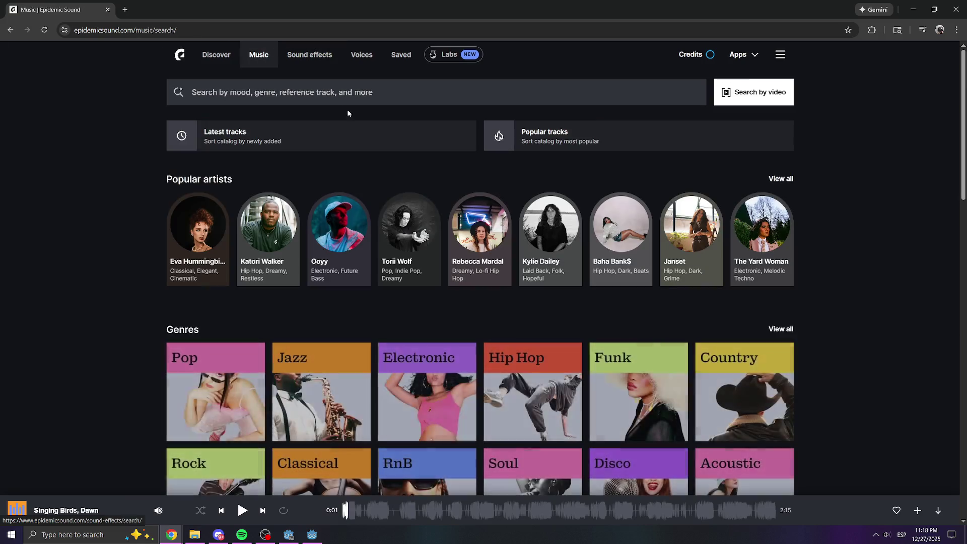
pyautogui.scroll(-6, 261, 239)
pyautogui.scroll(3, 261, 239)
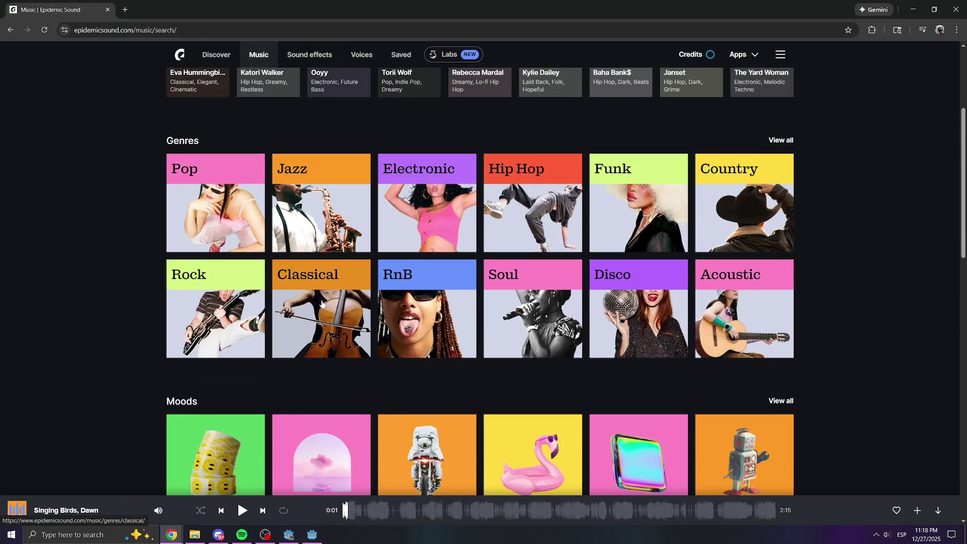
pyautogui.scroll(-1, 352, 262)
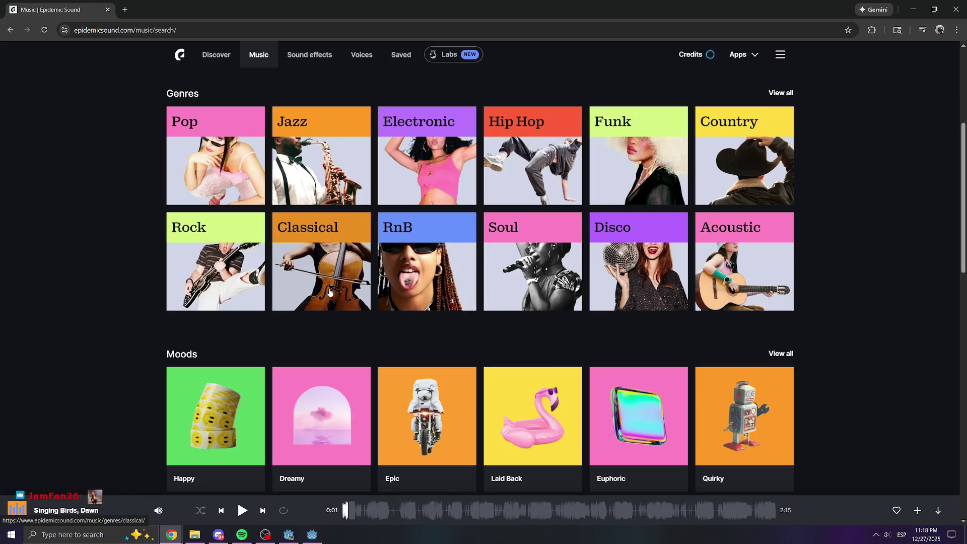
pyautogui.scroll(-2, 354, 301)
pyautogui.scroll(1, 338, 248)
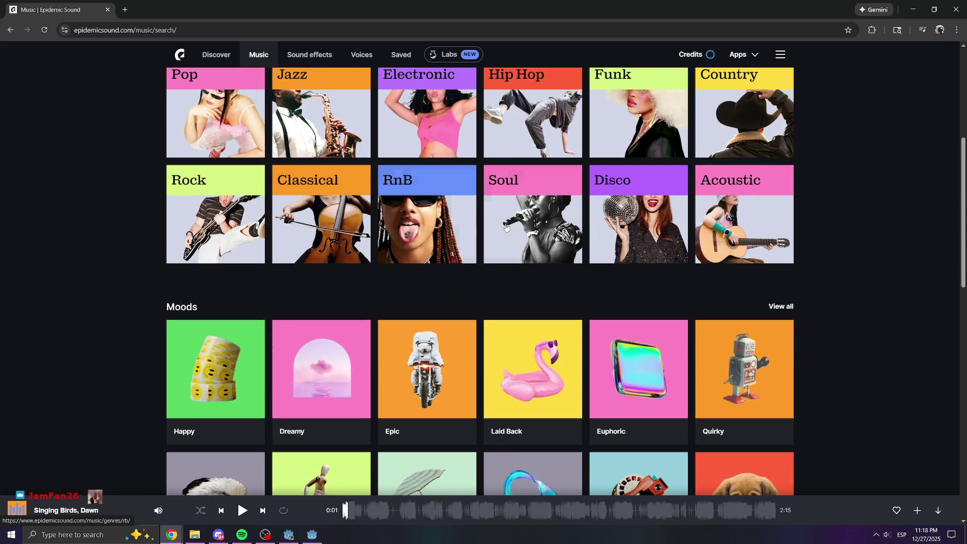
pyautogui.scroll(1, 712, 213)
pyautogui.scroll(-8, 701, 241)
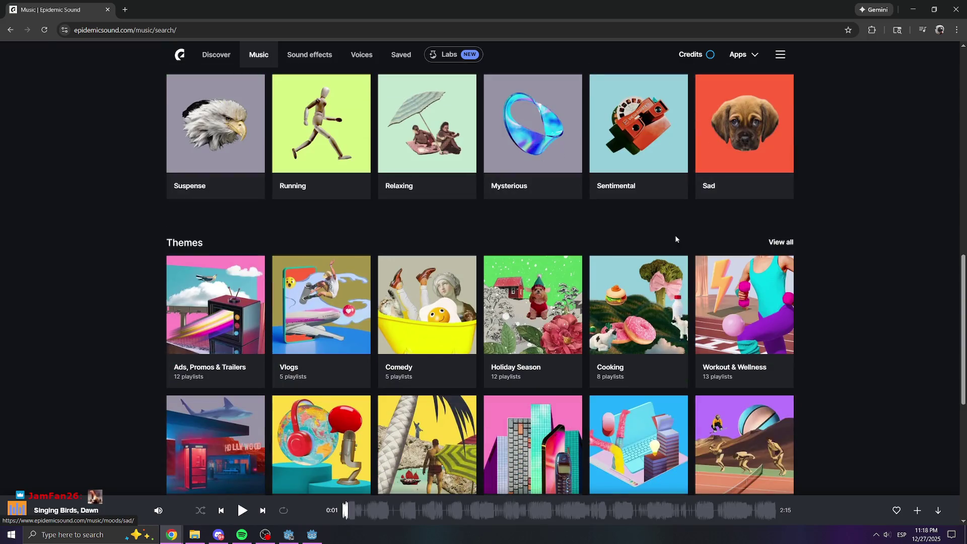
pyautogui.scroll(-2, 546, 252)
pyautogui.scroll(-3, 443, 267)
pyautogui.scroll(11, 356, 311)
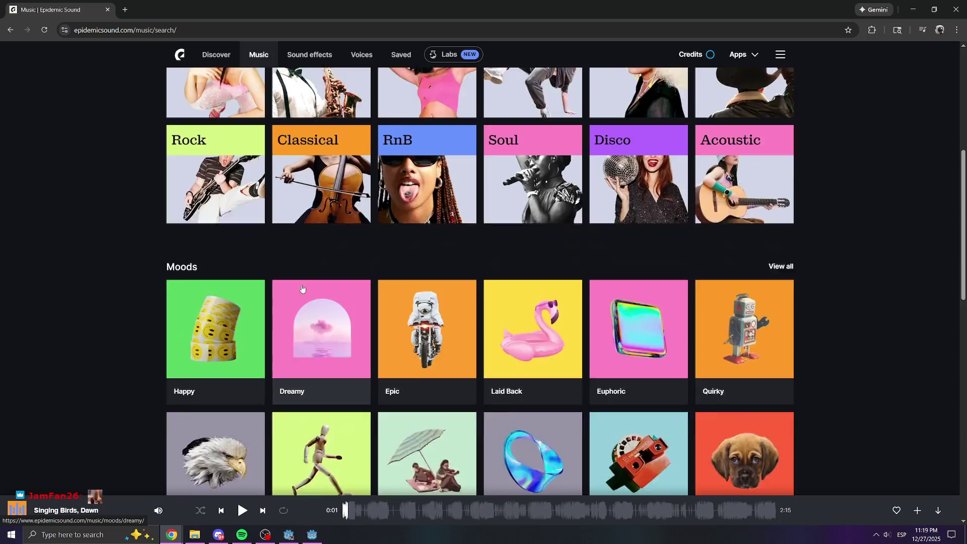
pyautogui.scroll(5, 302, 288)
pyautogui.scroll(2, 387, 214)
# Search the music library for 'video game arcade'.
pyautogui.click(274, 92)
pyautogui.write('vido')
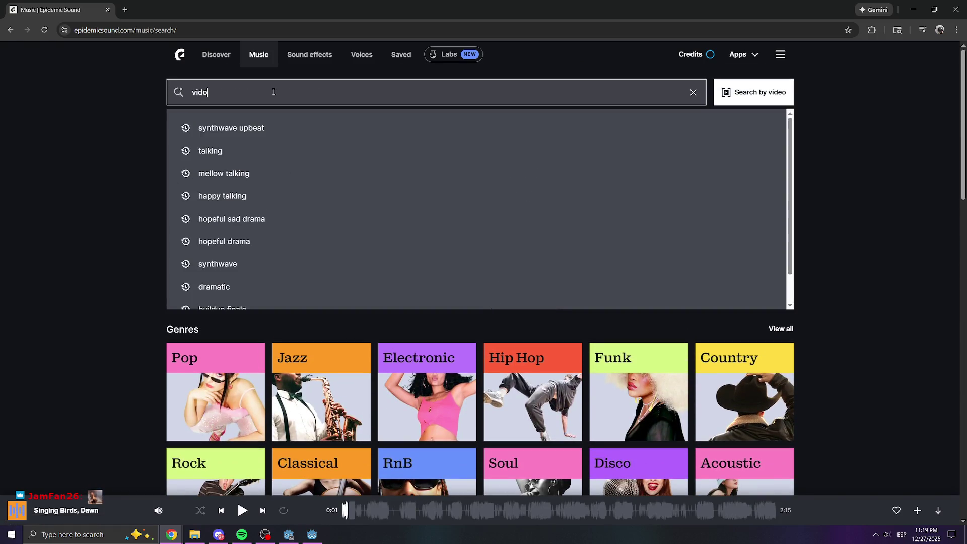
pyautogui.press('BackSpace')
pyautogui.write('e ')
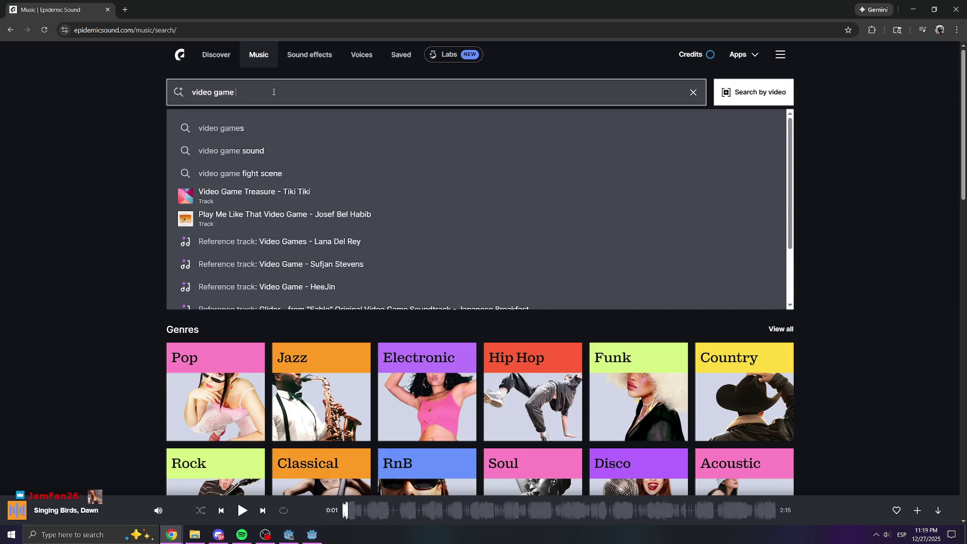
pyautogui.write('arcad')
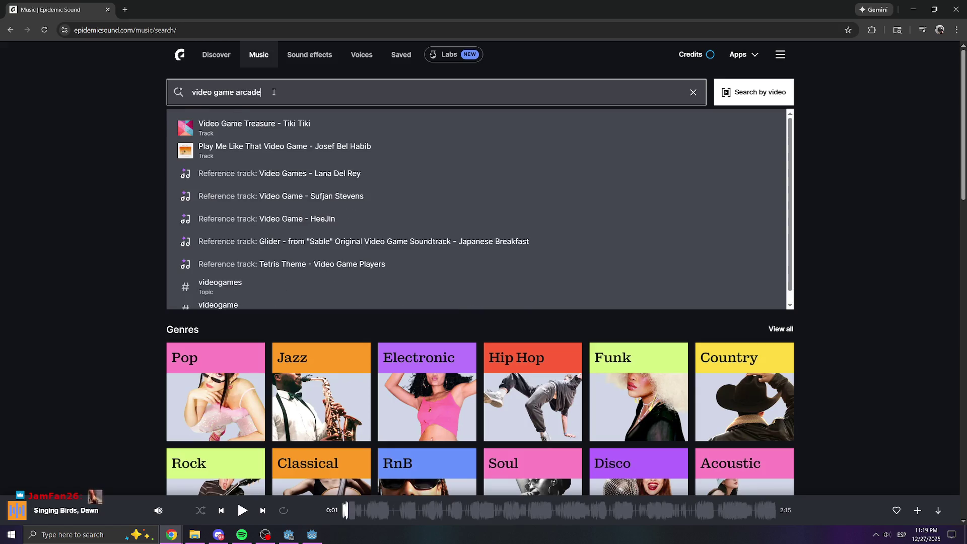
pyautogui.write('e')
pyautogui.press('Return')
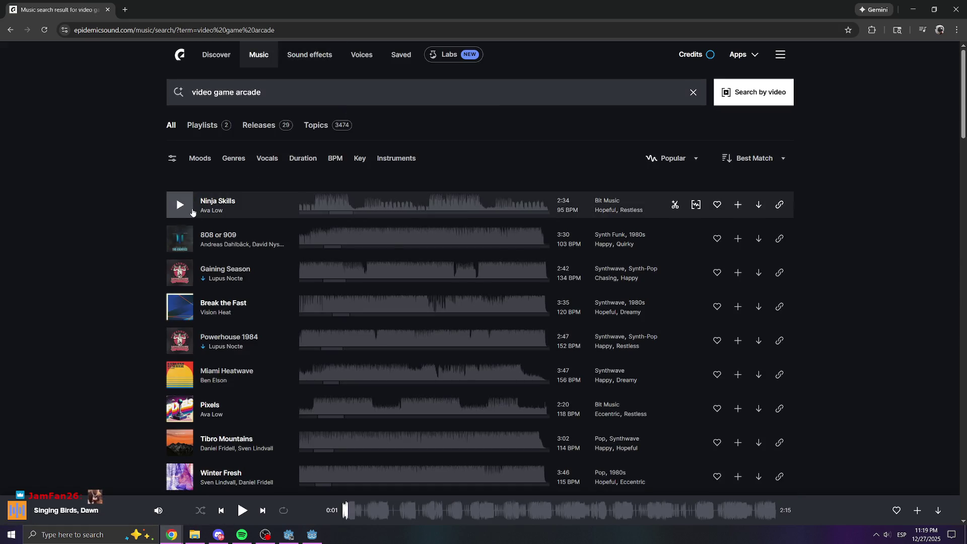
# Preview Ninja Skills and 808 or 909, adjusting the playback volume.
pyautogui.click(179, 209)
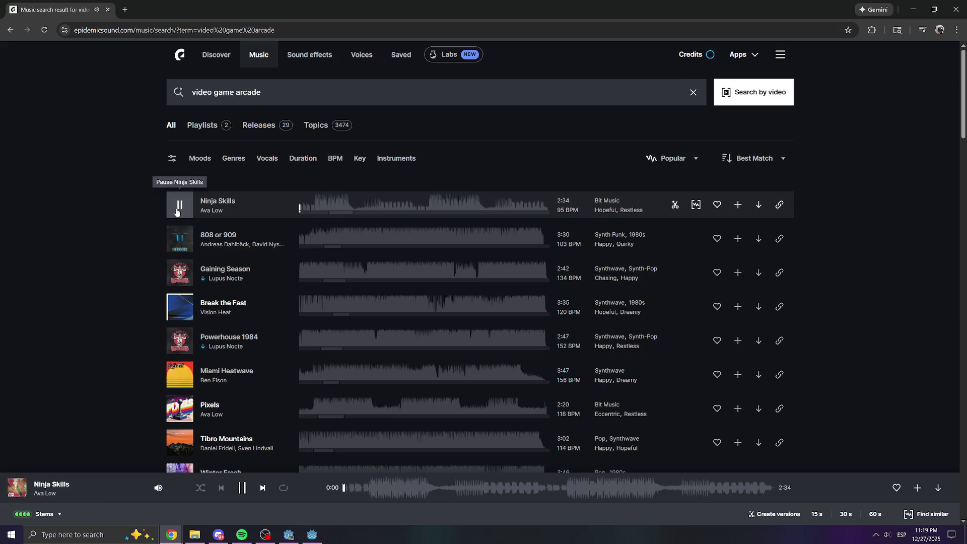
pyautogui.moveTo(158, 487)
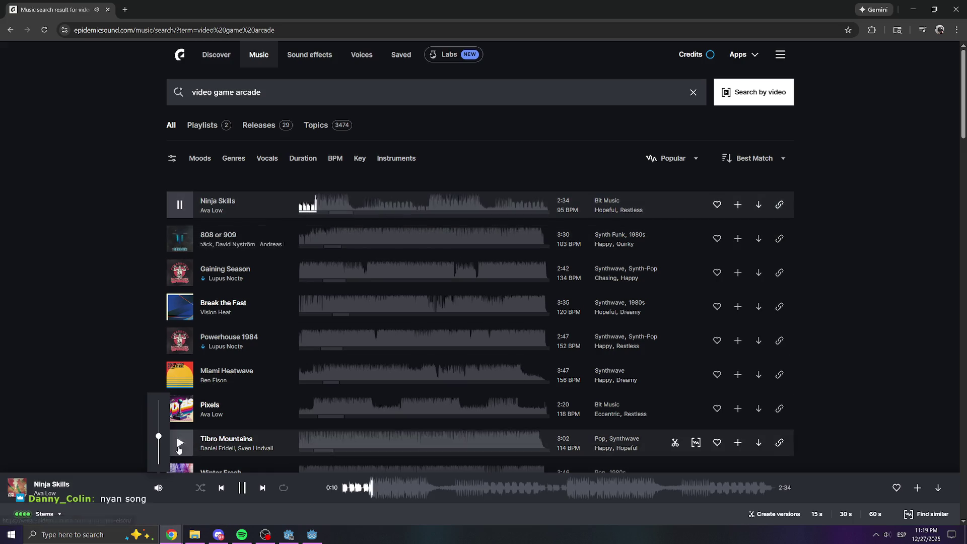
pyautogui.click(159, 442)
pyautogui.click(158, 439)
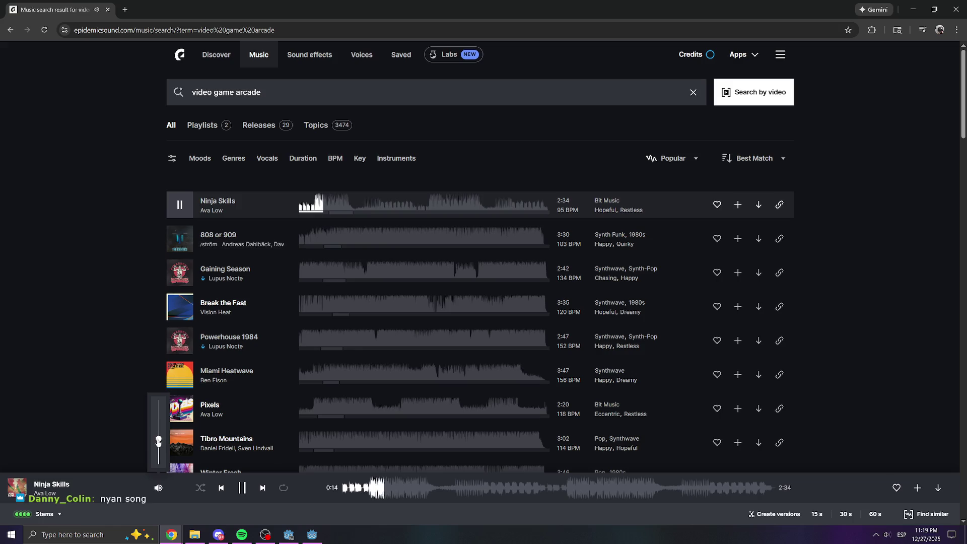
pyautogui.click(181, 241)
pyautogui.click(409, 484)
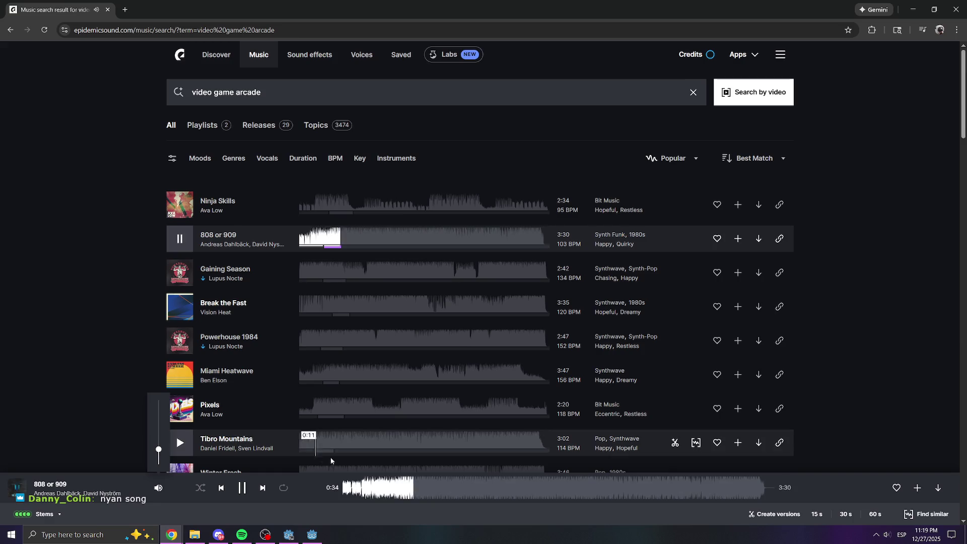
pyautogui.click(463, 486)
pyautogui.moveTo(158, 488)
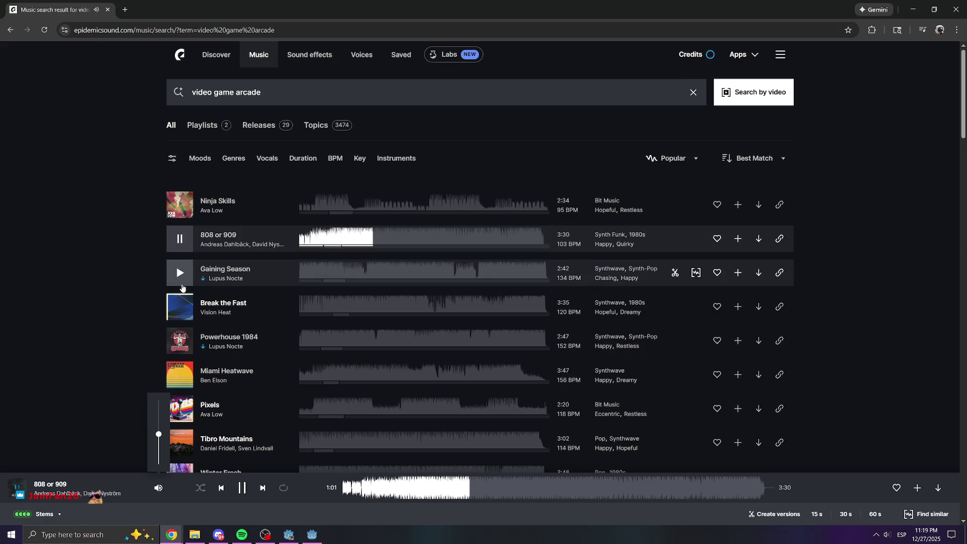
# Preview Gaining Season, Break the Fast, Powerhouse 1984 and Miami Heatwave.
pyautogui.click(180, 279)
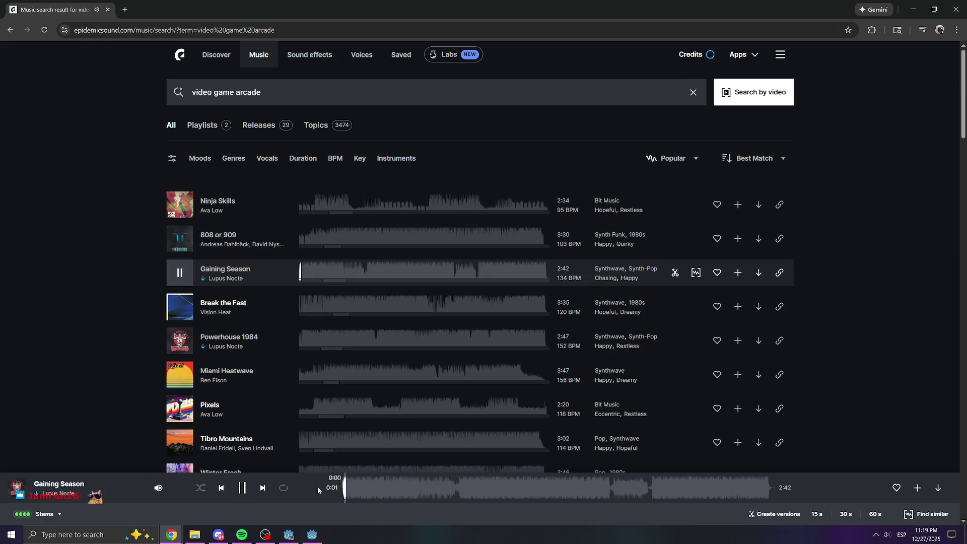
pyautogui.moveTo(165, 492)
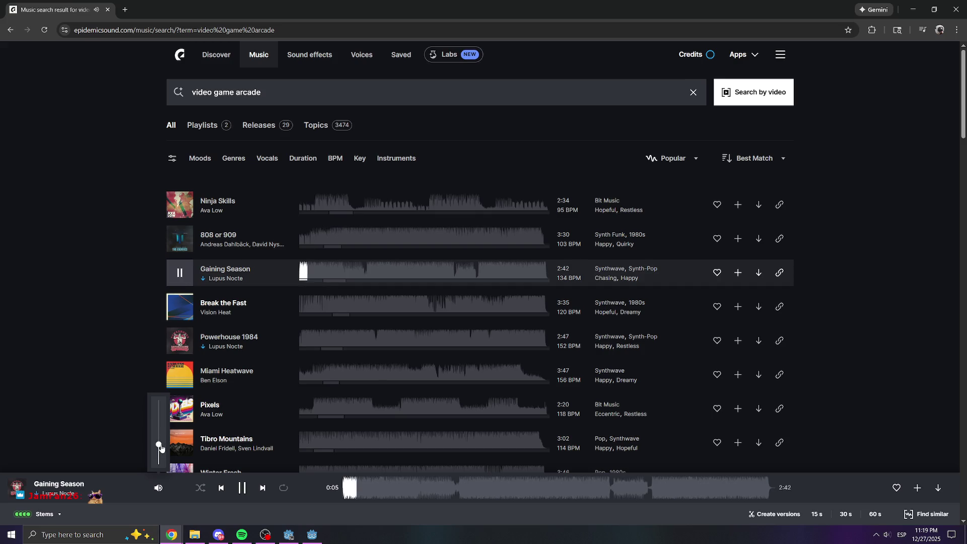
pyautogui.click(178, 307)
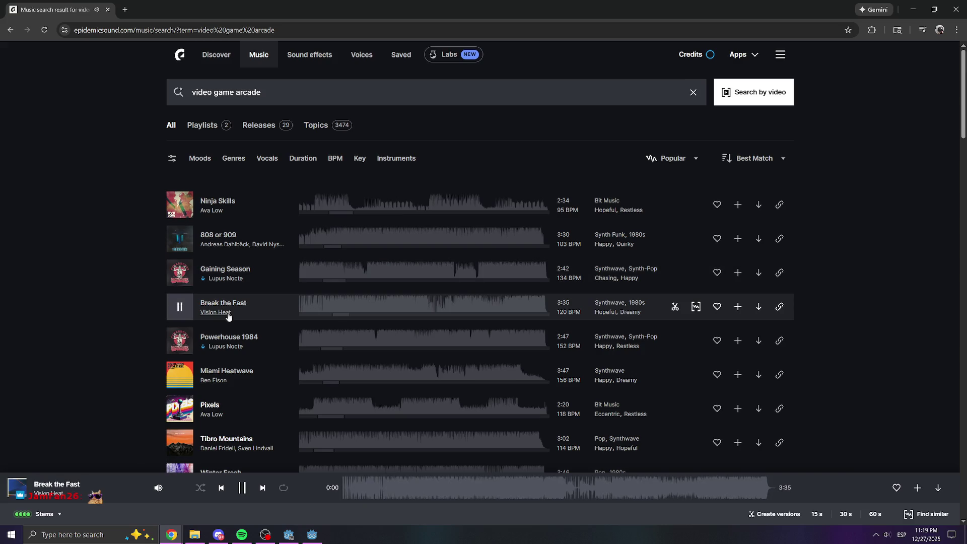
pyautogui.click(242, 487)
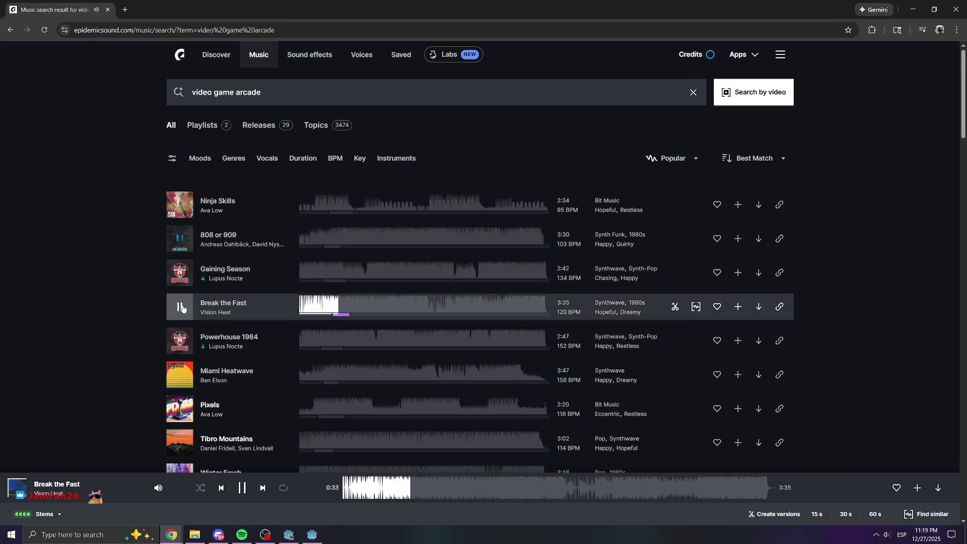
pyautogui.click(180, 340)
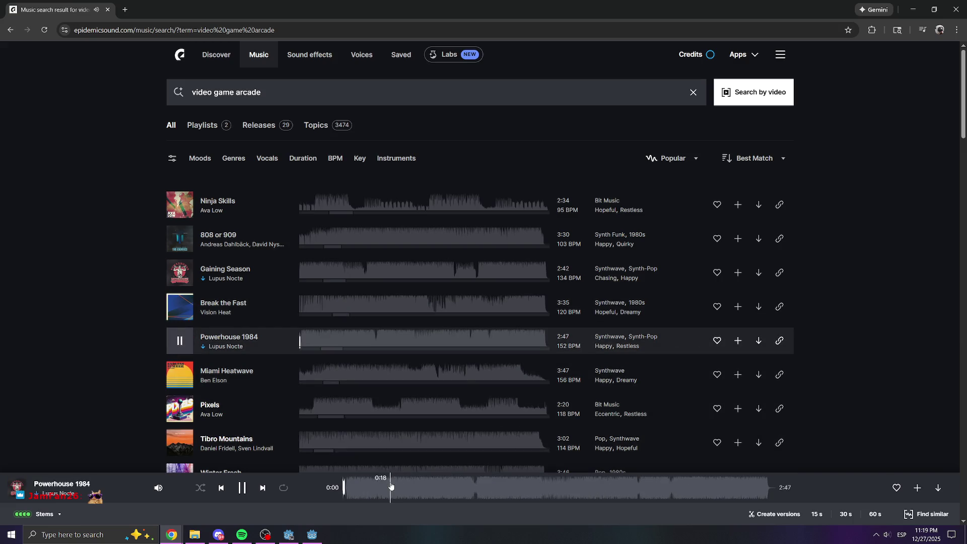
pyautogui.click(389, 485)
pyautogui.click(180, 340)
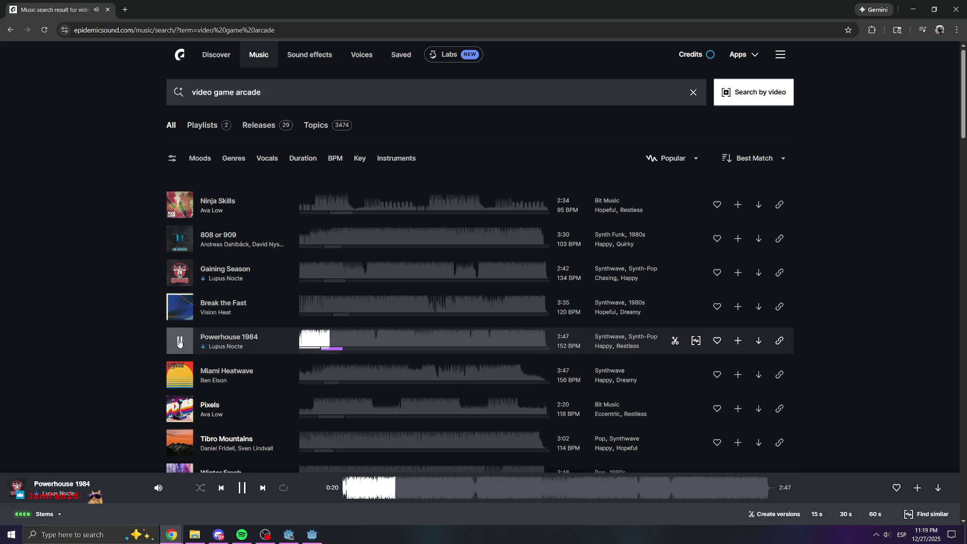
pyautogui.click(436, 487)
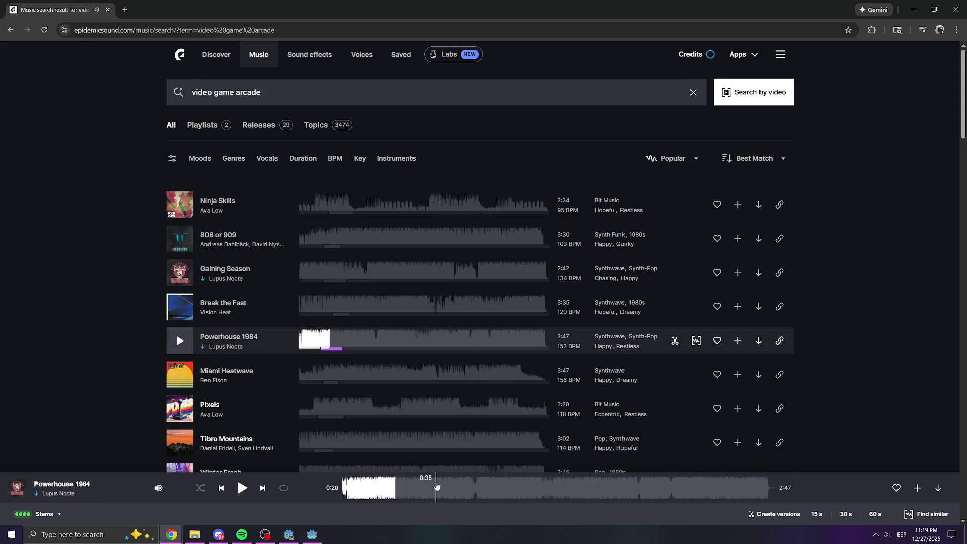
pyautogui.click(242, 487)
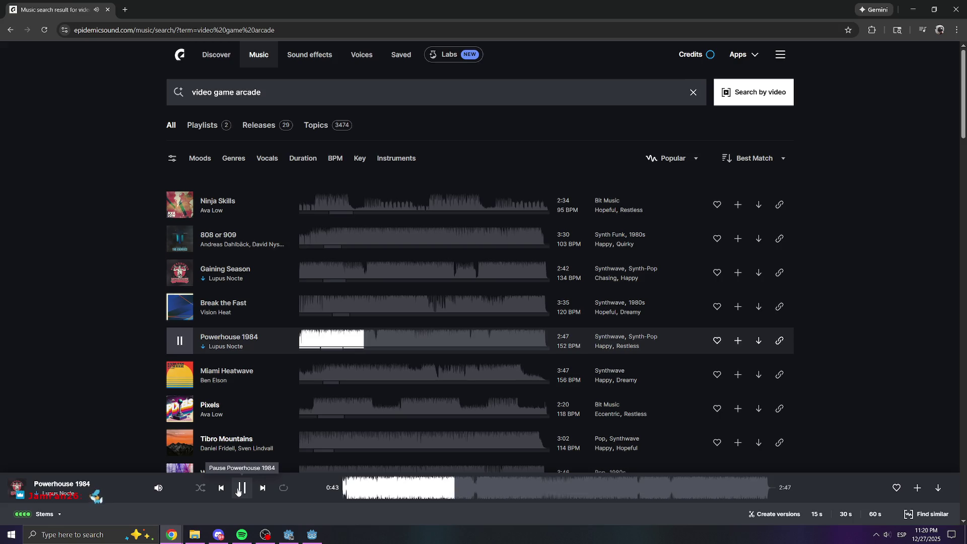
pyautogui.click(179, 374)
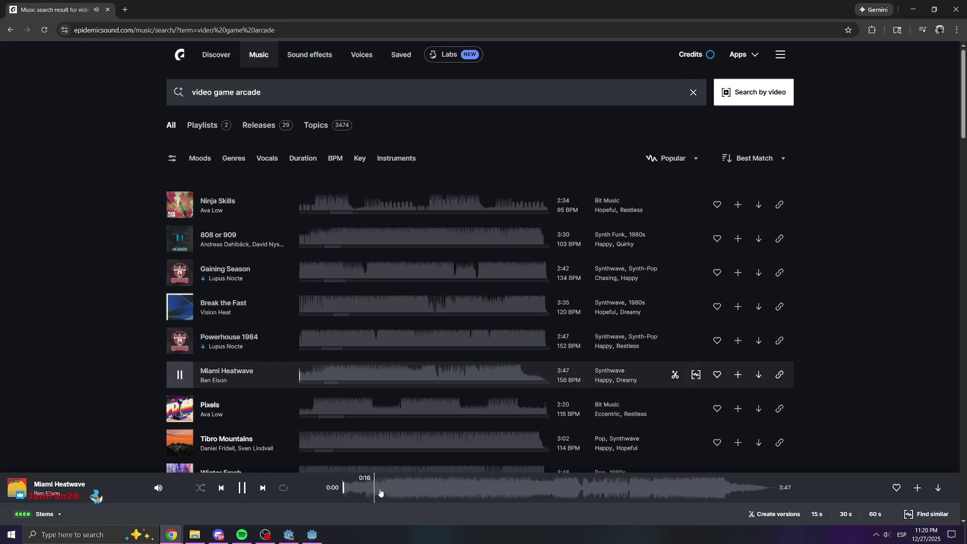
# Preview Pixels and download it as a full-mix MP3, then return to sound effects.
pyautogui.click(179, 408)
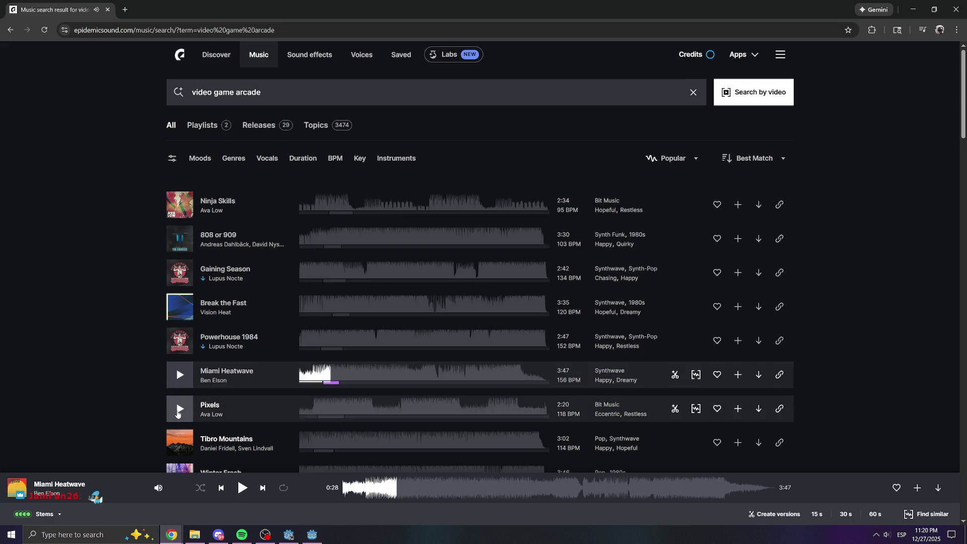
pyautogui.click(381, 493)
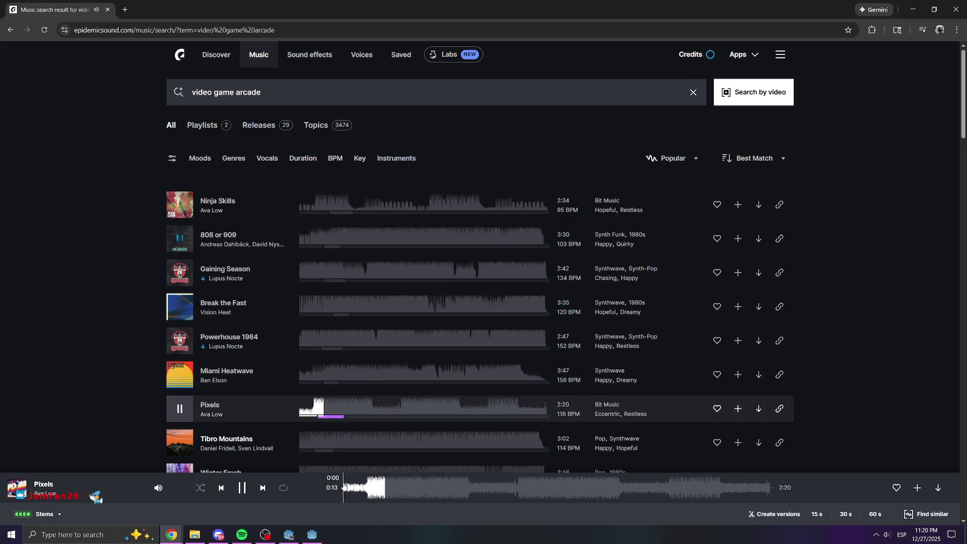
pyautogui.click(180, 409)
pyautogui.click(758, 408)
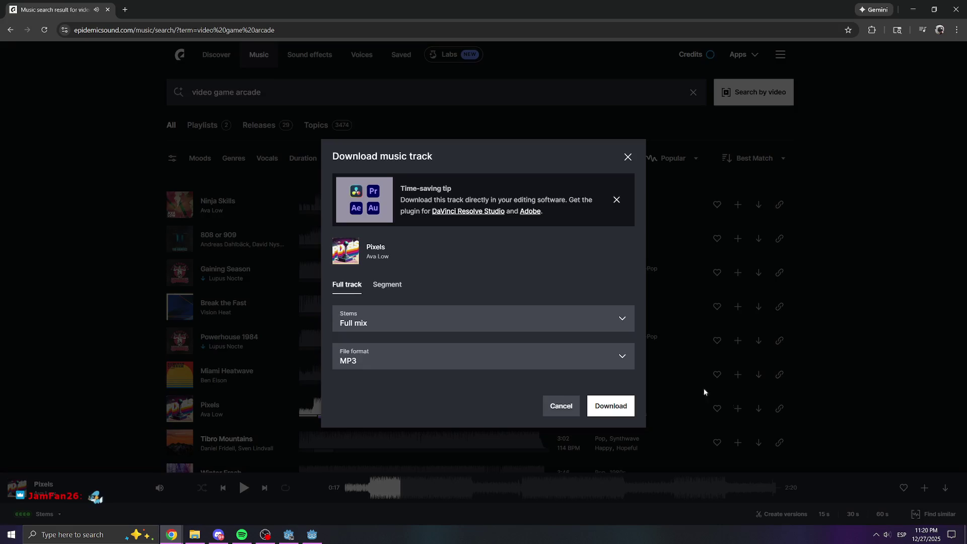
pyautogui.click(630, 410)
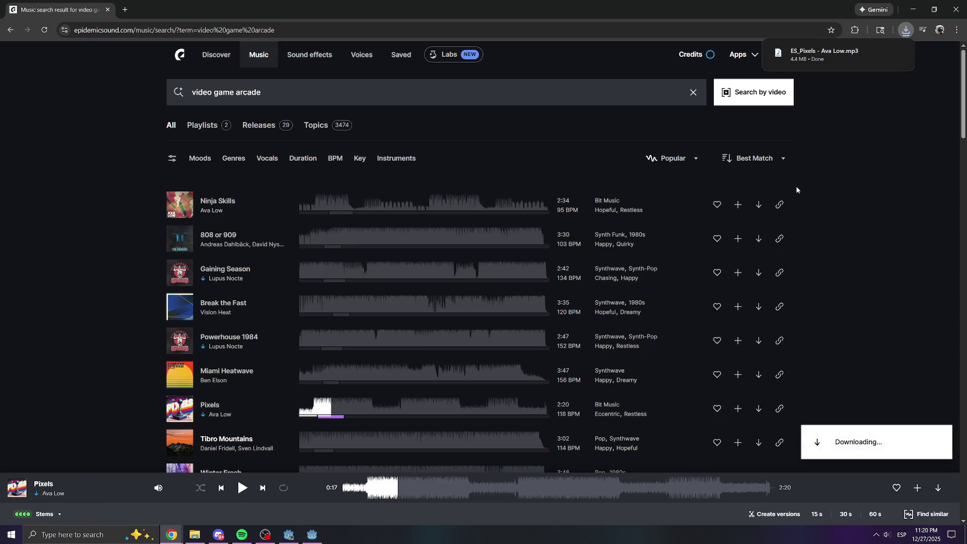
pyautogui.click(302, 55)
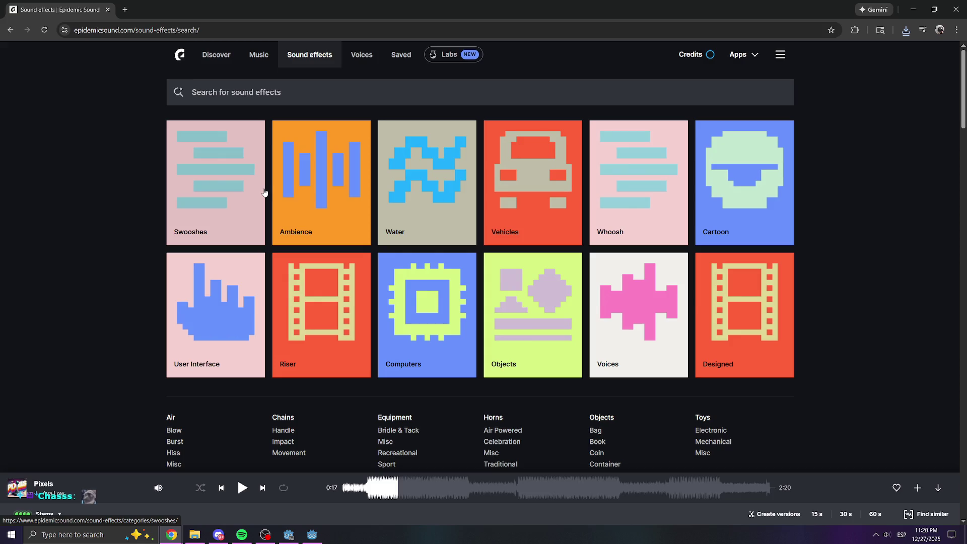
# In User Interface, preview Glitch Hit, Video Transition Motion 03 and Pop Up Alert Tones.
pyautogui.click(207, 343)
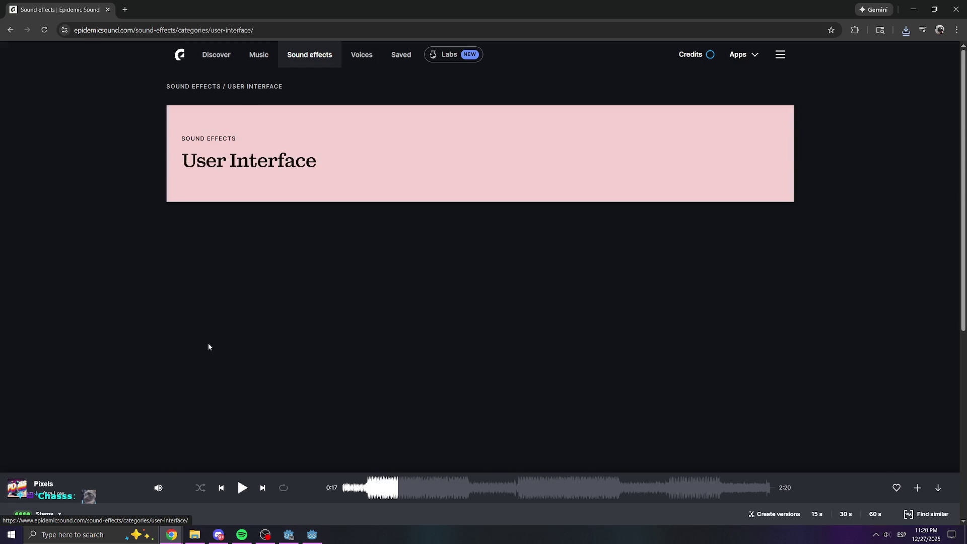
pyautogui.click(182, 300)
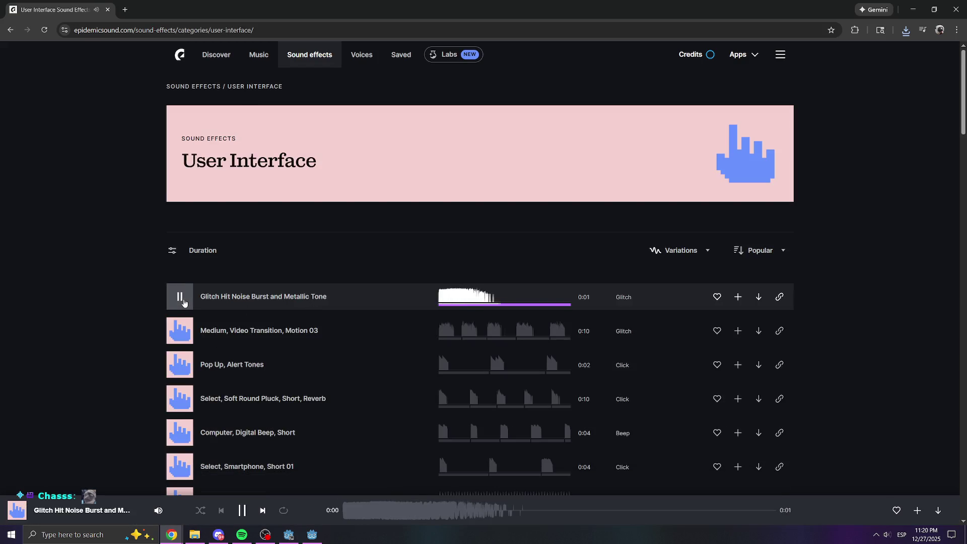
pyautogui.click(180, 330)
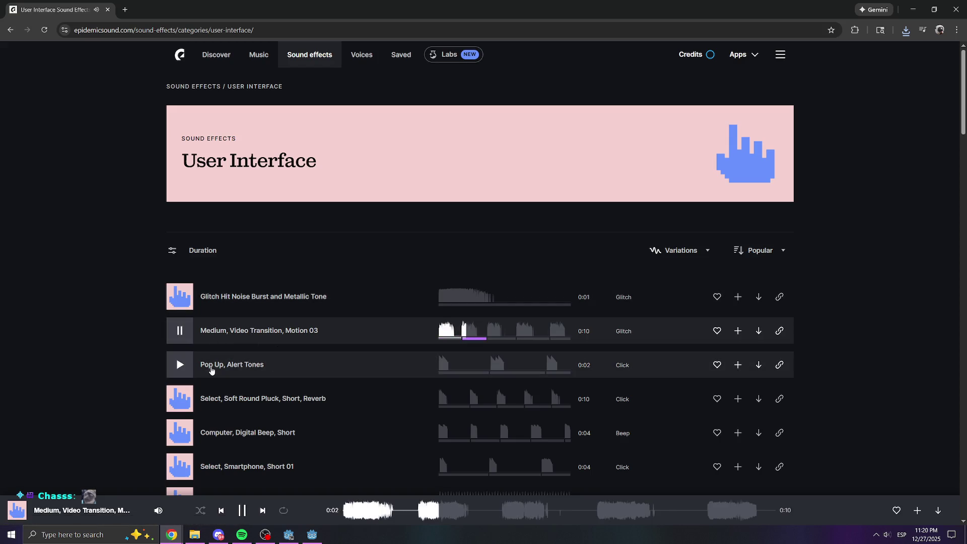
pyautogui.moveTo(158, 510)
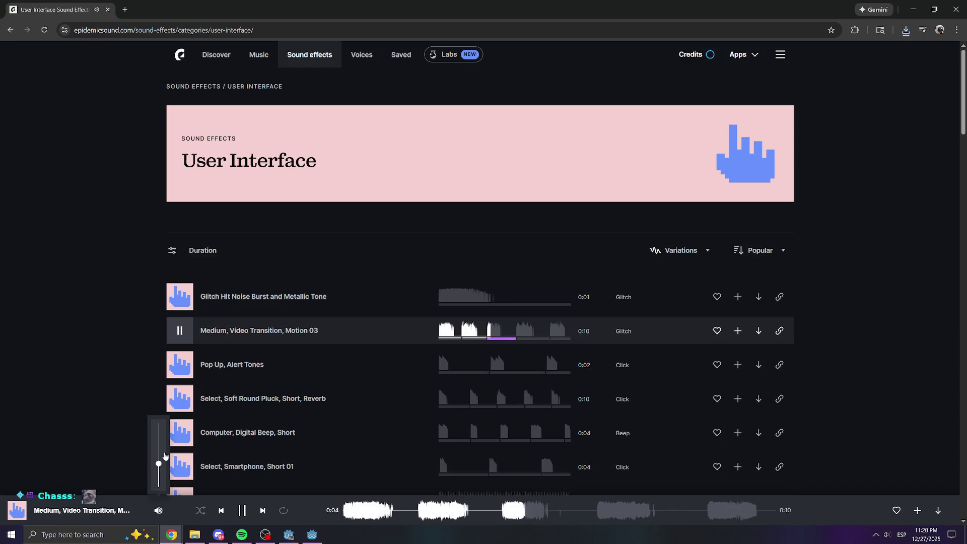
pyautogui.click(182, 375)
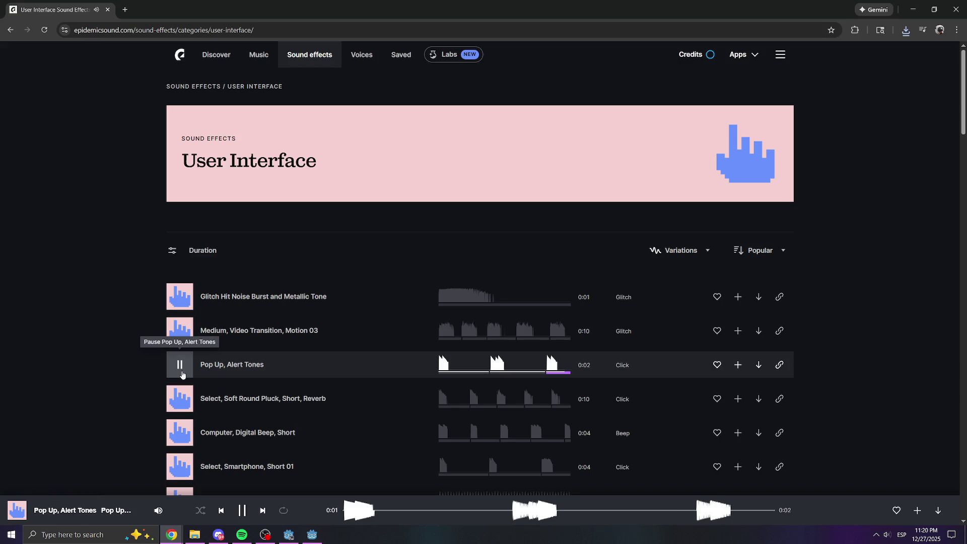
pyautogui.click(183, 374)
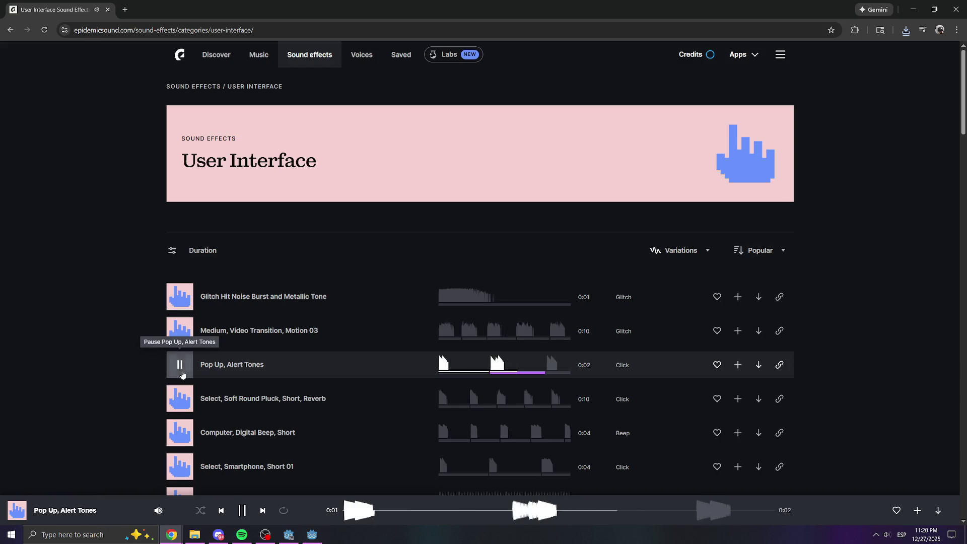
# Preview Soft Round Pluck, Computer Digital Beep and Select, Smartphone, Short 01.
pyautogui.click(183, 406)
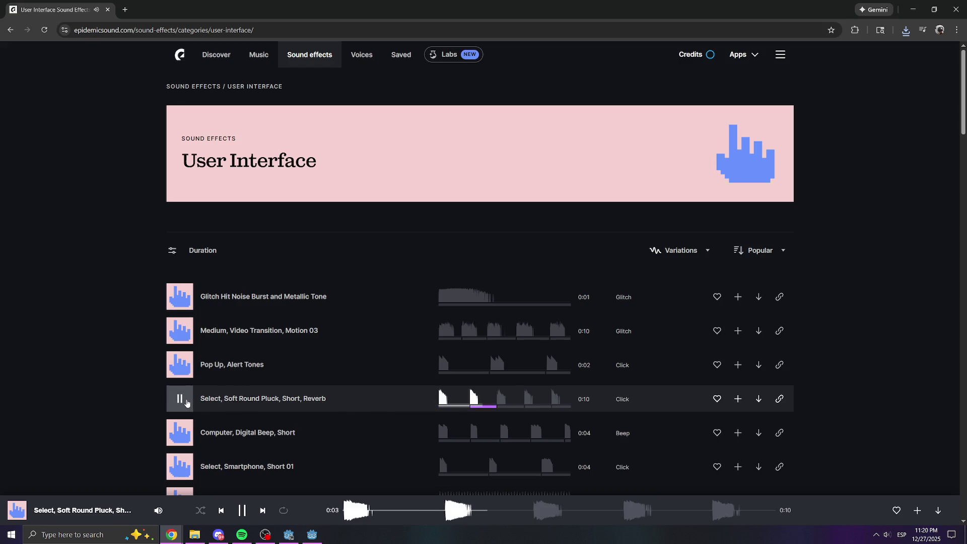
pyautogui.click(187, 402)
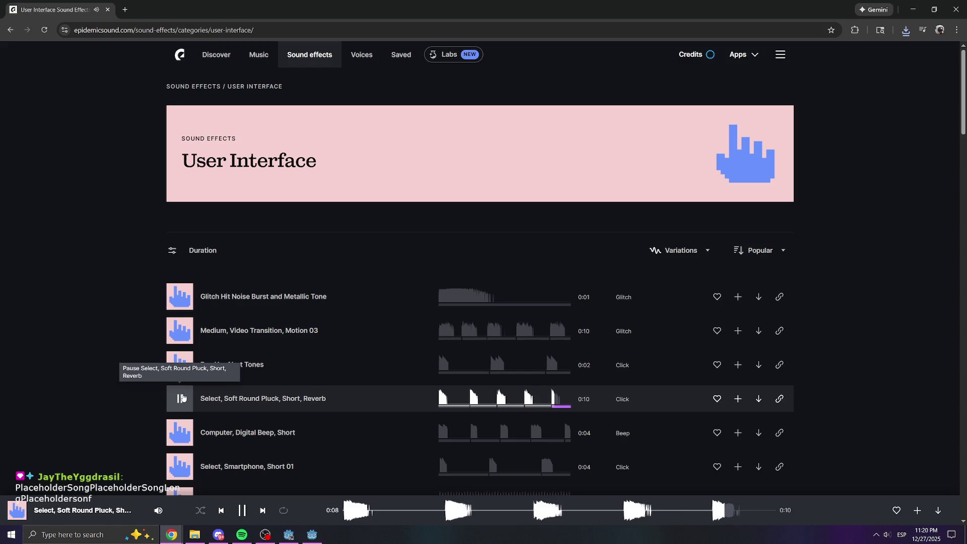
pyautogui.click(183, 434)
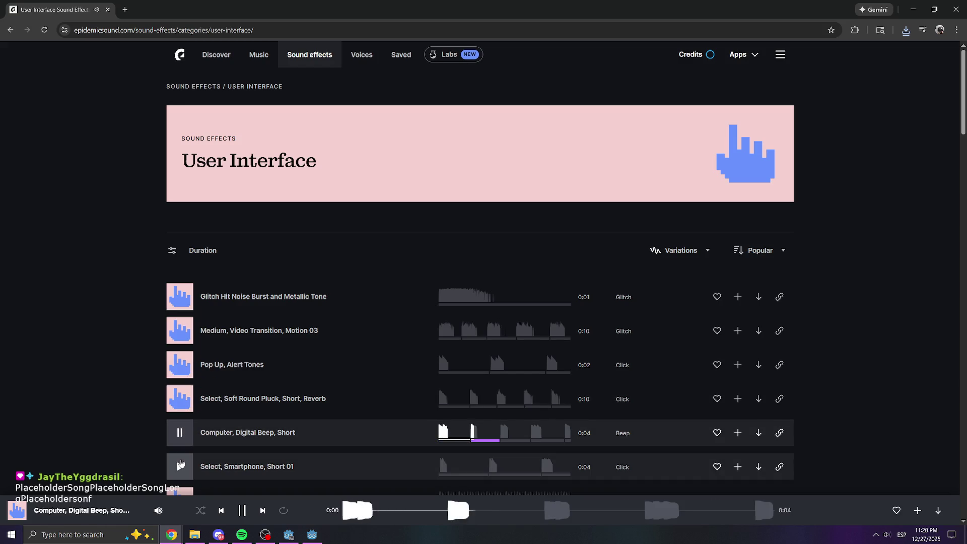
pyautogui.click(180, 464)
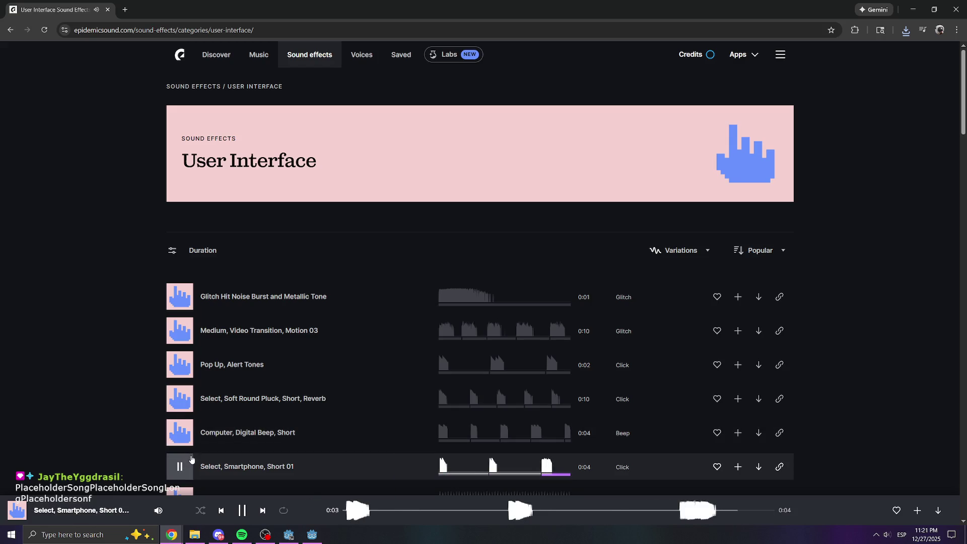
pyautogui.scroll(-1, 858, 445)
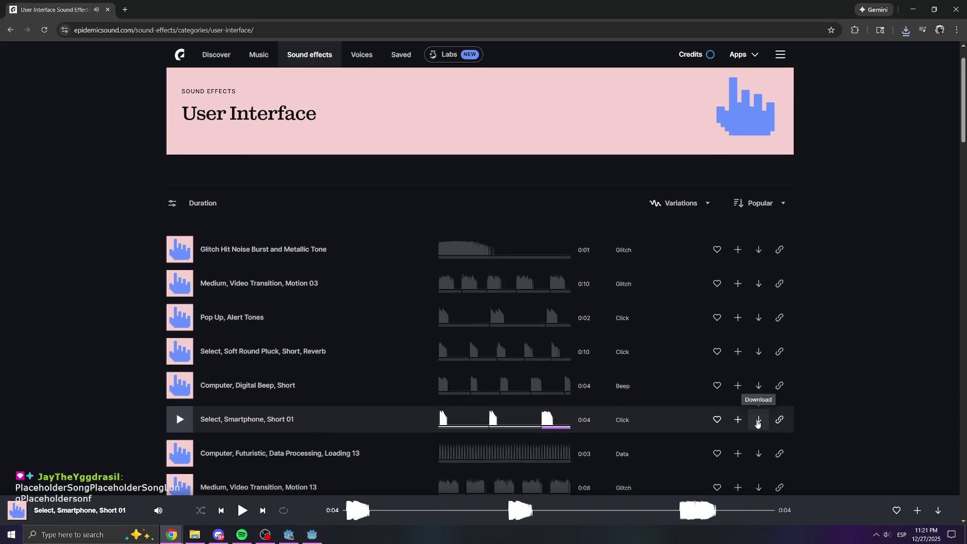
# Download the first variation of Select, Smartphone, Short 01 as a 0.45 s WAV segment.
pyautogui.click(757, 421)
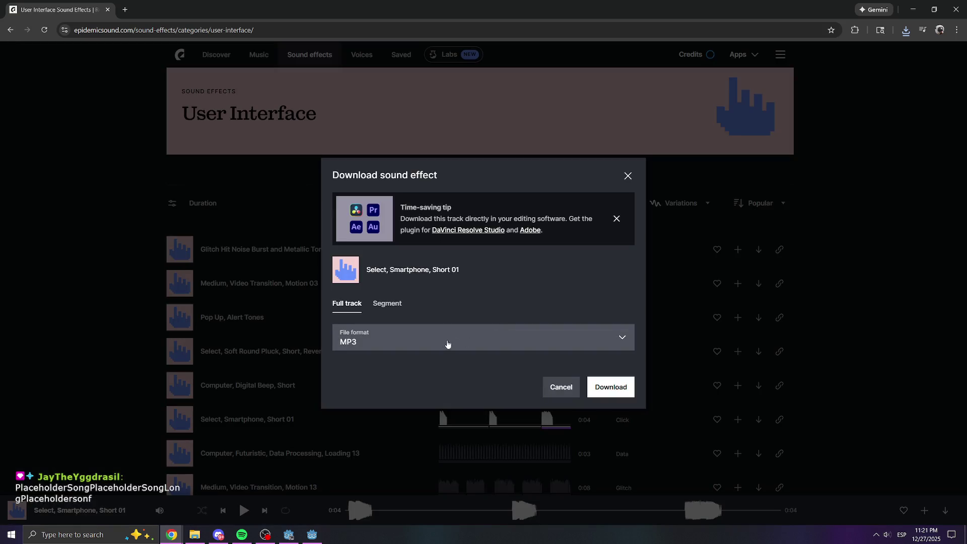
pyautogui.click(390, 308)
pyautogui.moveTo(594, 345); pyautogui.dragTo(367, 347)
pyautogui.moveTo(429, 345); pyautogui.dragTo(399, 345)
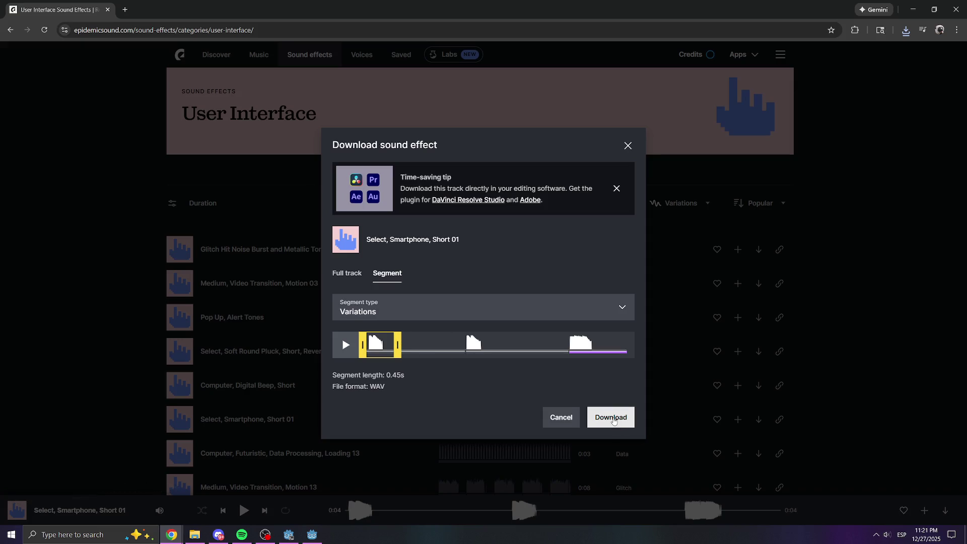
pyautogui.click(614, 421)
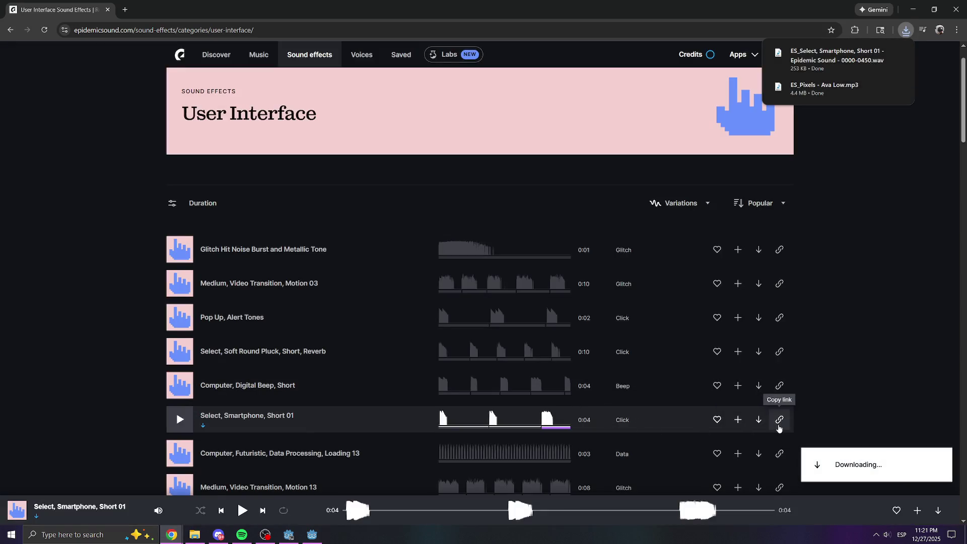
# Download the middle variation trimmed to a 0.37 s WAV segment.
pyautogui.click(757, 426)
pyautogui.click(387, 273)
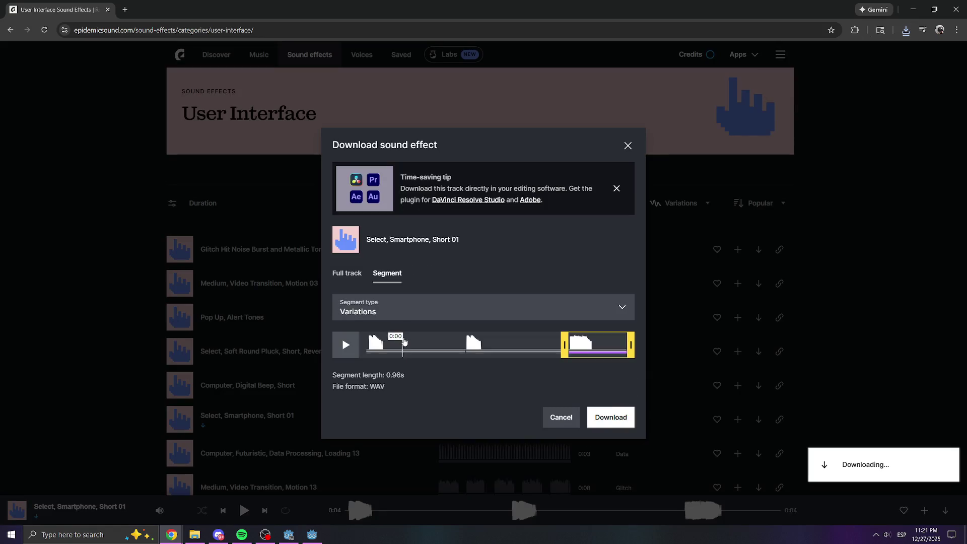
pyautogui.moveTo(558, 343); pyautogui.dragTo(460, 345)
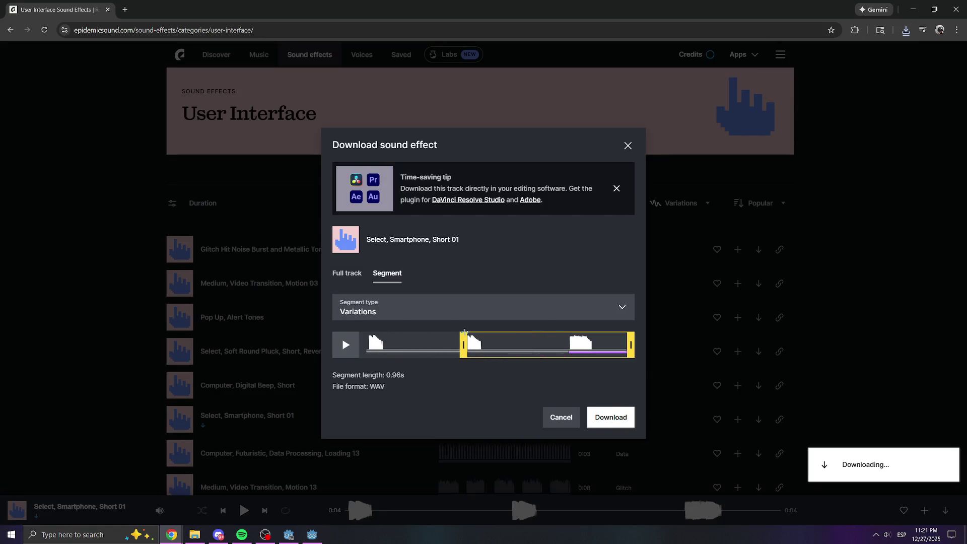
pyautogui.moveTo(630, 344); pyautogui.dragTo(493, 344)
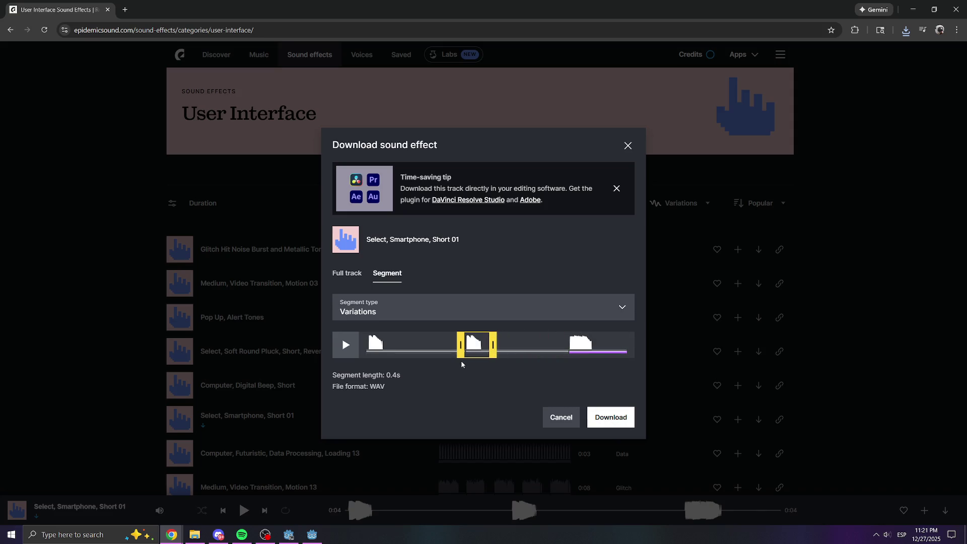
pyautogui.moveTo(461, 344); pyautogui.dragTo(460, 344)
pyautogui.click(624, 414)
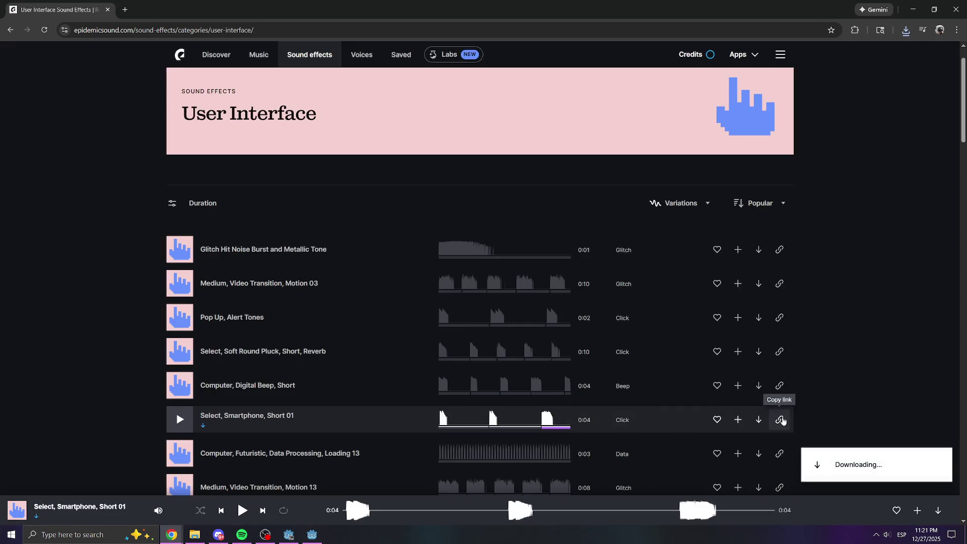
# Download the last short variation as a WAV segment and return to Godot.
pyautogui.click(758, 420)
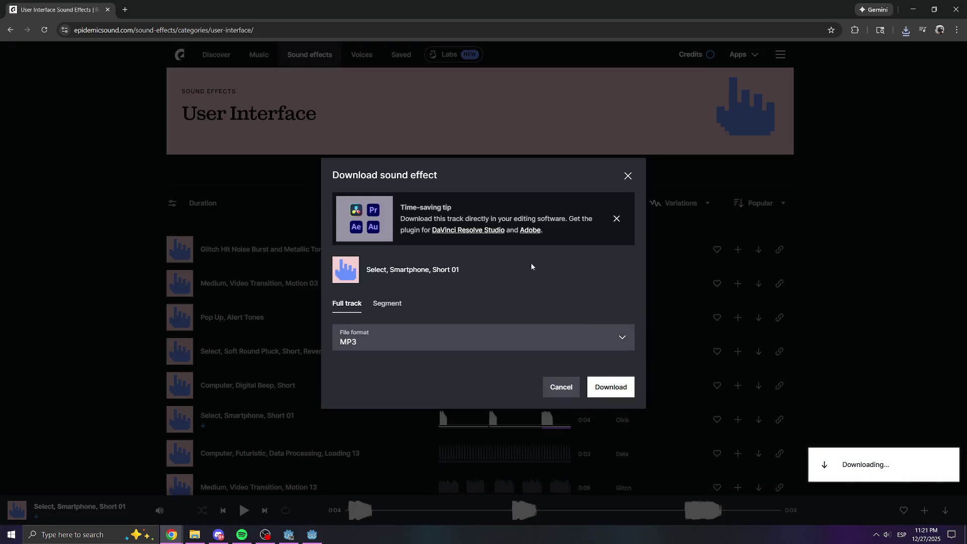
pyautogui.click(387, 303)
pyautogui.moveTo(629, 344); pyautogui.dragTo(604, 343)
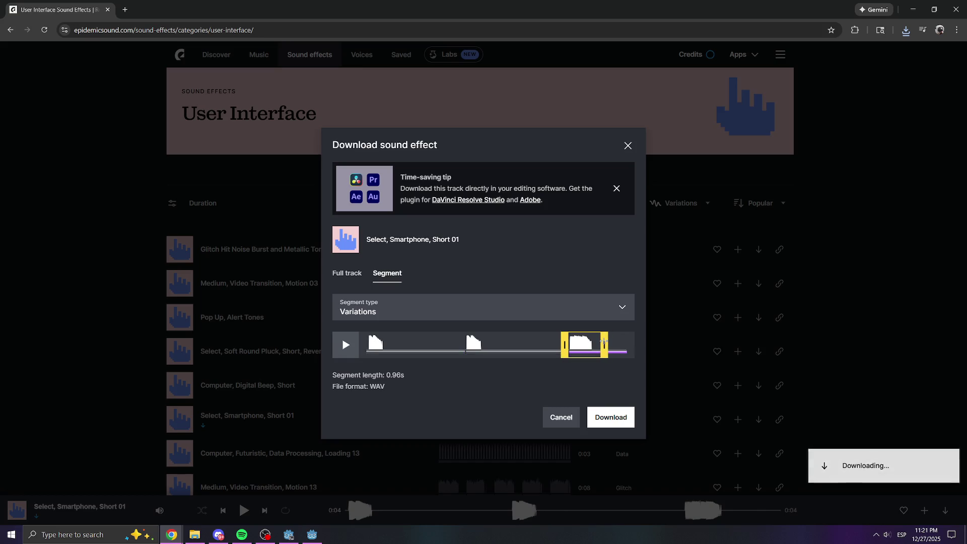
pyautogui.click(611, 418)
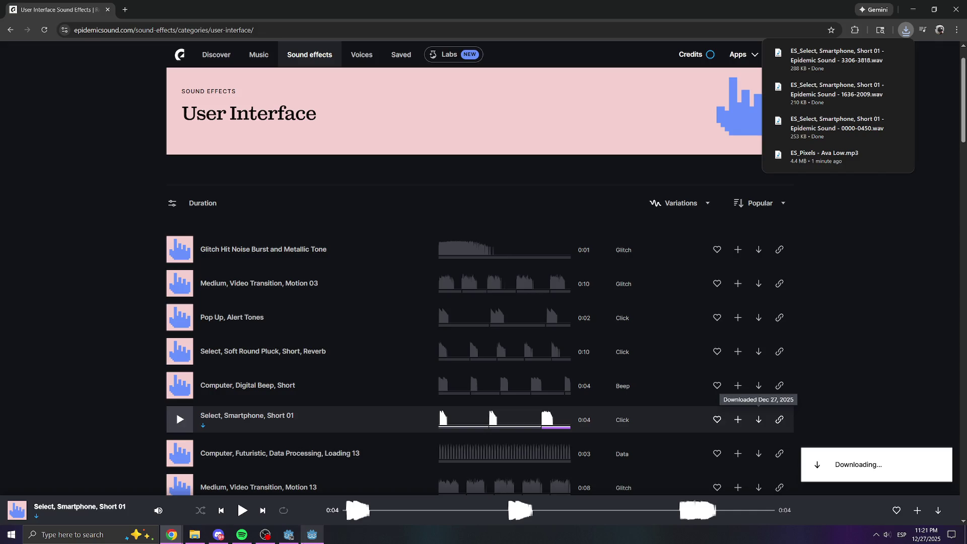
pyautogui.click(312, 533)
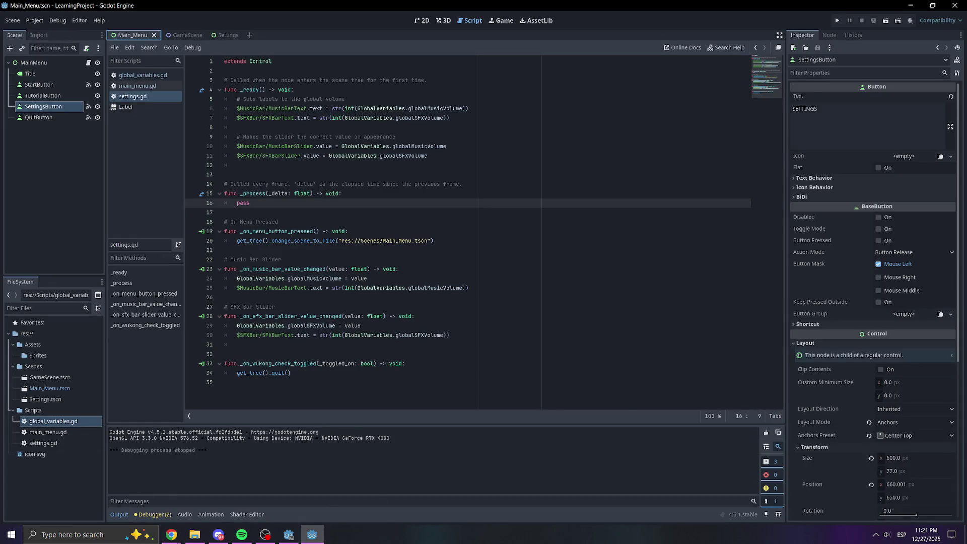
# Open the Scripts folder in the system file manager and move that window aside.
pyautogui.click(194, 534)
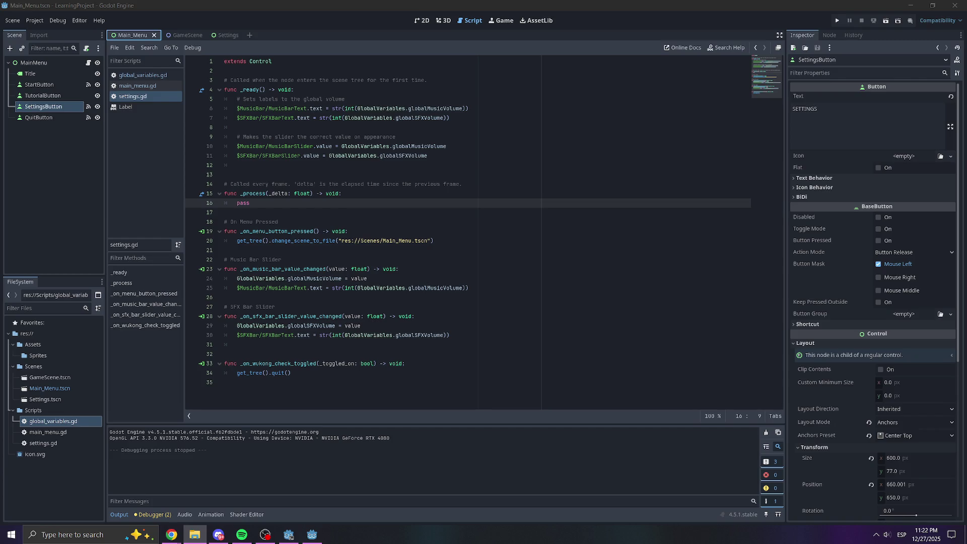
pyautogui.rightClick(38, 410)
pyautogui.click(68, 518)
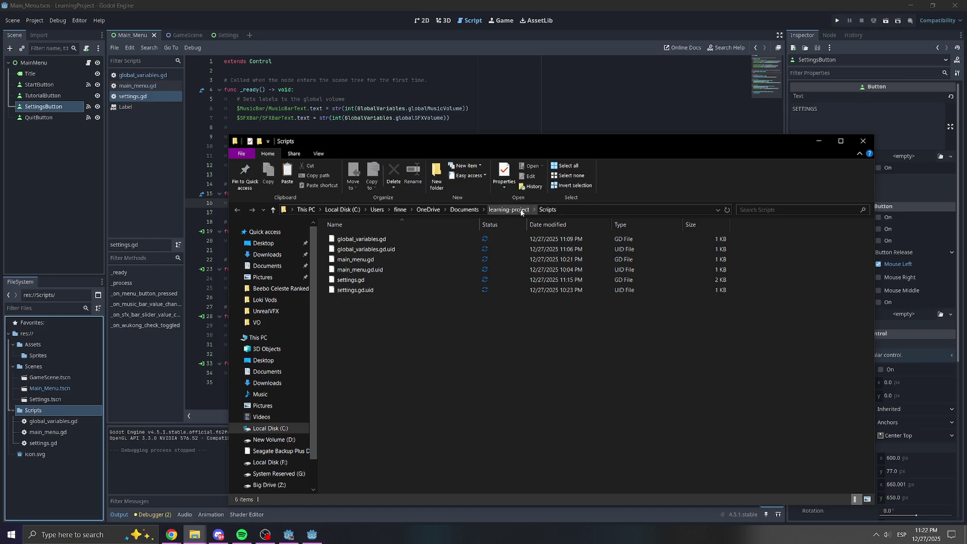
pyautogui.moveTo(599, 140)
pyautogui.mouseDown()
pyautogui.moveTo(966, 232)
pyautogui.moveTo(966, 251)
pyautogui.mouseUp()
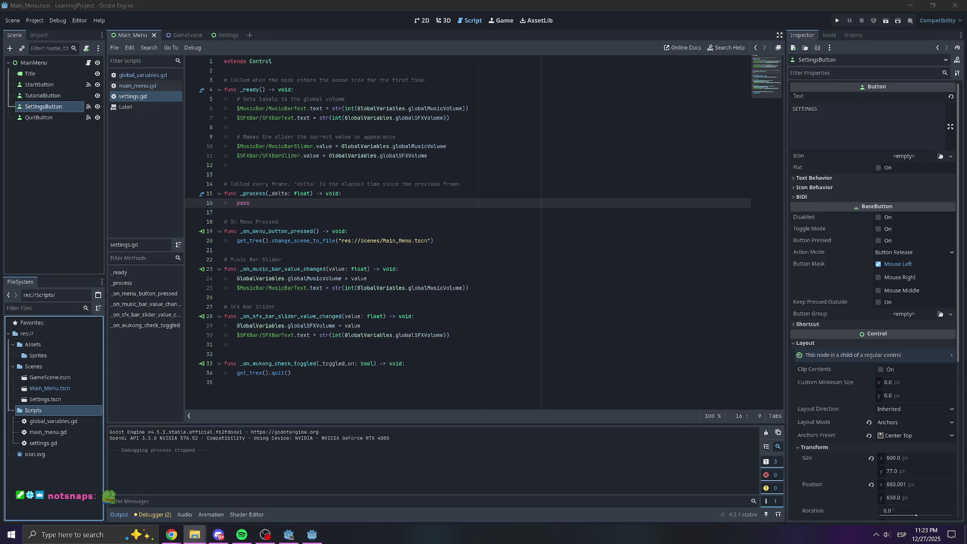
pyautogui.rightClick(47, 445)
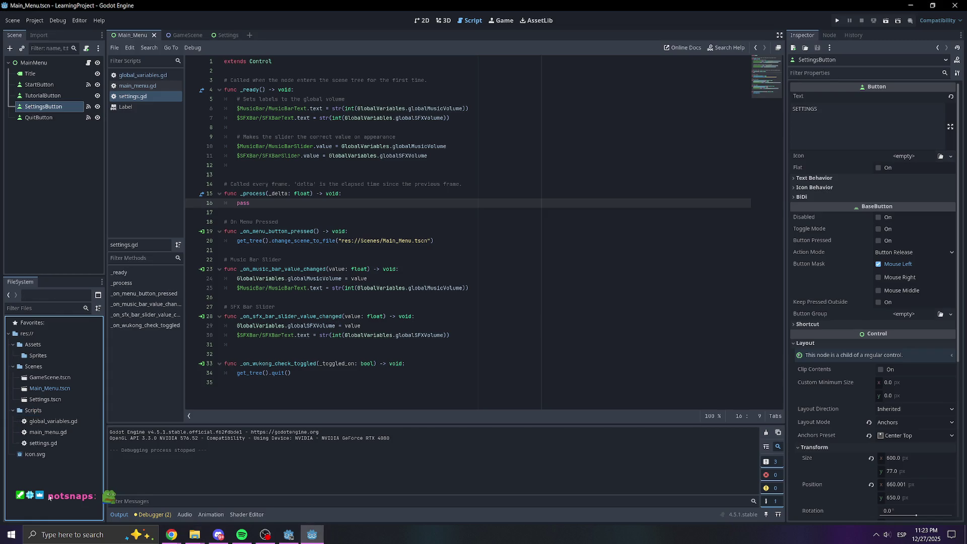
# Create an 'Audio' folder and move it inside Assets.
pyautogui.click(65, 450)
pyautogui.write('Audio')
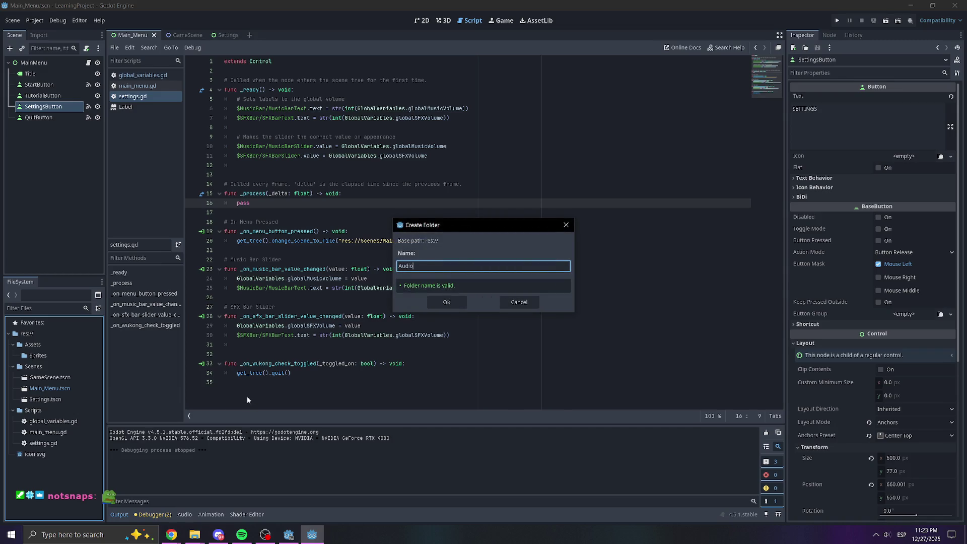
pyautogui.press('Return')
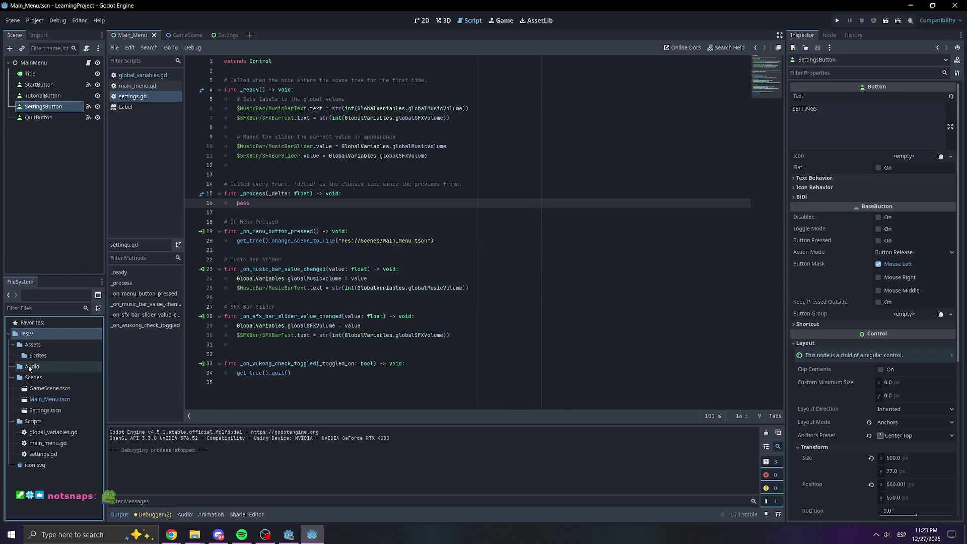
pyautogui.click(49, 367)
pyautogui.moveTo(49, 366); pyautogui.dragTo(36, 344)
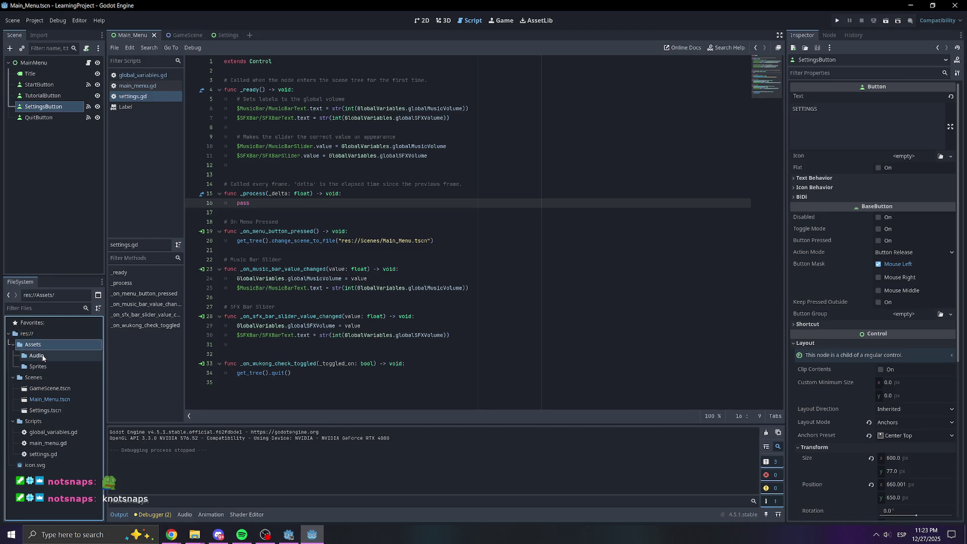
# Create 'Music' and 'SFX' subfolders inside the Audio folder.
pyautogui.rightClick(39, 359)
pyautogui.moveTo(101, 362)
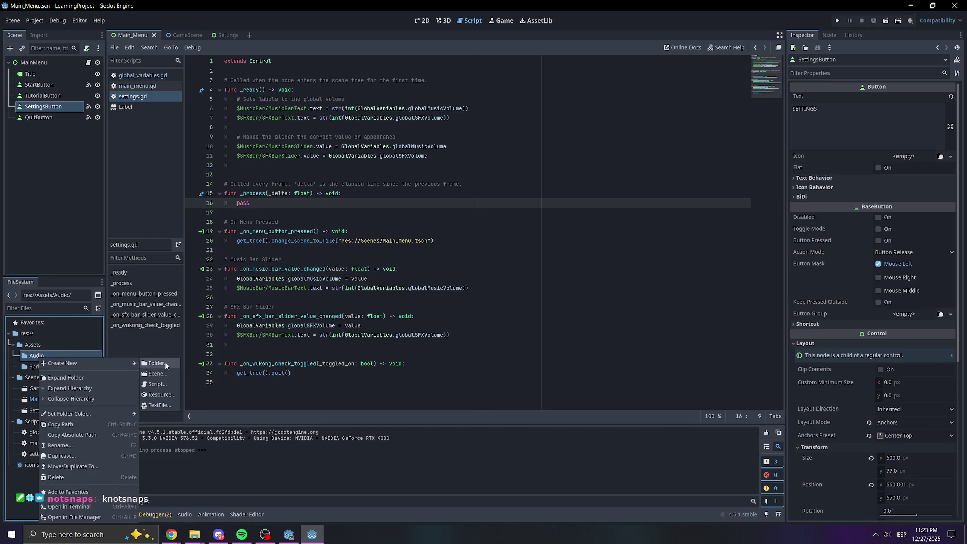
pyautogui.click(164, 361)
pyautogui.write('Music')
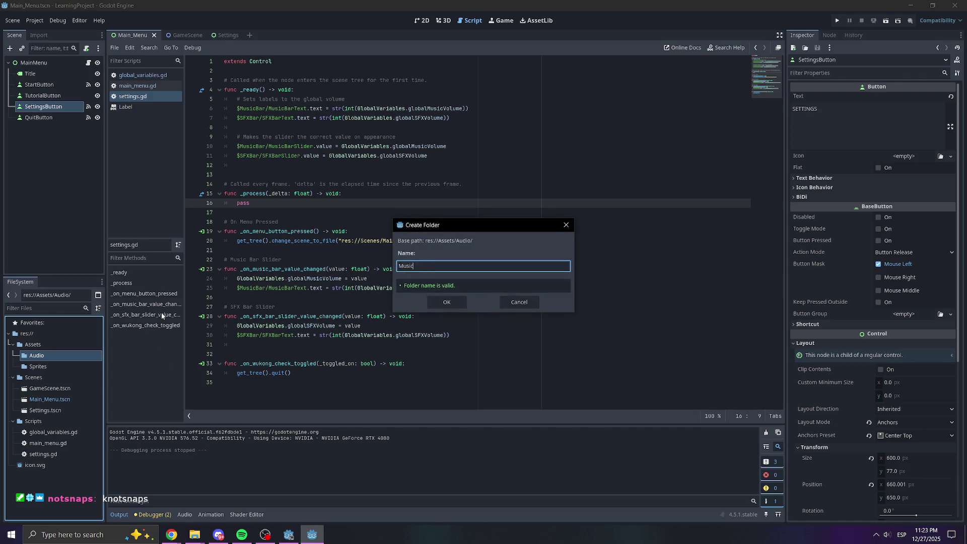
pyautogui.press('Return')
pyautogui.click(17, 356)
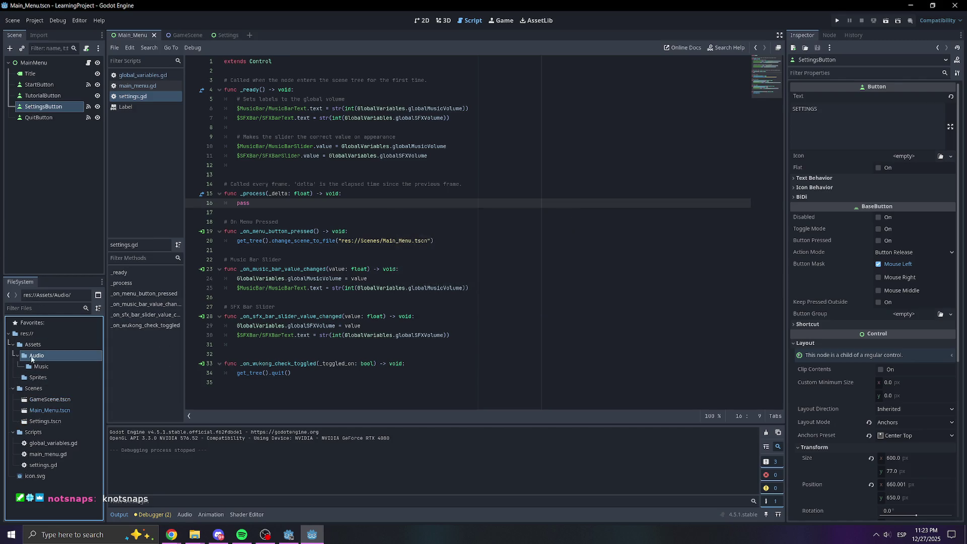
pyautogui.rightClick(37, 356)
pyautogui.click(151, 362)
pyautogui.write('SFX')
pyautogui.press('Return')
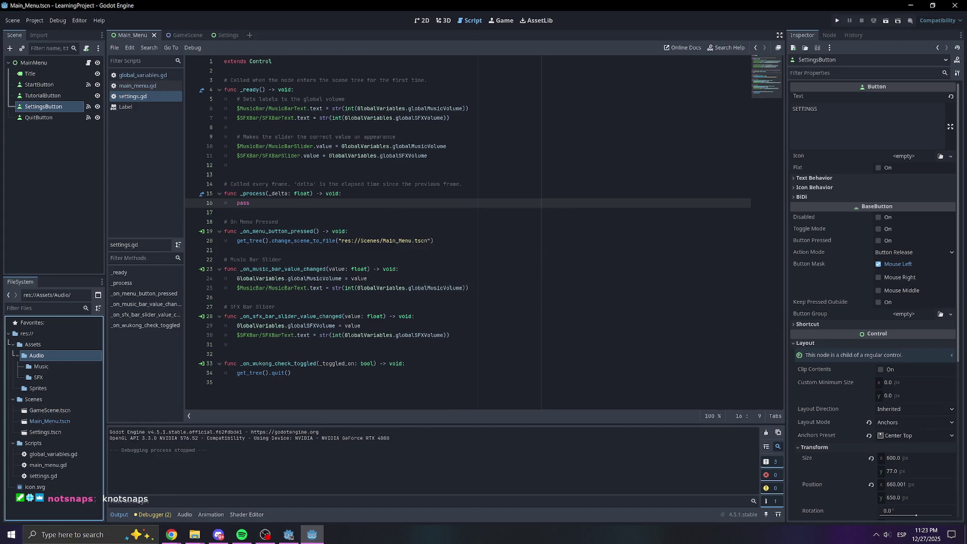
pyautogui.press('super+e')
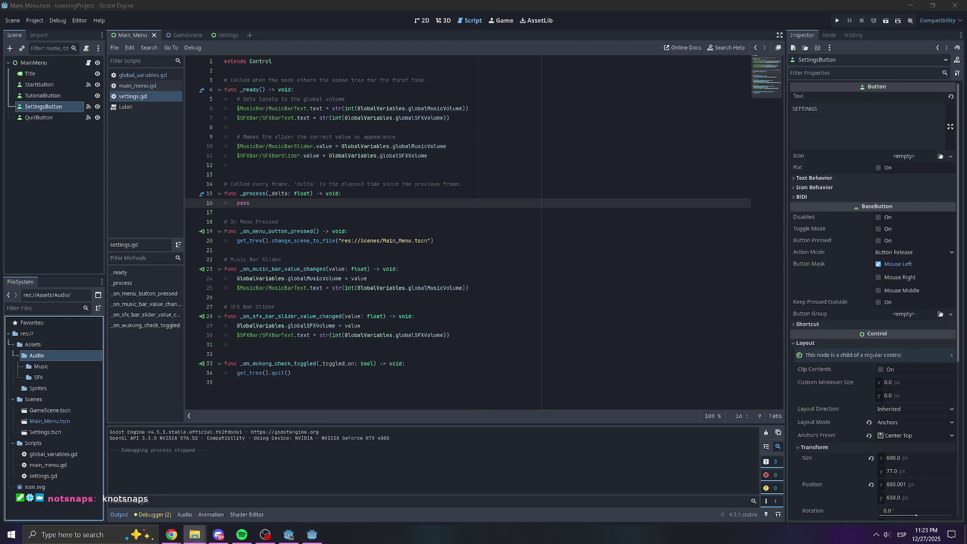
# Confirm the Pixels MP3 is in Music and three Select, Smartphone files are in SFX.
pyautogui.doubleClick(43, 366)
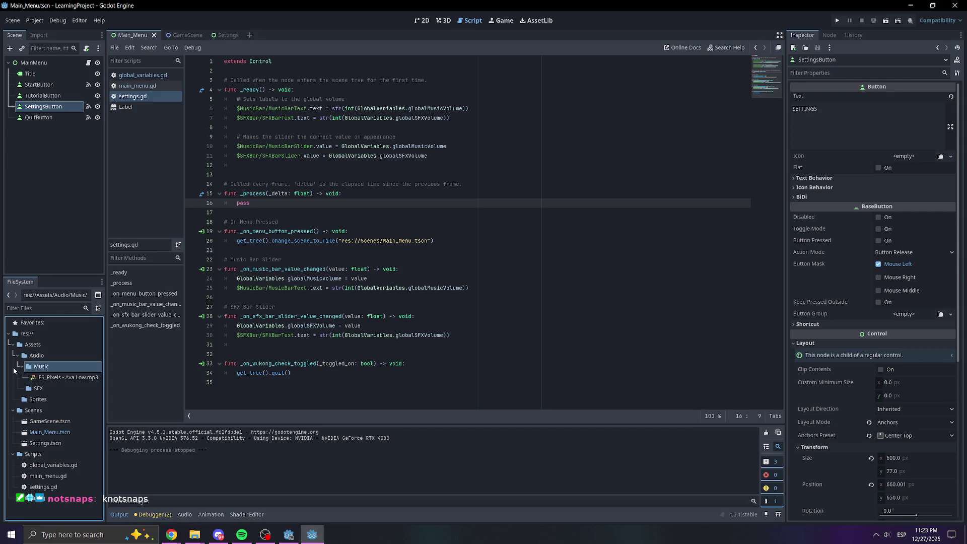
pyautogui.hotkey('alt', 'Tab')
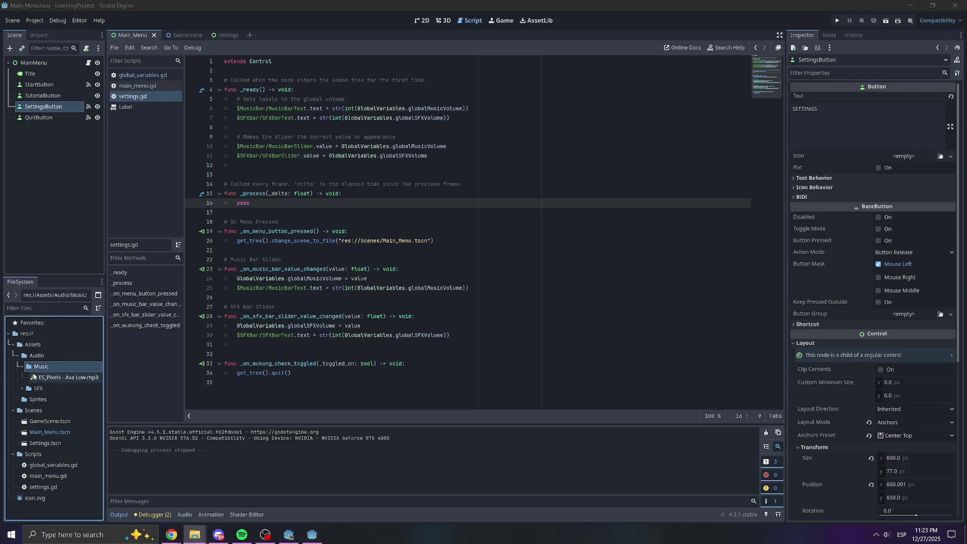
pyautogui.click(22, 388)
pyautogui.click(53, 411)
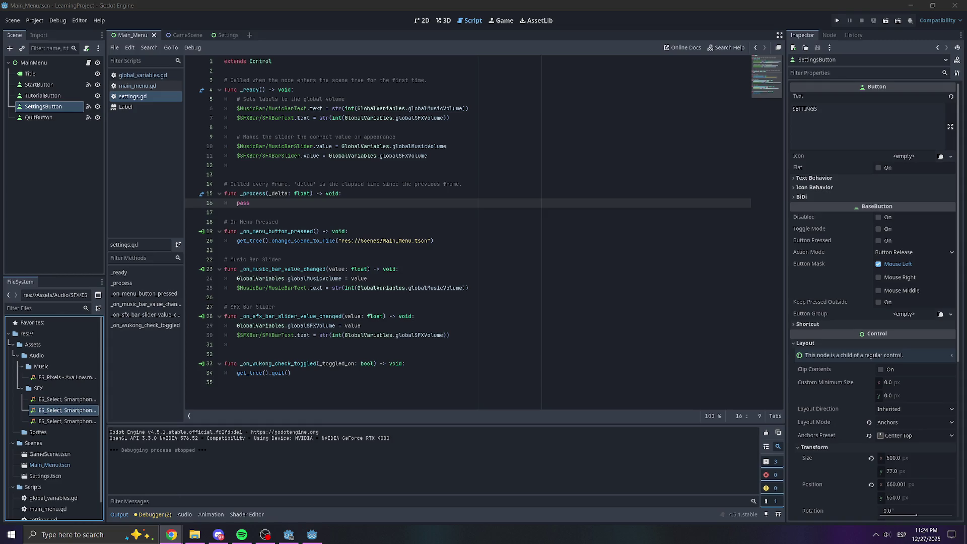
pyautogui.click(562, 328)
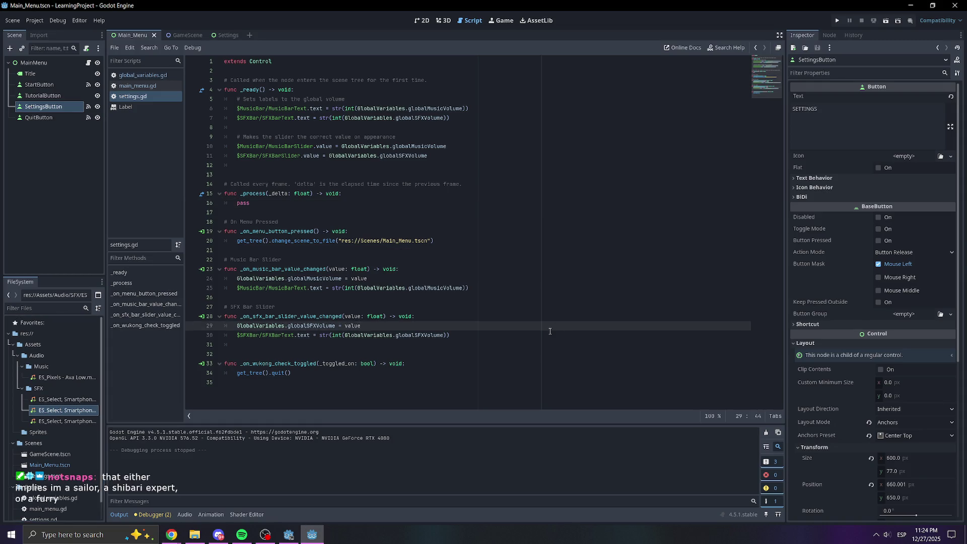
pyautogui.click(496, 334)
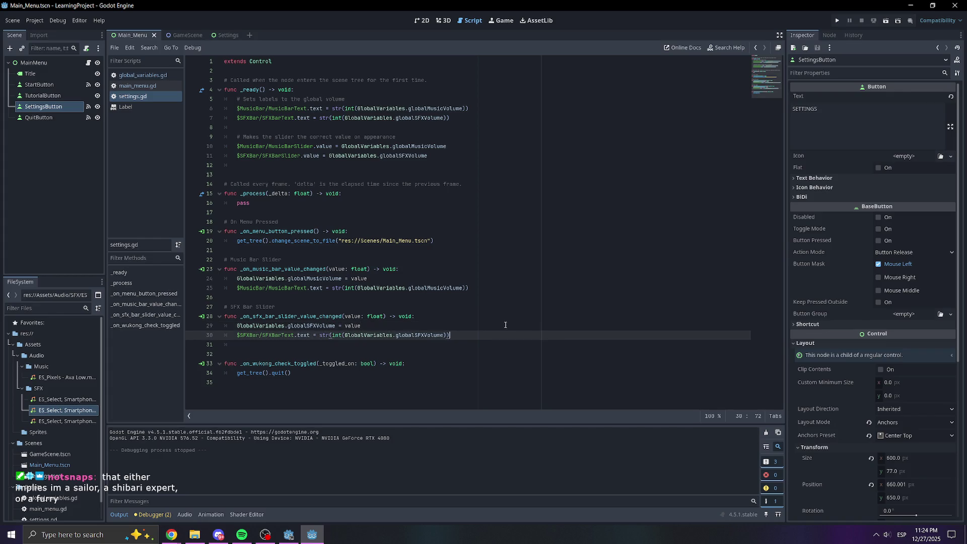
# Open the Settings scene, move to empty line 32 in settings.gd, and widen the left docks.
pyautogui.click(229, 38)
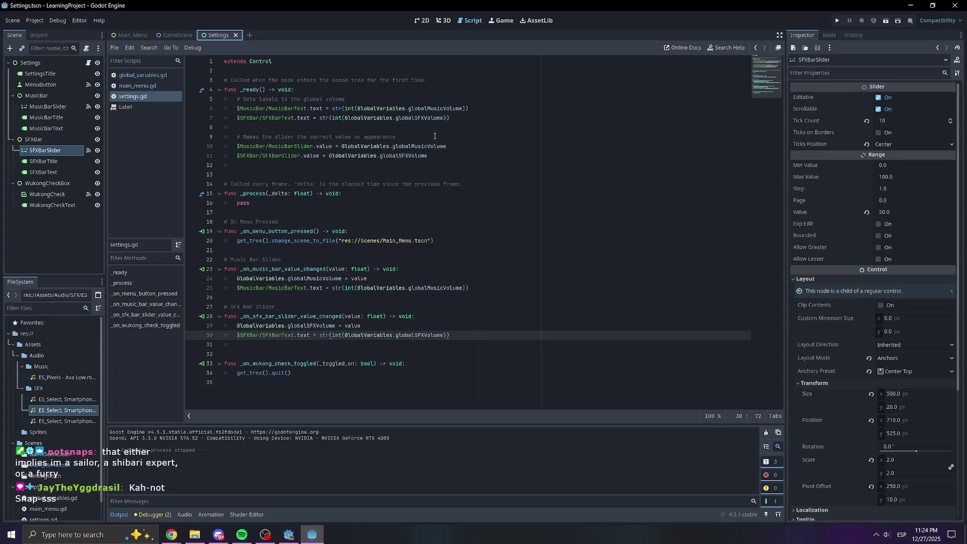
pyautogui.press('Down')
pyautogui.press('Down')
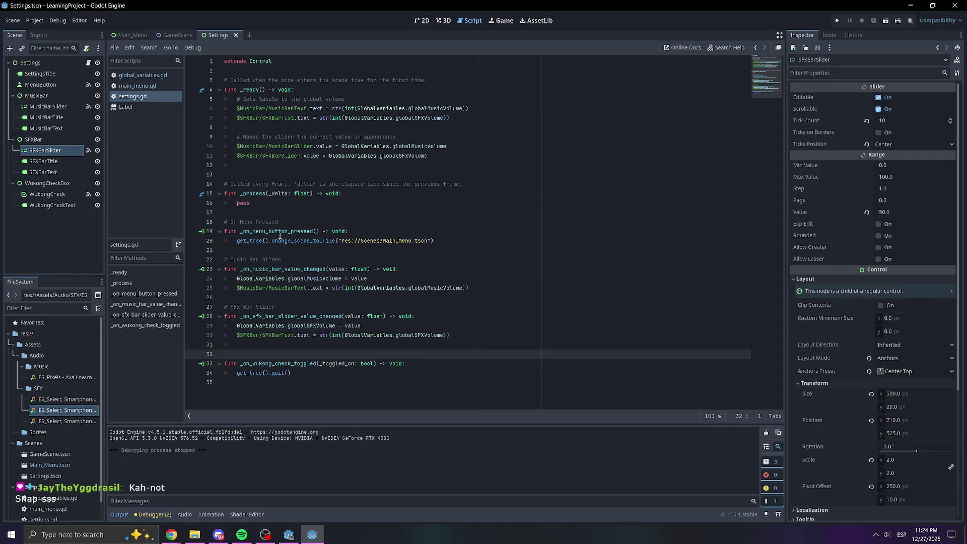
pyautogui.moveTo(105, 411); pyautogui.dragTo(173, 410)
pyautogui.click(85, 241)
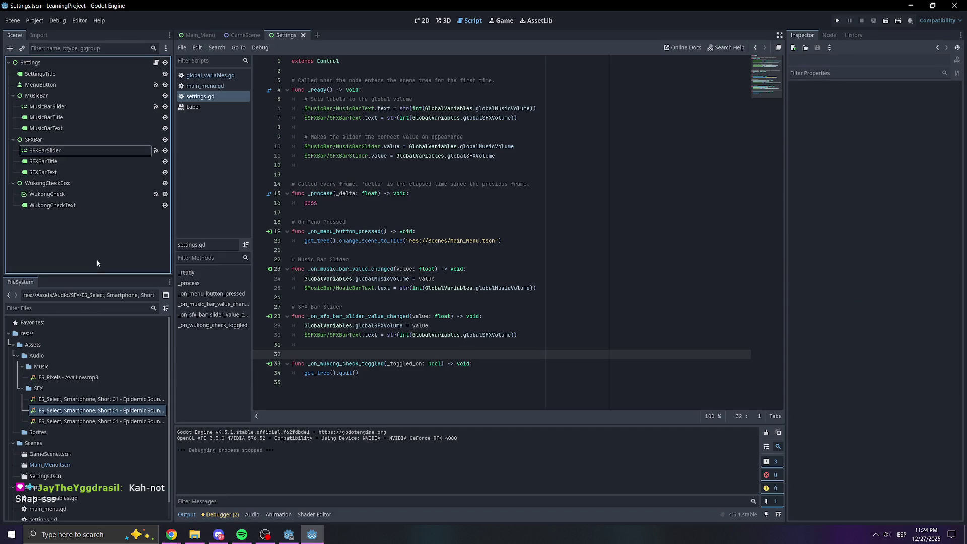
# Add an AudioStreamPlayer2D child node under SFXBar.
pyautogui.rightClick(44, 140)
pyautogui.click(58, 145)
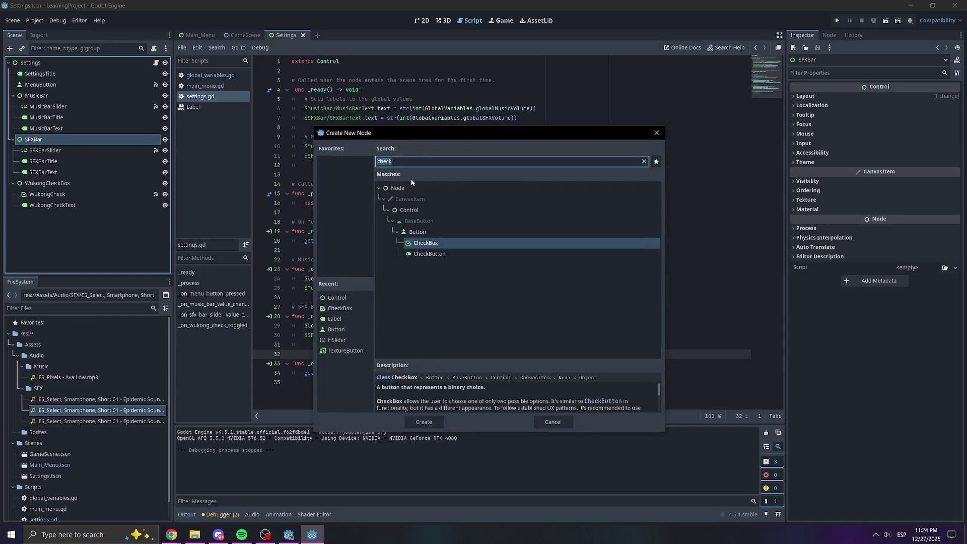
pyautogui.write('sound')
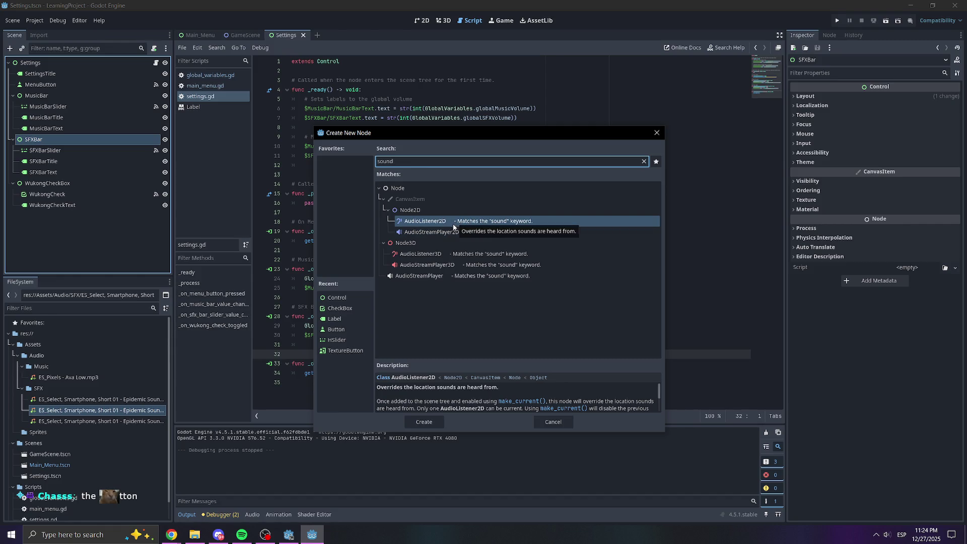
pyautogui.doubleClick(392, 232)
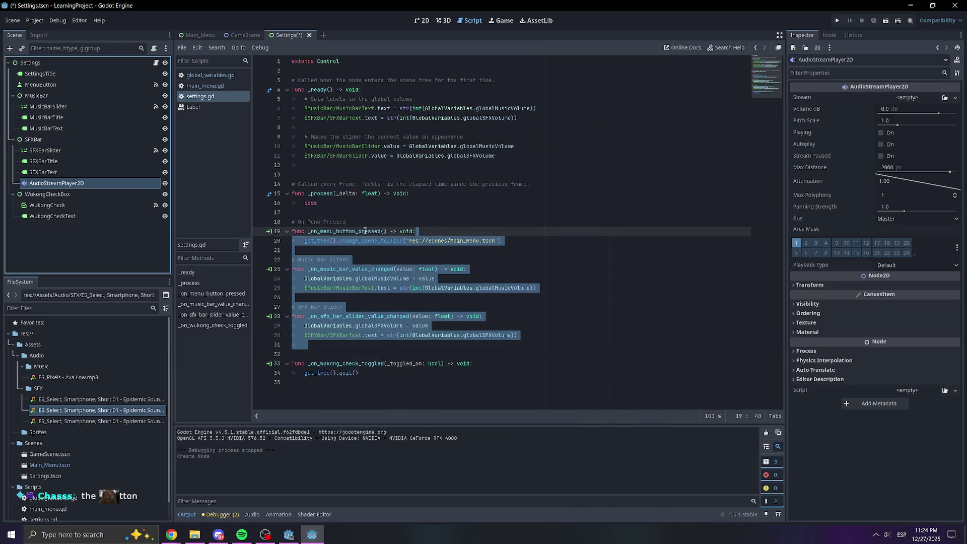
# Rename the new player to SFXBarSound and save the Settings scene.
pyautogui.doubleClick(64, 183)
pyautogui.write('SFXBarSound')
pyautogui.press('Return')
pyautogui.hotkey('ctrl', 's')
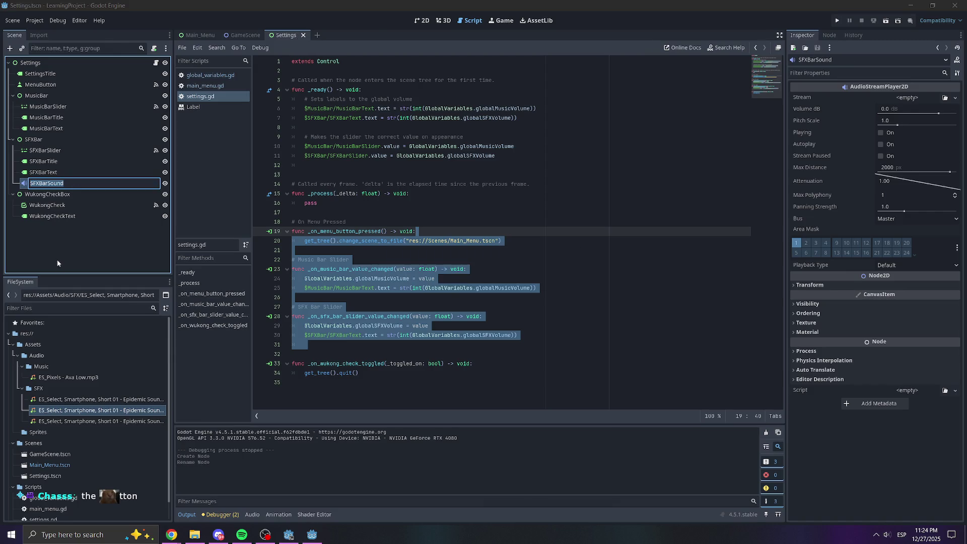
pyautogui.click(422, 21)
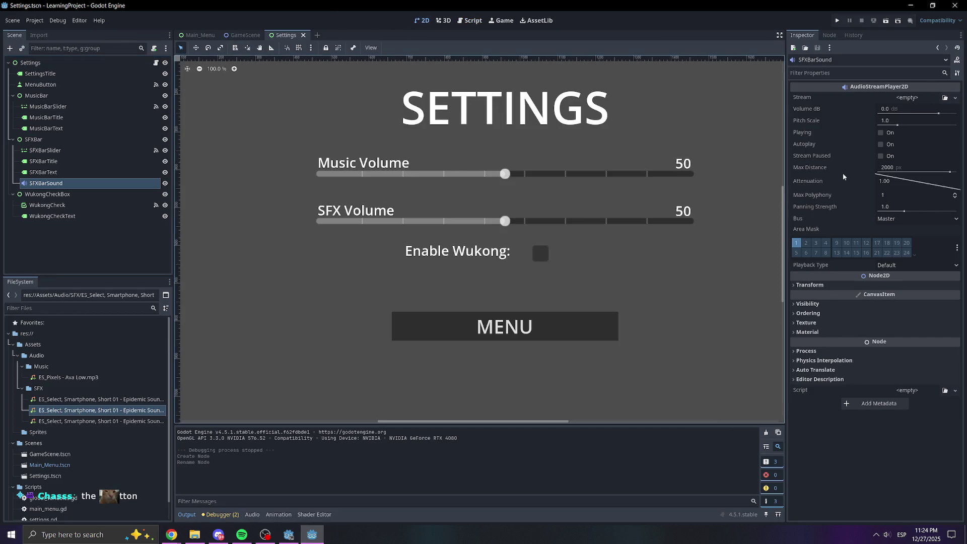
# Preview the ES_Select smartphone sound files in the FileSystem to compare them.
pyautogui.click(69, 399)
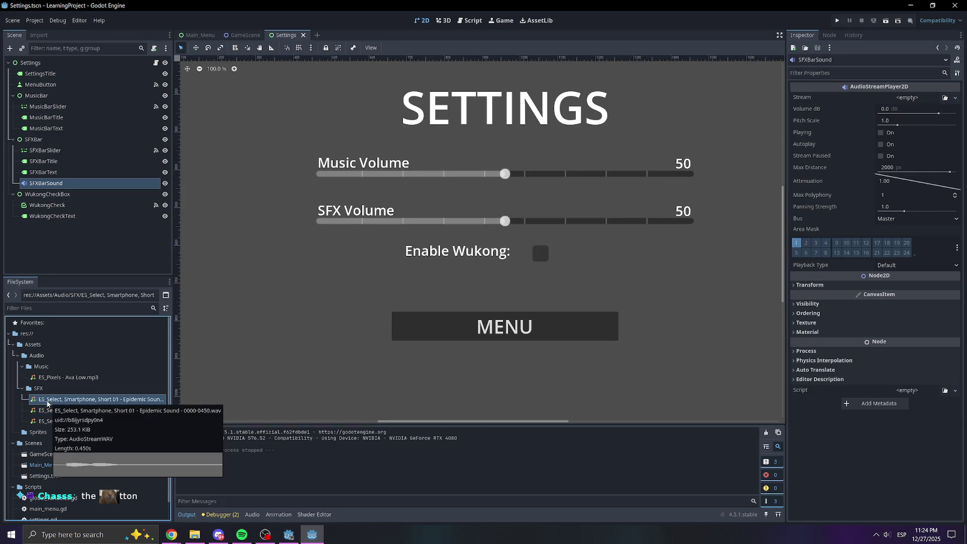
pyautogui.doubleClick(60, 399)
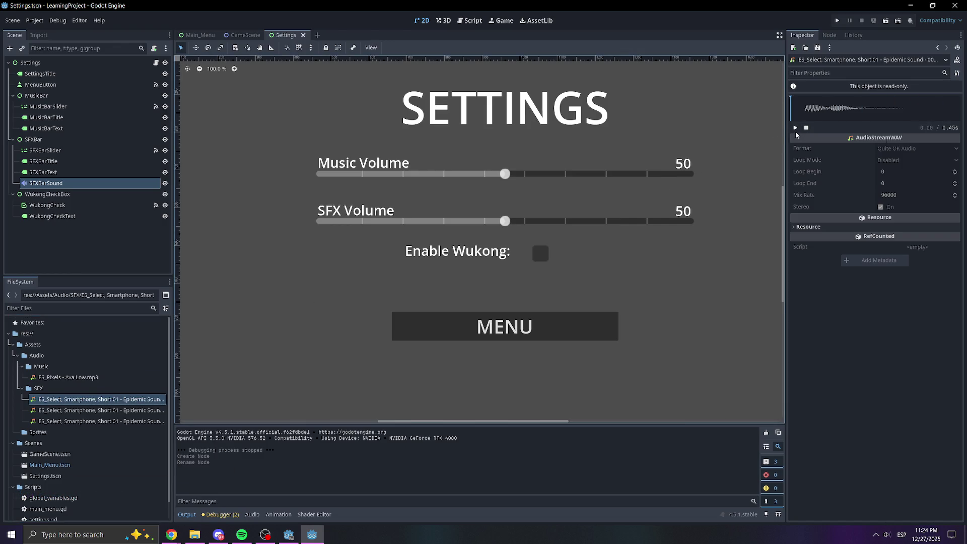
pyautogui.doubleClick(114, 409)
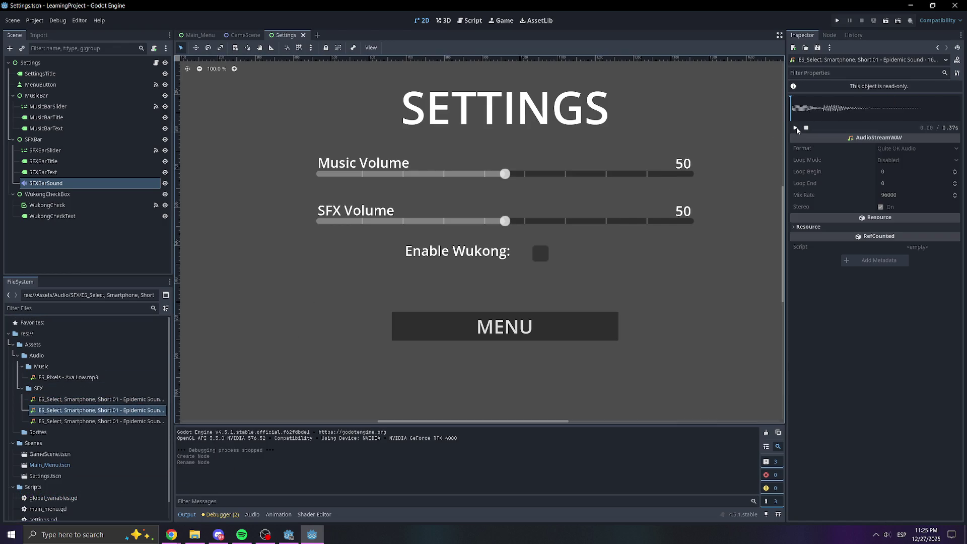
pyautogui.click(84, 420)
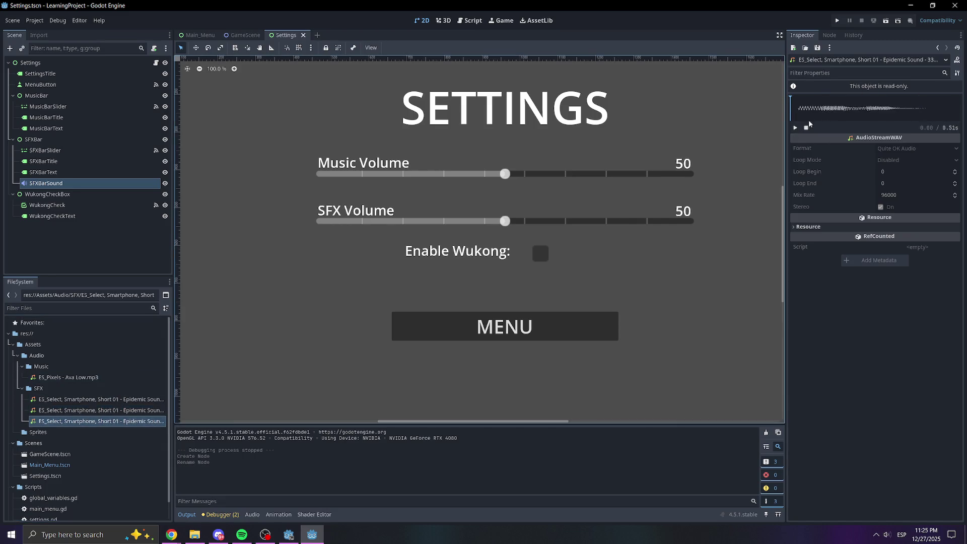
pyautogui.click(60, 399)
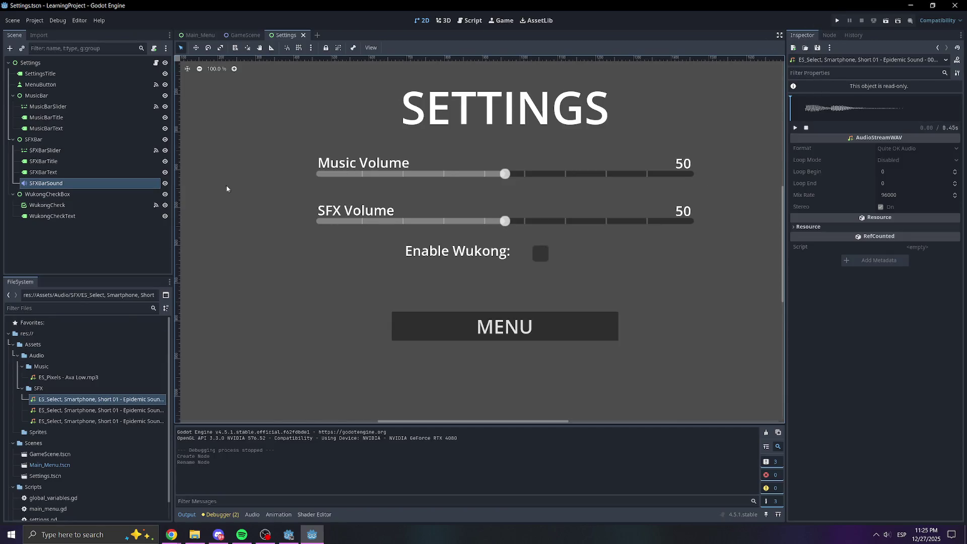
# Assign the first ES_Select sound as SFXBarSound's Stream and save the scene.
pyautogui.click(56, 183)
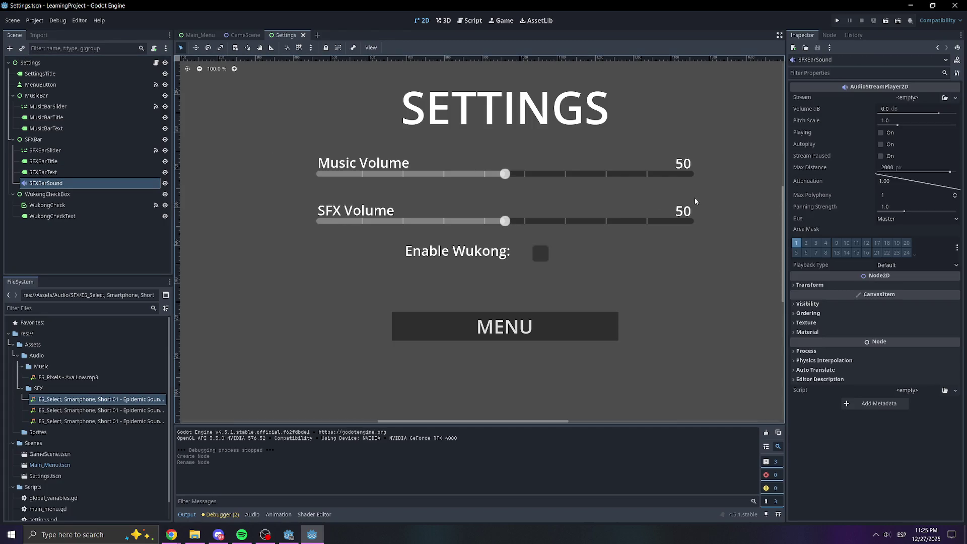
pyautogui.click(57, 399)
pyautogui.moveTo(58, 399)
pyautogui.mouseDown()
pyautogui.moveTo(896, 121)
pyautogui.moveTo(902, 104)
pyautogui.mouseUp()
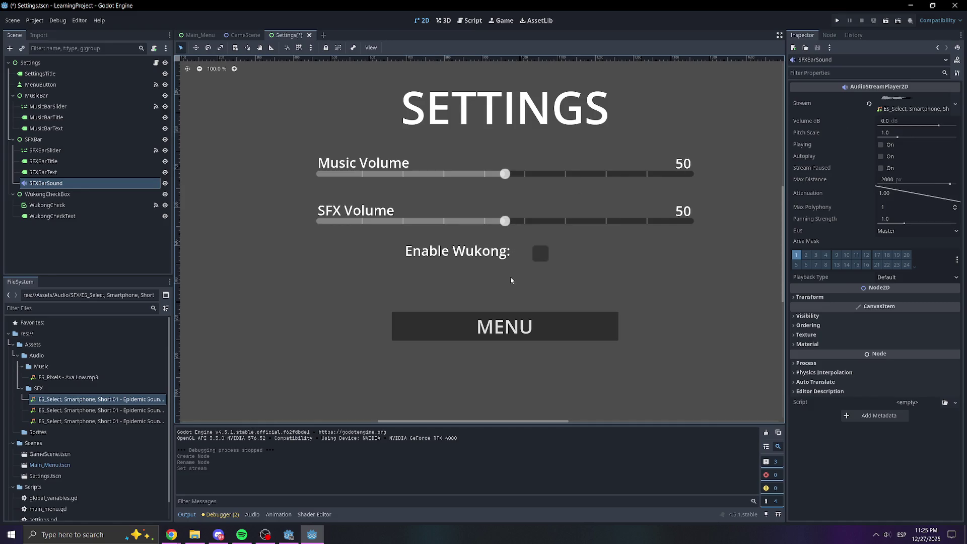
pyautogui.moveTo(808, 126)
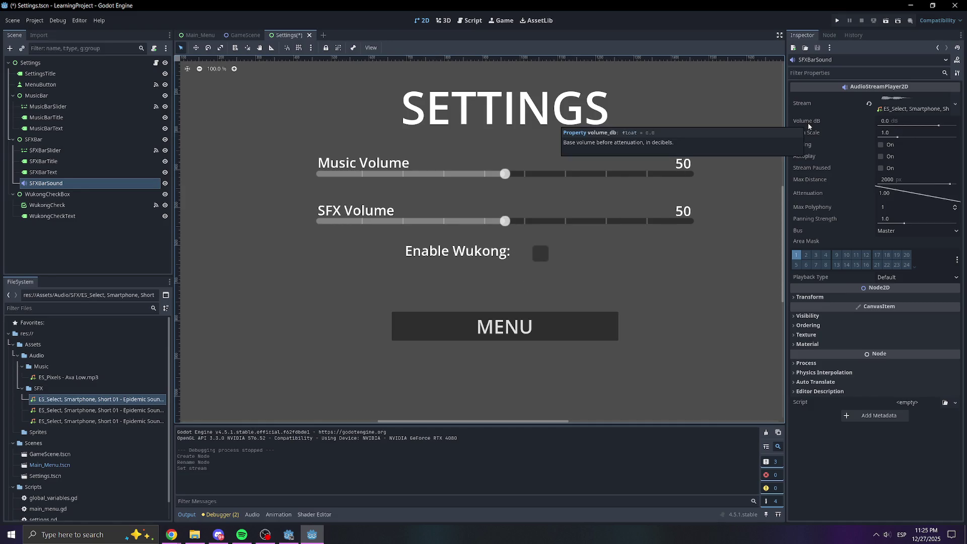
pyautogui.hotkey('ctrl', 's')
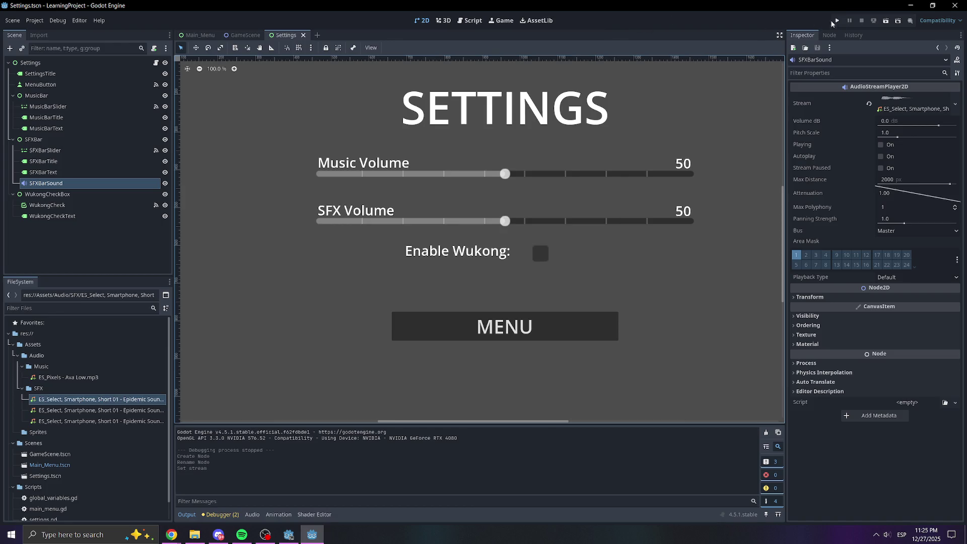
pyautogui.click(837, 21)
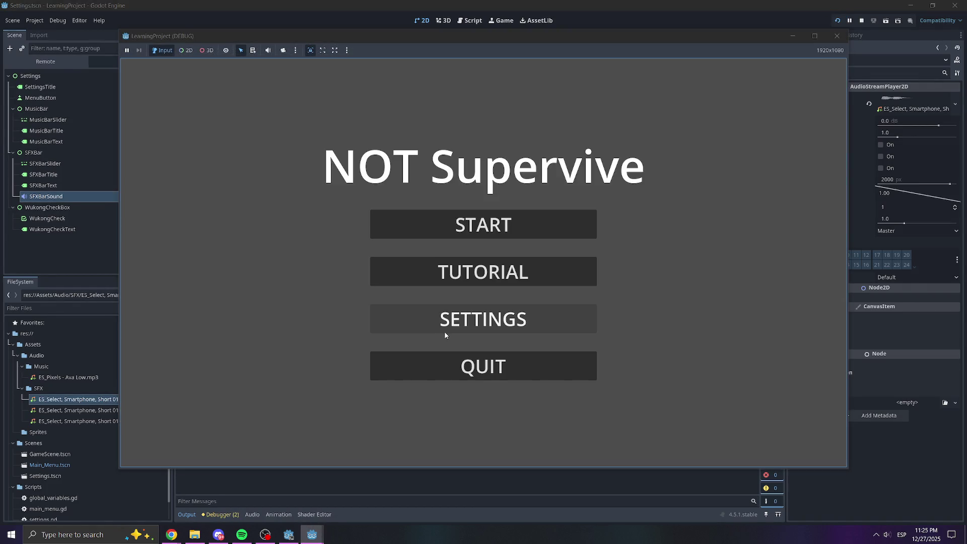
pyautogui.click(444, 331)
pyautogui.moveTo(489, 214); pyautogui.dragTo(558, 213)
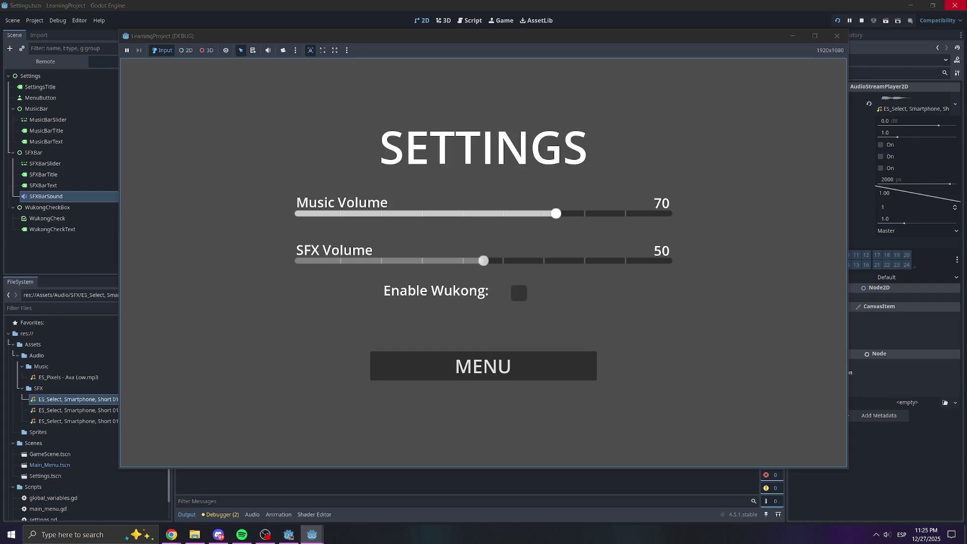
pyautogui.click(836, 35)
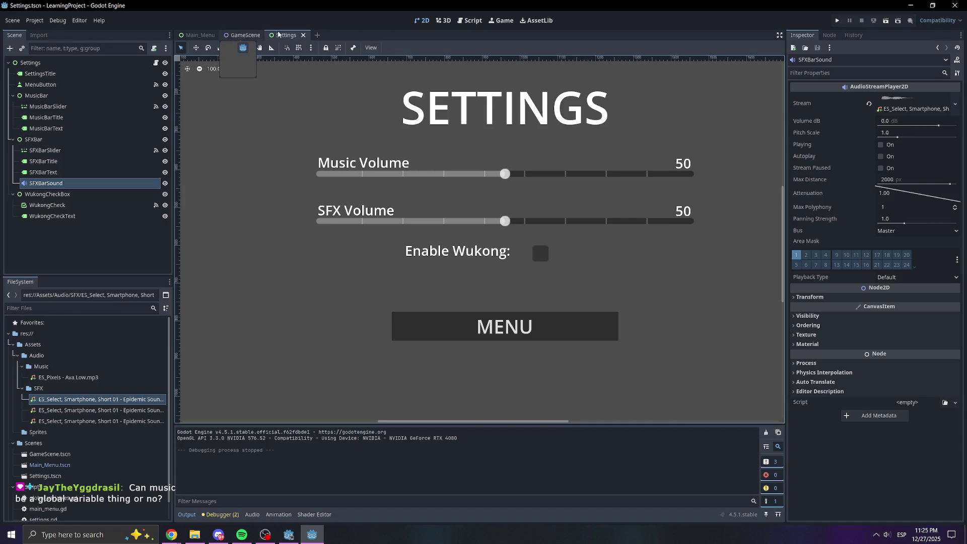
# Add $SFXBar/SFXBarSound.play() at the end of the SFX slider handler in settings.gd and save.
pyautogui.click(460, 23)
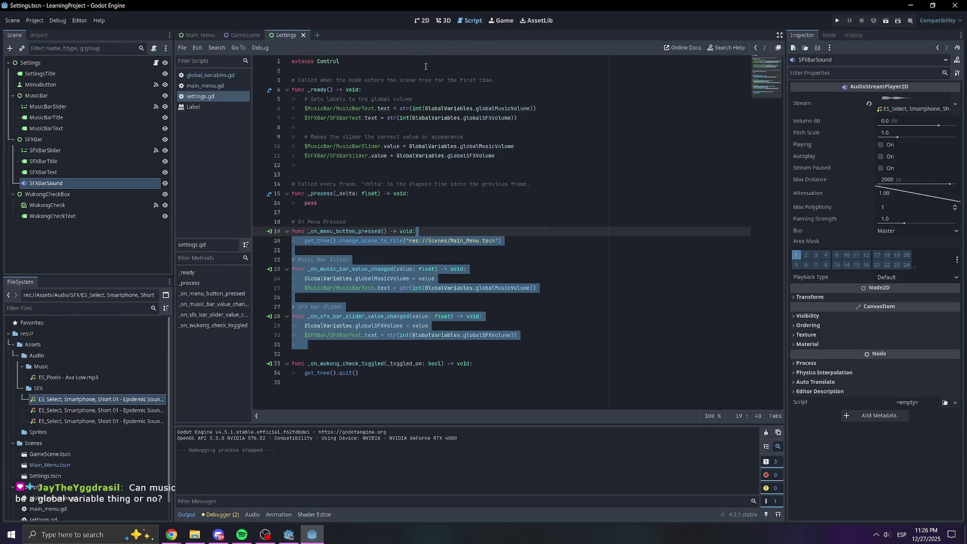
pyautogui.click(435, 222)
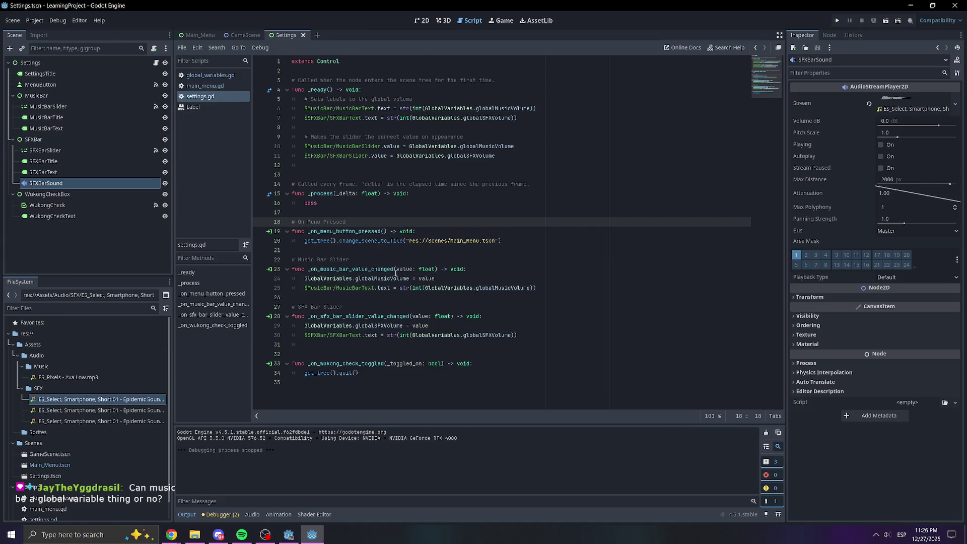
pyautogui.click(554, 286)
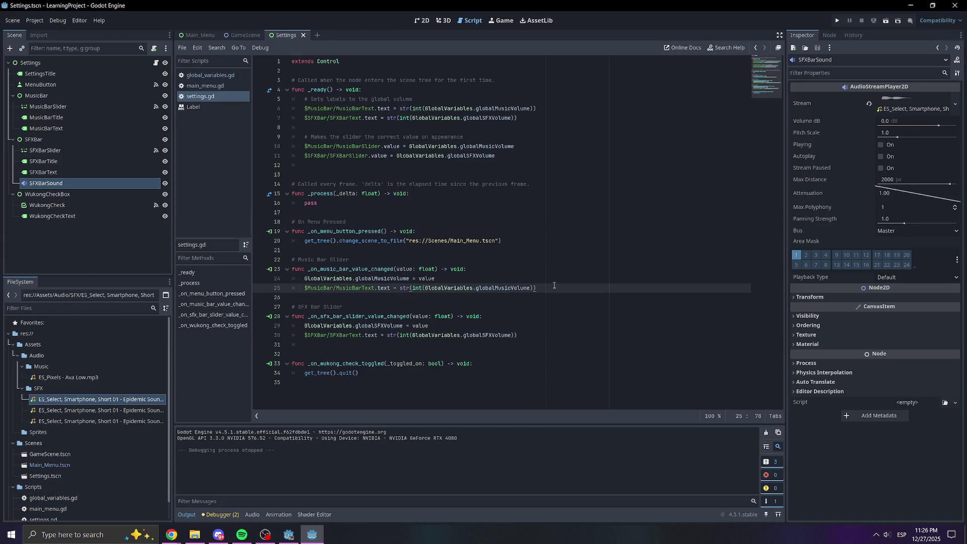
pyautogui.click(546, 333)
pyautogui.press('Return')
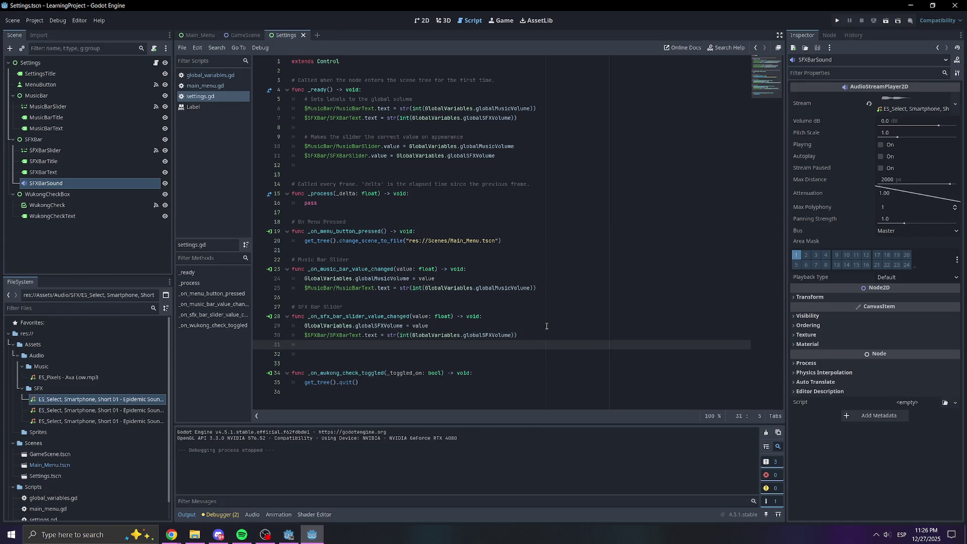
pyautogui.moveTo(48, 183)
pyautogui.mouseDown()
pyautogui.moveTo(271, 176)
pyautogui.moveTo(334, 345)
pyautogui.moveTo(395, 346)
pyautogui.mouseUp()
pyautogui.write('$SFXBar/SFXBarSound.')
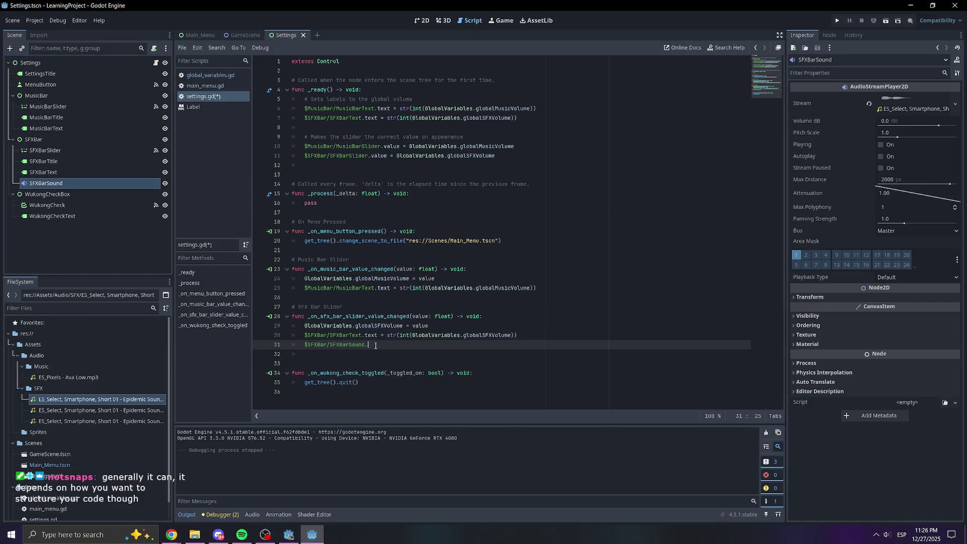
pyautogui.write('pl')
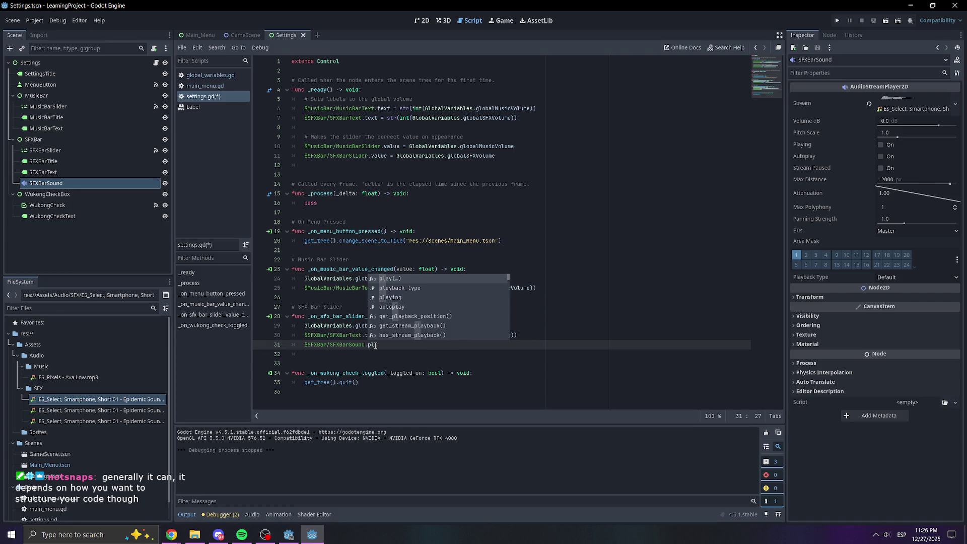
pyautogui.press('Return')
pyautogui.click(470, 260)
pyautogui.hotkey('ctrl', 's')
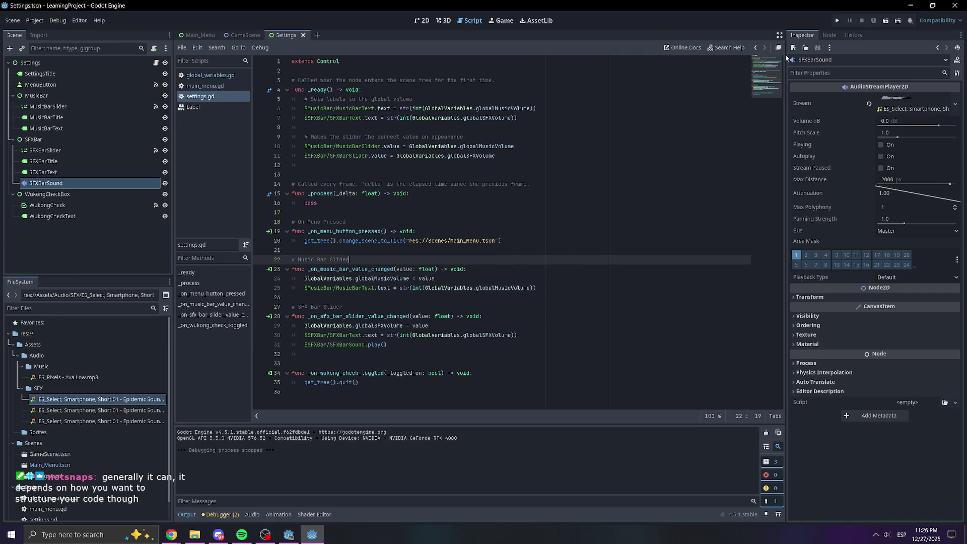
# Test-run the game moving the music and SFX sliders, then delete the play() call.
pyautogui.click(837, 20)
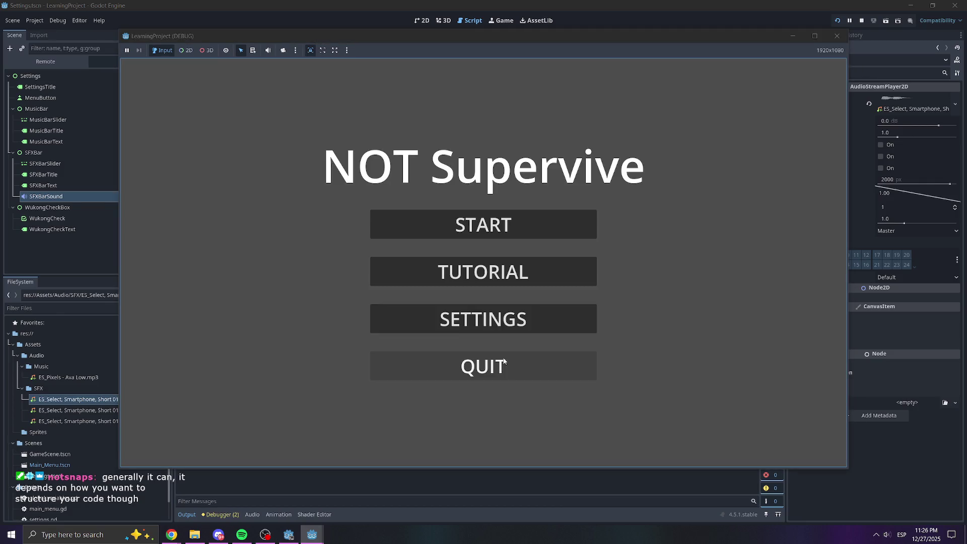
pyautogui.click(483, 318)
pyautogui.moveTo(483, 213); pyautogui.dragTo(575, 213)
pyautogui.moveTo(483, 260)
pyautogui.mouseDown()
pyautogui.moveTo(575, 261)
pyautogui.moveTo(363, 262)
pyautogui.moveTo(604, 261)
pyautogui.moveTo(442, 254)
pyautogui.moveTo(588, 261)
pyautogui.mouseUp()
pyautogui.click(837, 36)
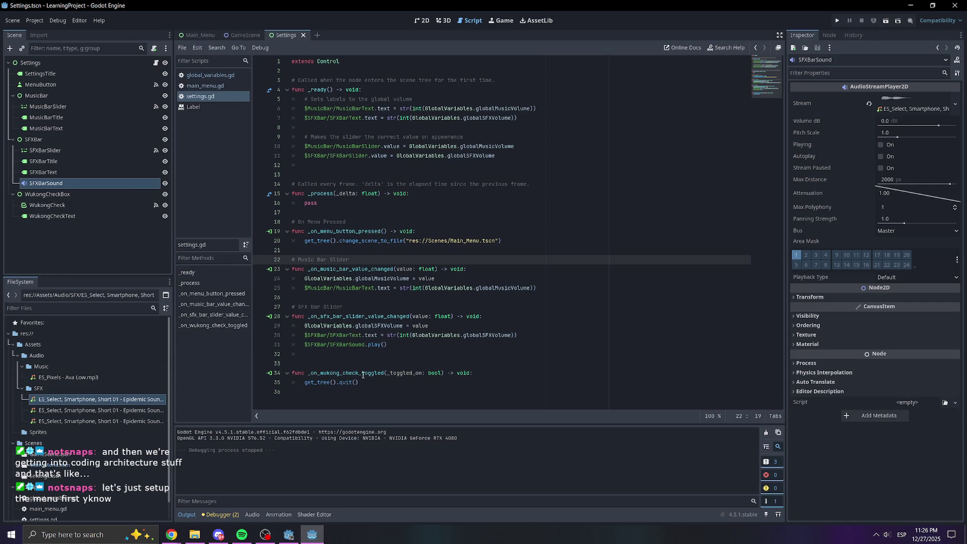
pyautogui.moveTo(398, 346); pyautogui.dragTo(297, 343)
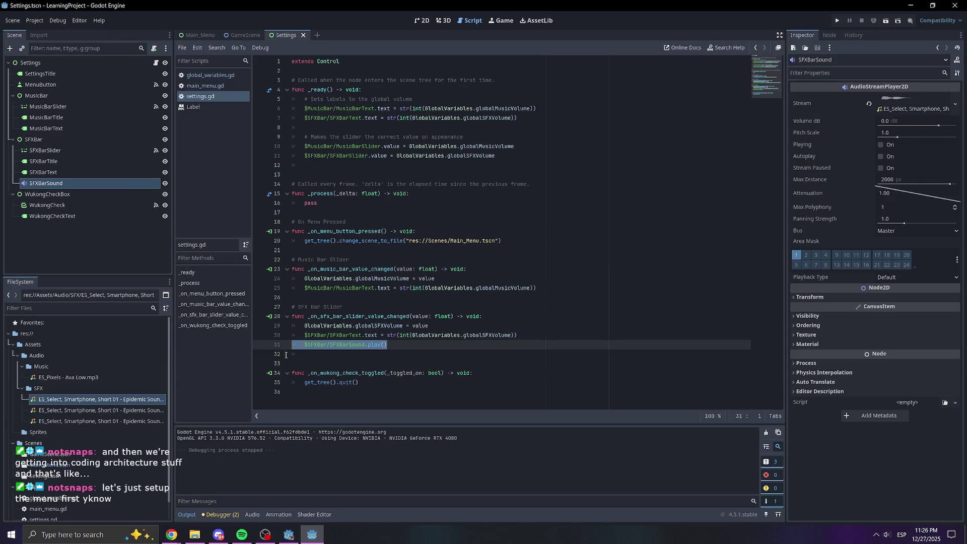
pyautogui.press('BackSpace')
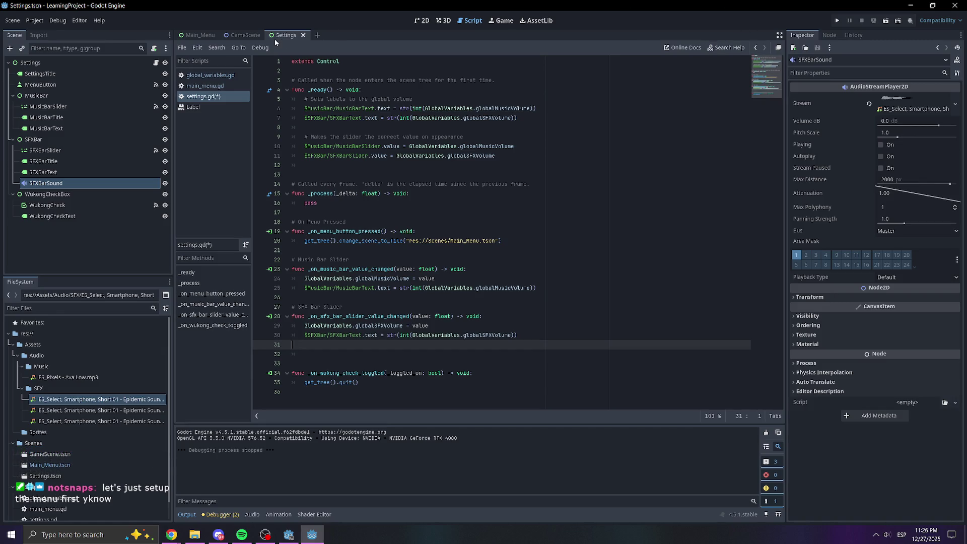
# Connect SFXBarSlider's drag_ended signal to the Settings script.
pyautogui.click(422, 20)
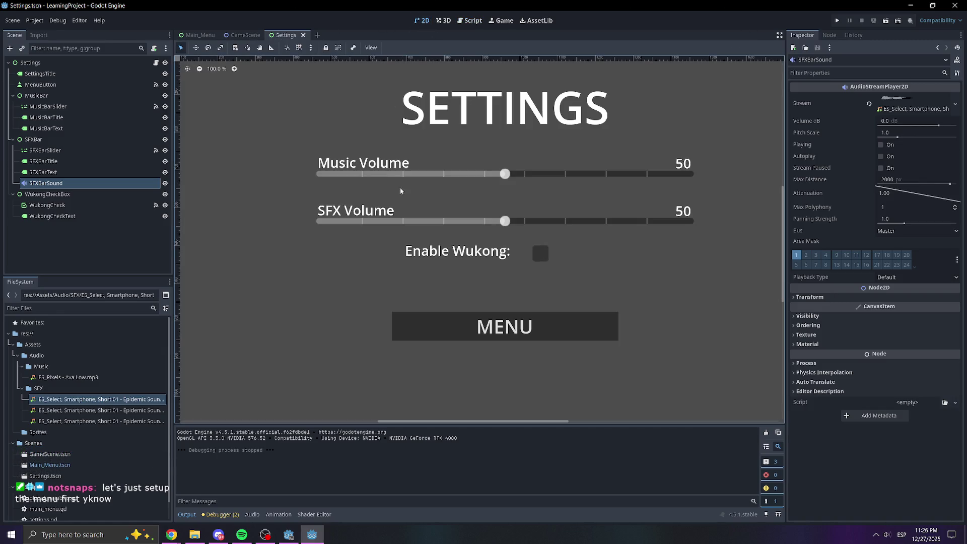
pyautogui.click(50, 150)
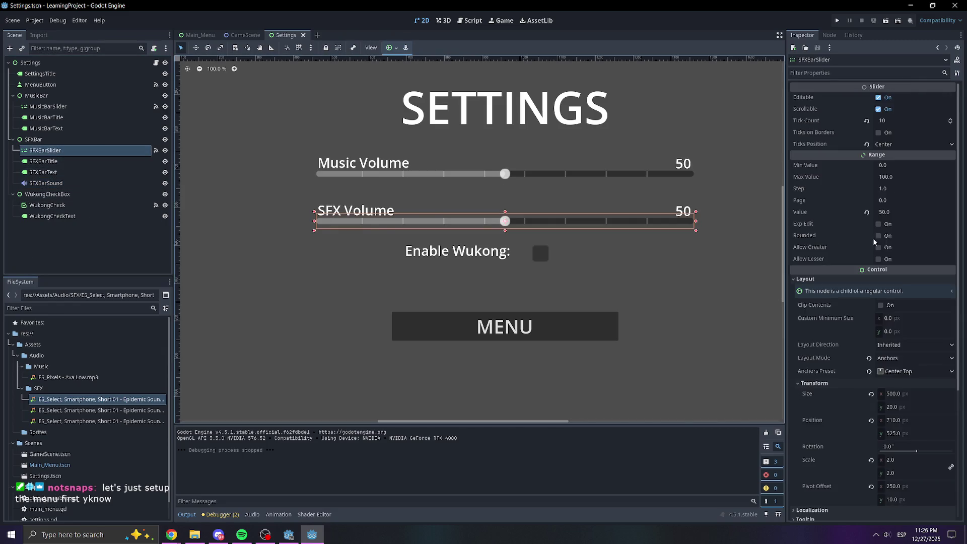
pyautogui.click(828, 36)
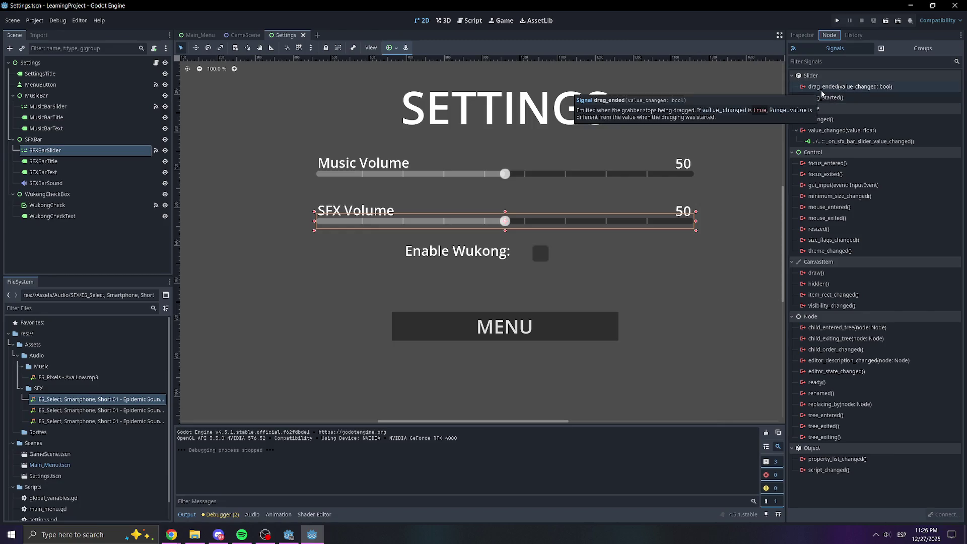
pyautogui.click(817, 89)
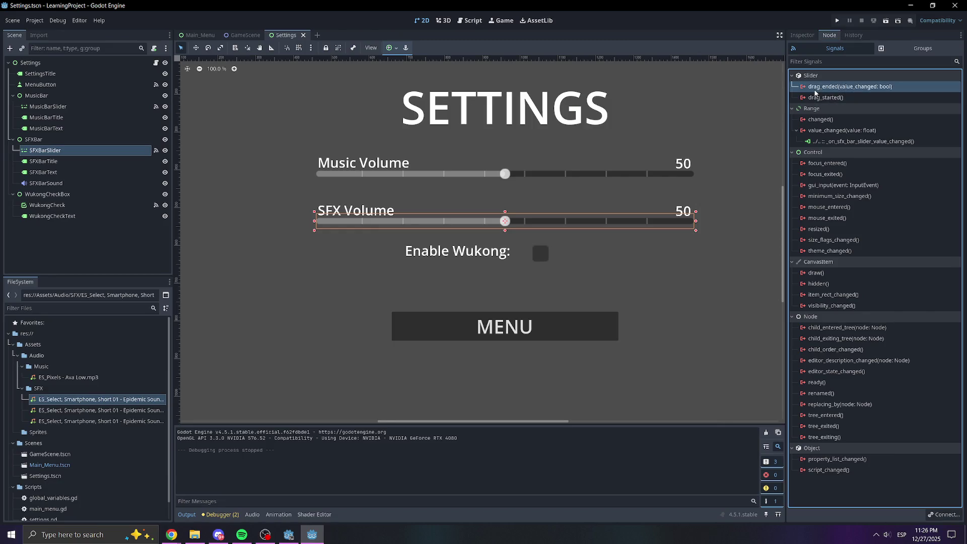
pyautogui.doubleClick(839, 89)
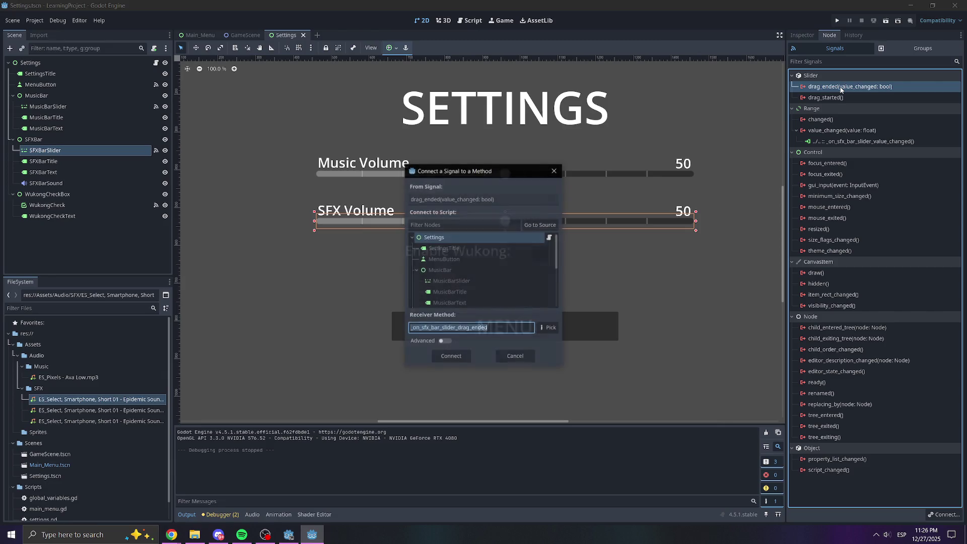
pyautogui.click(454, 357)
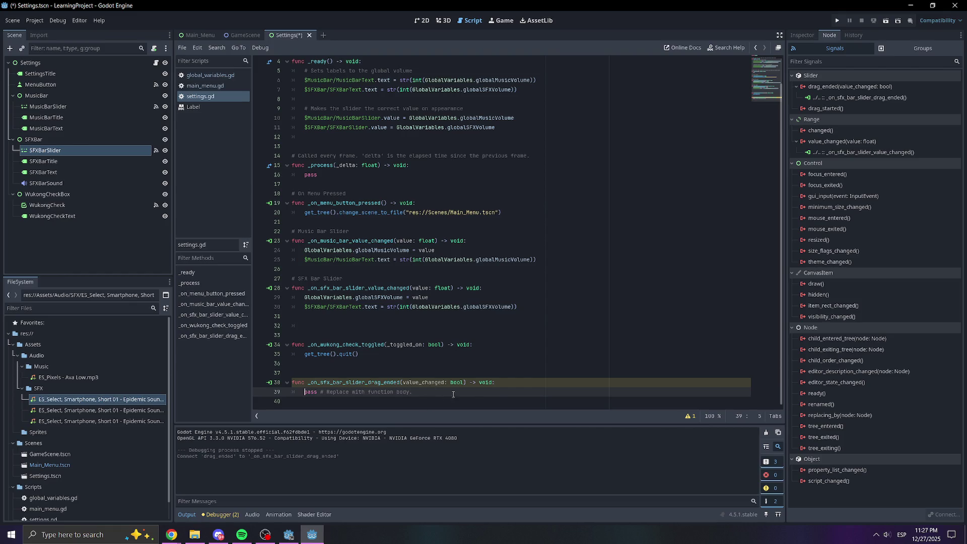
# Move the generated _on_sfx_bar_slider_drag_ended function just below the SFX value-changed handler.
pyautogui.moveTo(502, 394); pyautogui.dragTo(292, 382)
pyautogui.hotkey('ctrl', 'c')
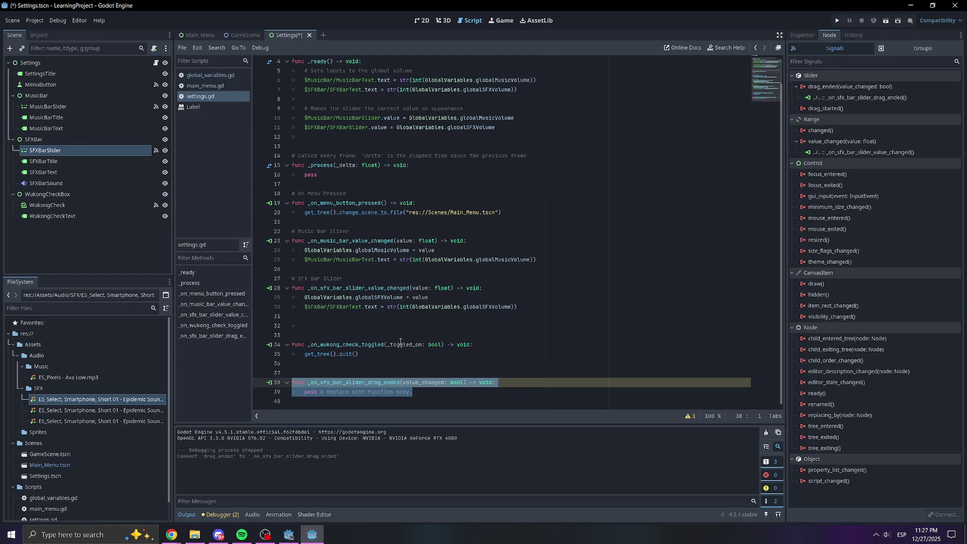
pyautogui.click(346, 324)
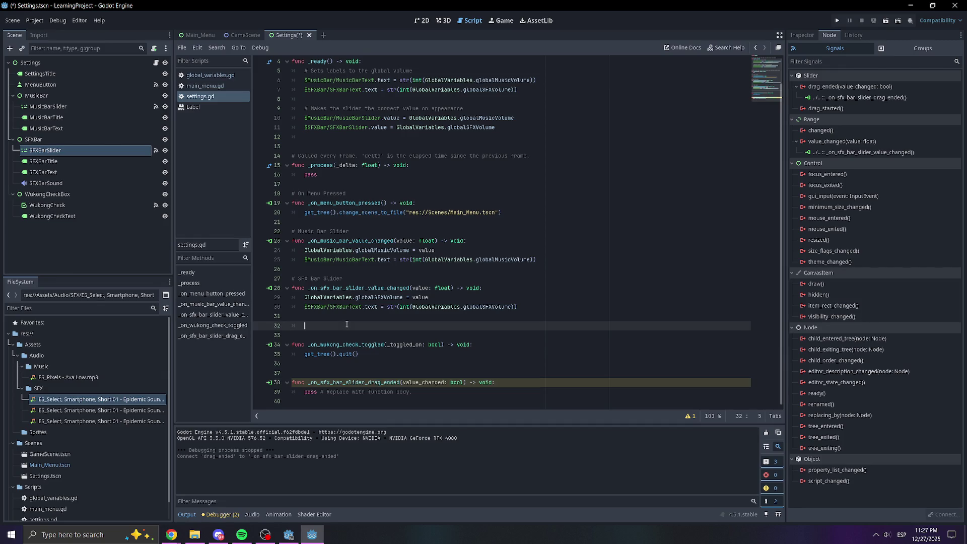
pyautogui.hotkey('ctrl', 'v')
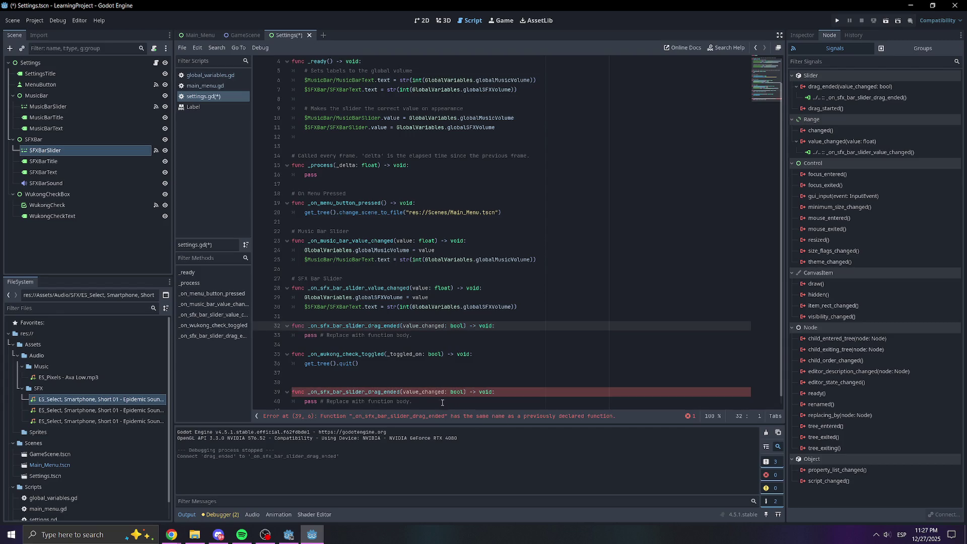
pyautogui.moveTo(412, 401); pyautogui.dragTo(270, 384)
pyautogui.press('Delete')
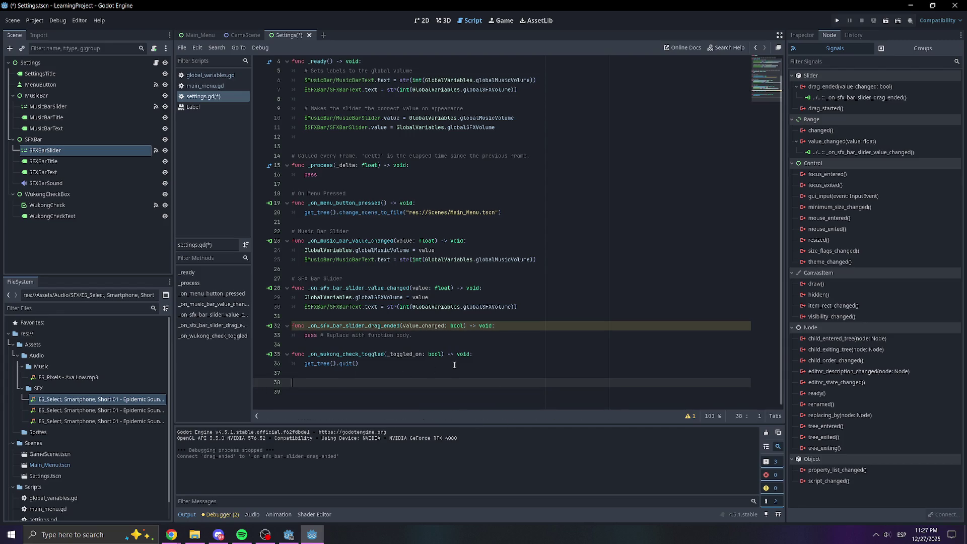
pyautogui.press('BackSpace')
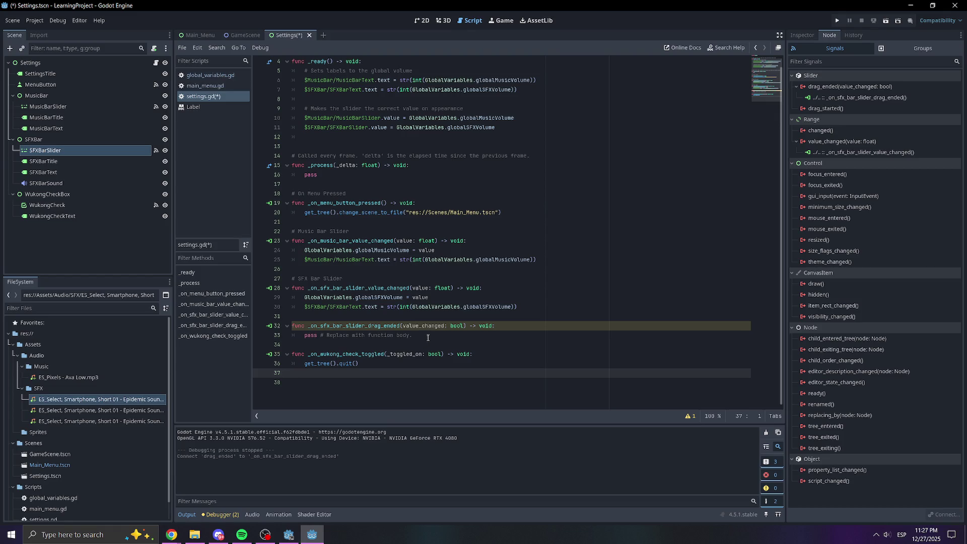
# Add $SFXBar/SFXBarSound.play() inside the drag_ended handler on line 33 and save.
pyautogui.click(511, 327)
pyautogui.press('Return')
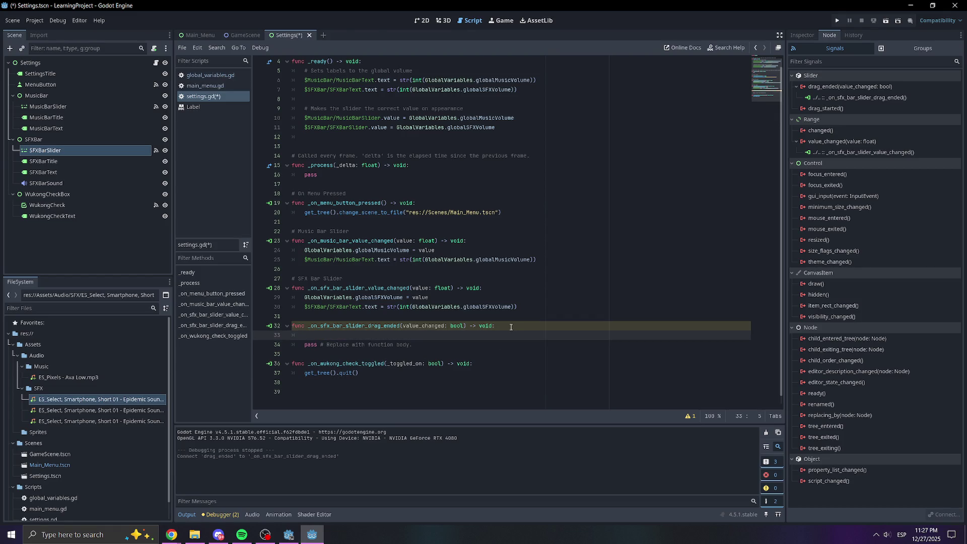
pyautogui.moveTo(46, 182)
pyautogui.mouseDown()
pyautogui.moveTo(355, 273)
pyautogui.moveTo(328, 335)
pyautogui.mouseUp()
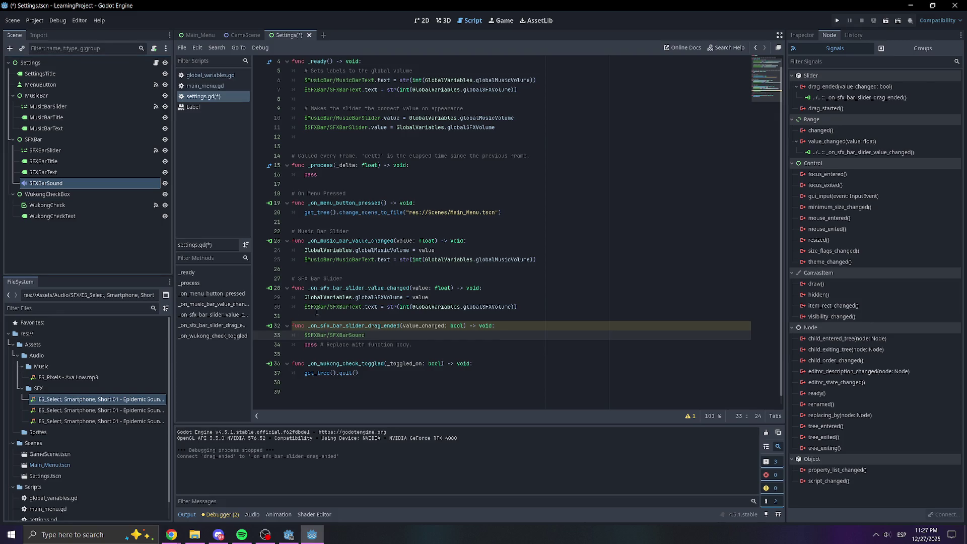
pyautogui.write('play')
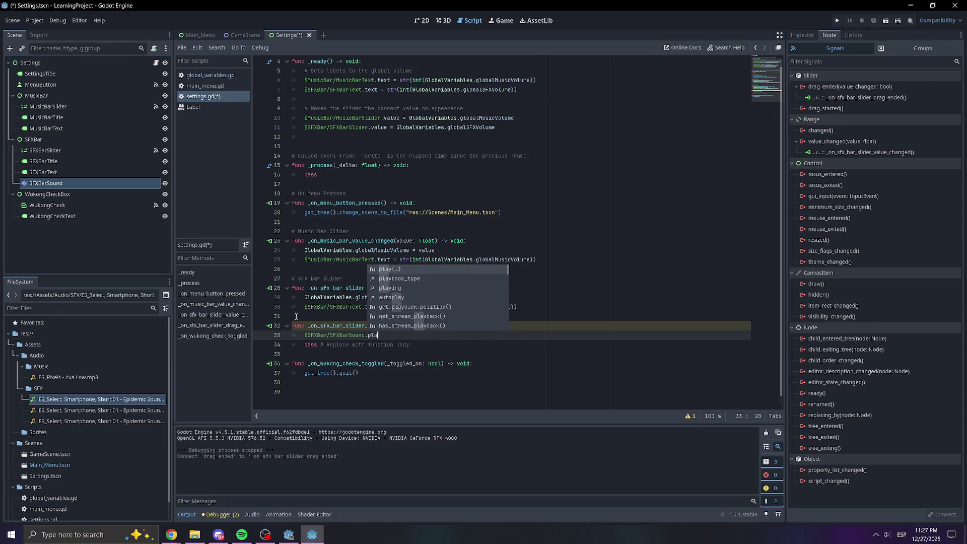
pyautogui.press('Return')
pyautogui.hotkey('ctrl', 's')
pyautogui.click(434, 259)
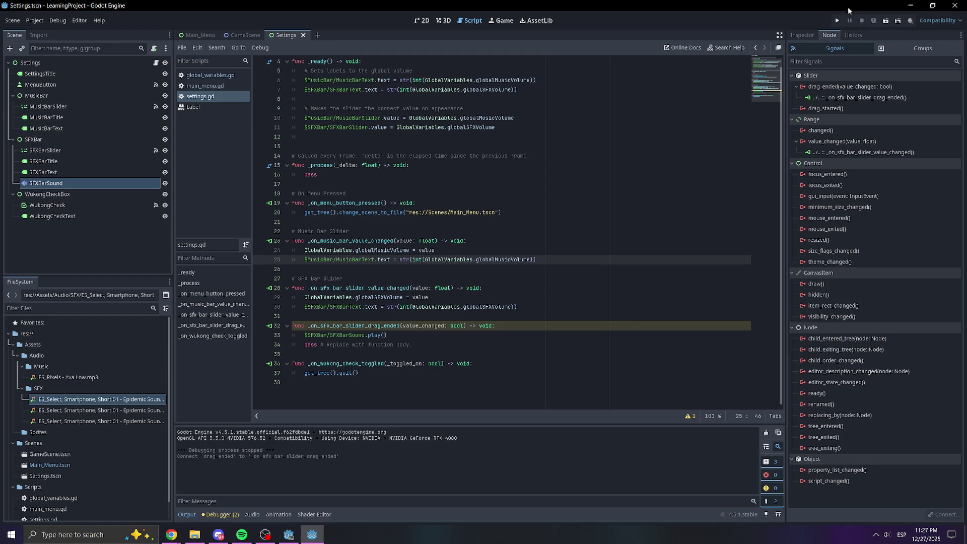
# Test-run the game, drag the SFX Volume slider to hear the sound, then close it.
pyautogui.click(834, 20)
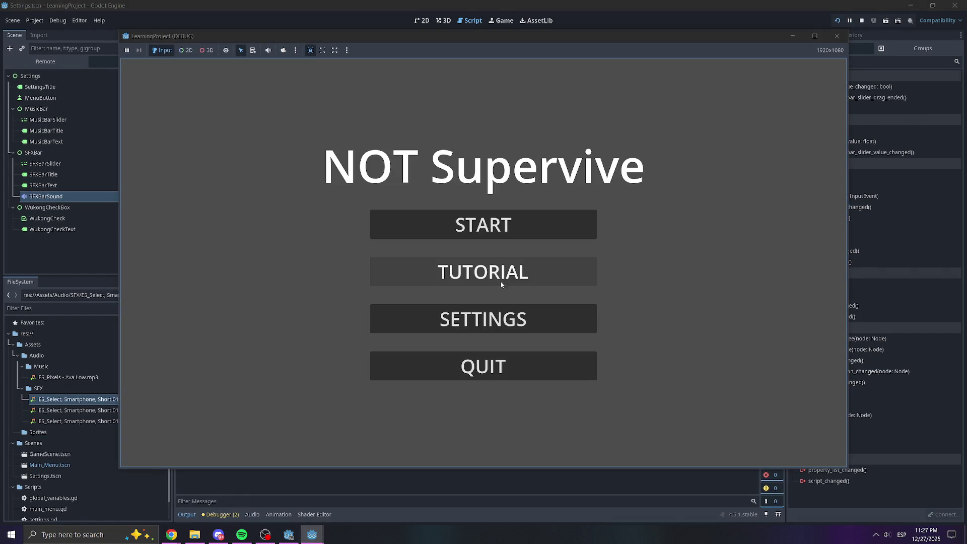
pyautogui.click(473, 312)
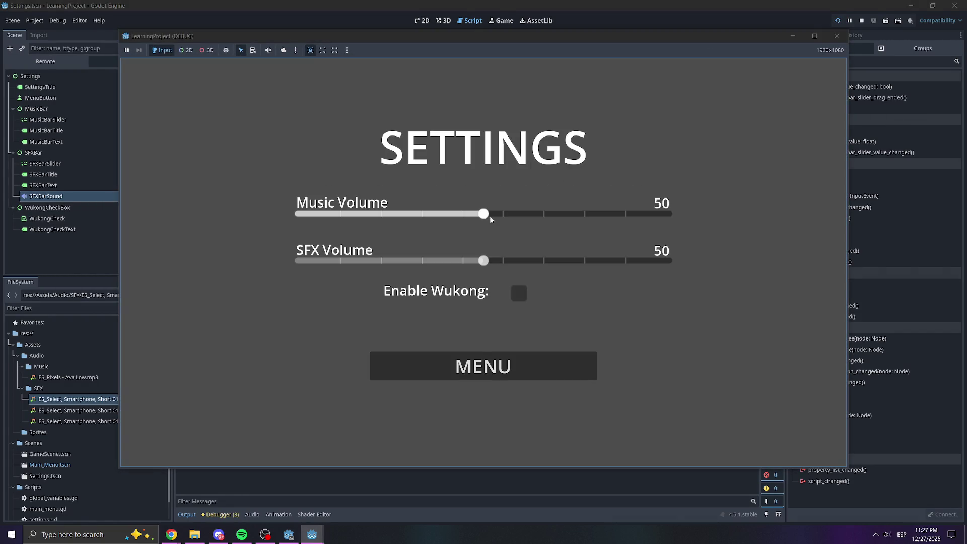
pyautogui.moveTo(484, 260)
pyautogui.mouseDown()
pyautogui.moveTo(560, 266)
pyautogui.moveTo(409, 260)
pyautogui.moveTo(641, 260)
pyautogui.moveTo(395, 260)
pyautogui.mouseUp()
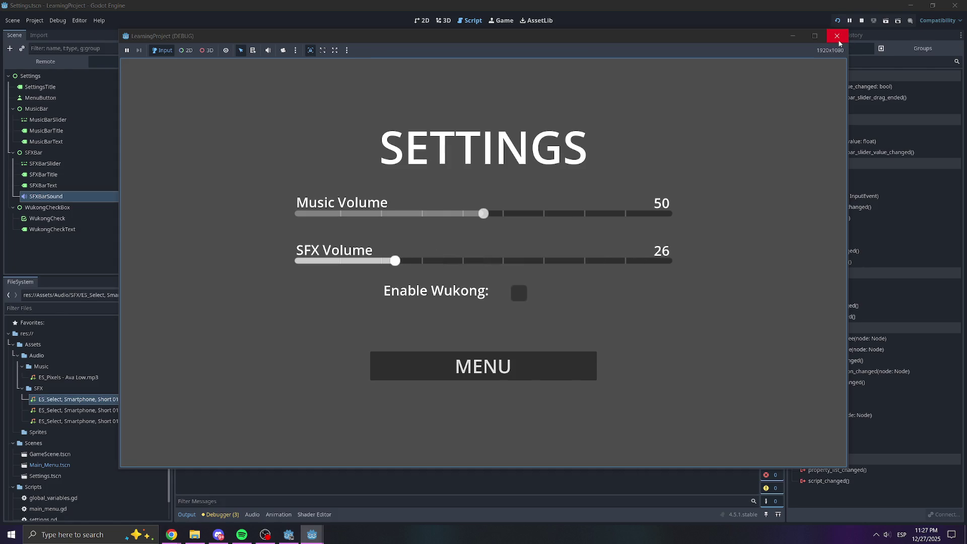
pyautogui.click(837, 36)
pyautogui.click(521, 329)
pyautogui.click(486, 339)
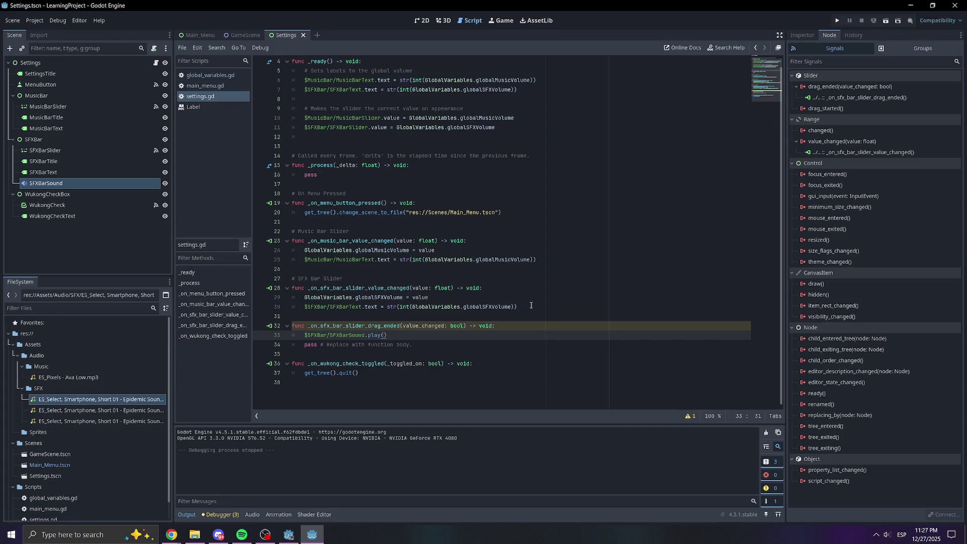
# Add a $SFXBar/SFXBarSound.volume_db line above the play() call.
pyautogui.click(543, 326)
pyautogui.press('Return')
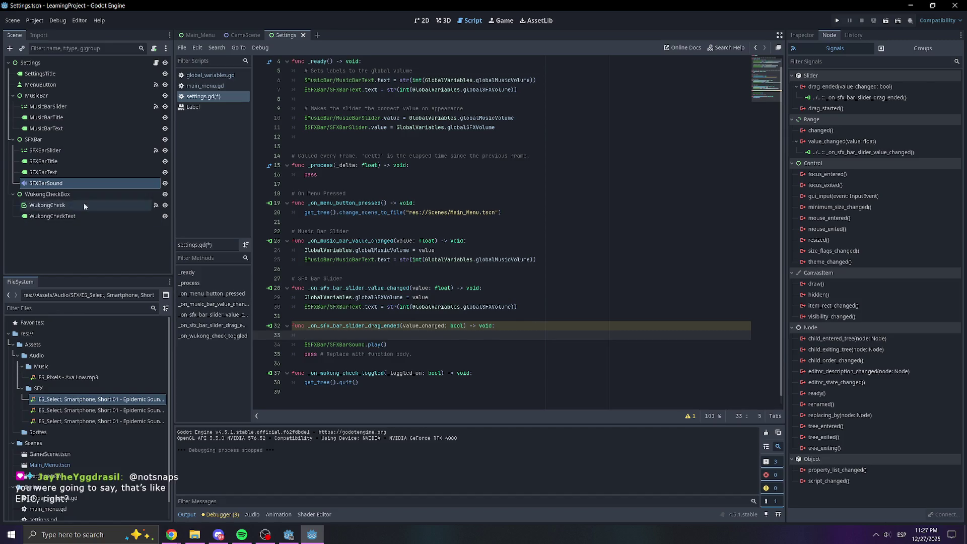
pyautogui.moveTo(56, 183)
pyautogui.mouseDown()
pyautogui.moveTo(302, 261)
pyautogui.moveTo(314, 338)
pyautogui.mouseUp()
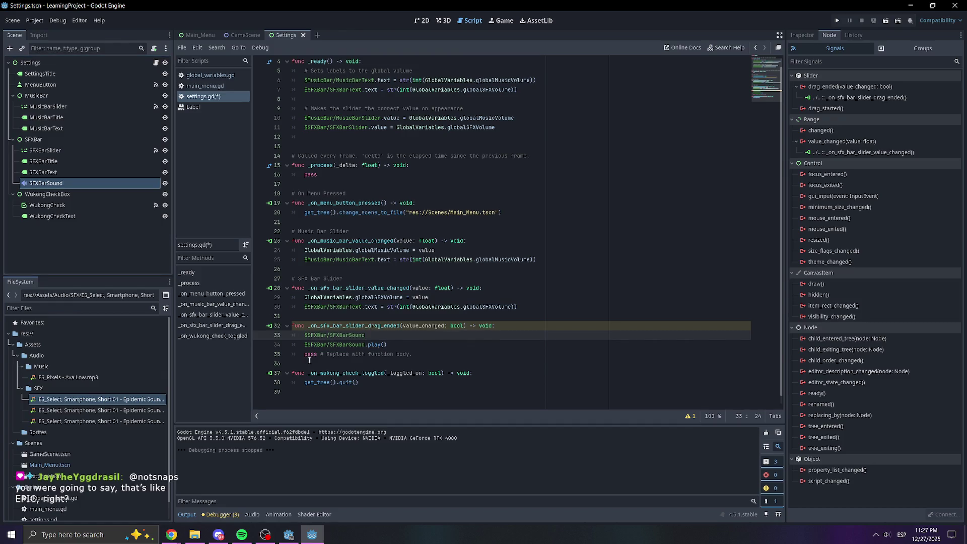
pyautogui.write('.volume')
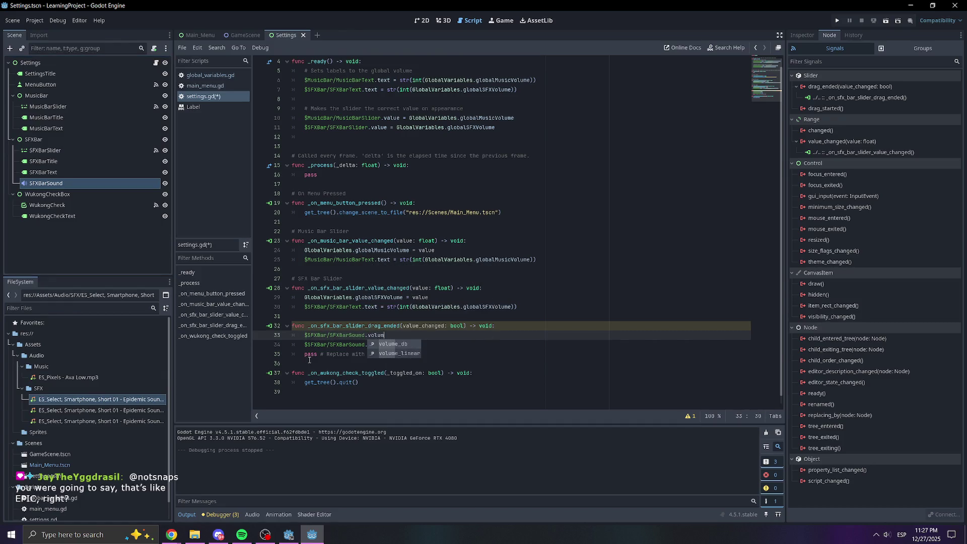
pyautogui.click(398, 344)
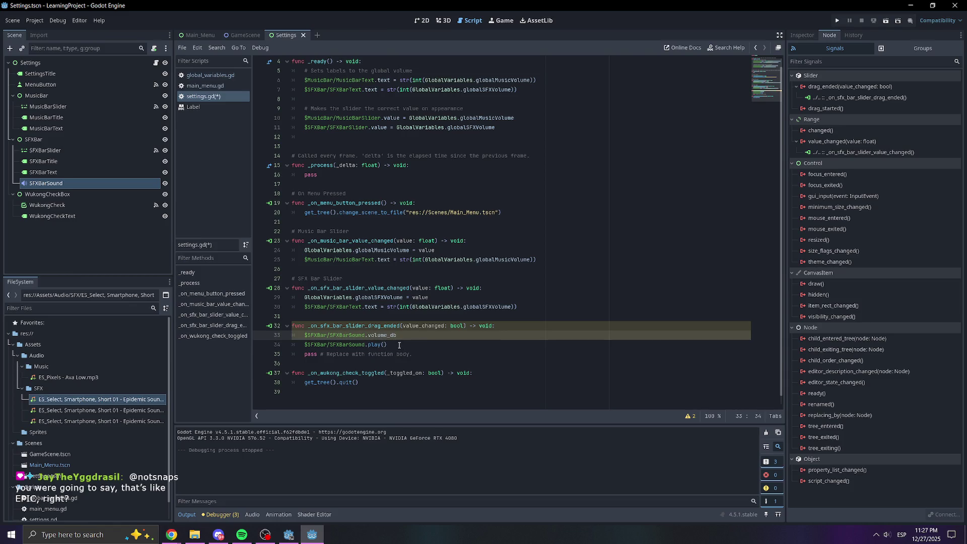
# Show SFXBarSound's AudioStreamPlayer2D properties in the Inspector.
pyautogui.click(801, 35)
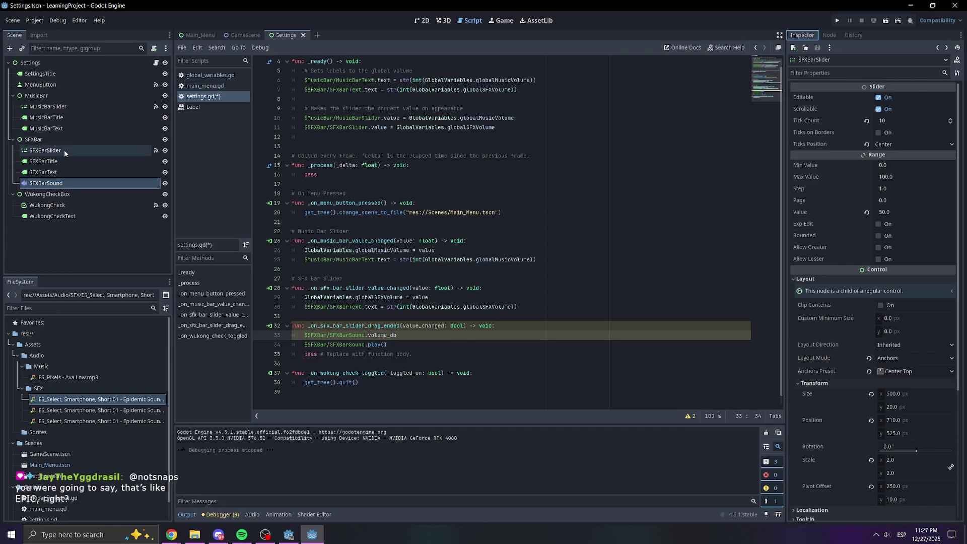
pyautogui.click(75, 182)
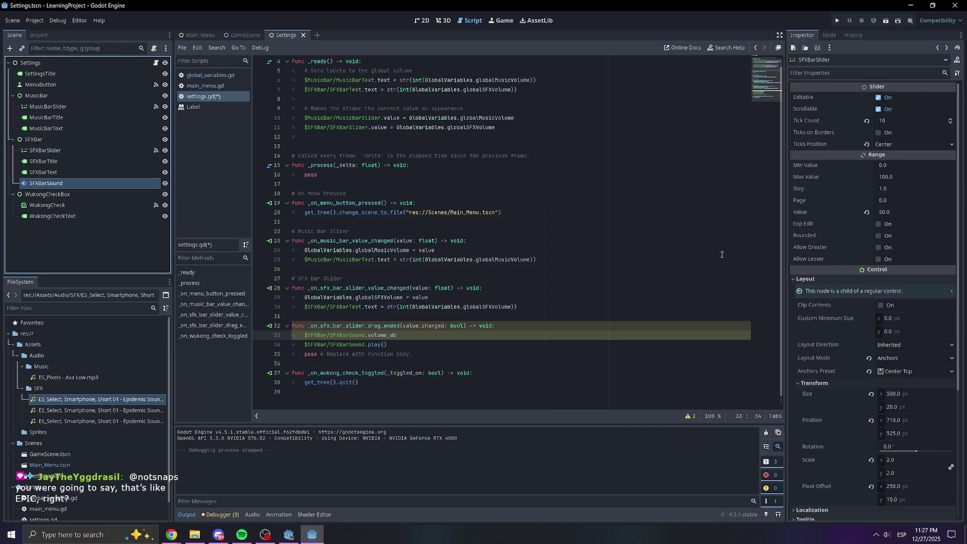
pyautogui.click(33, 187)
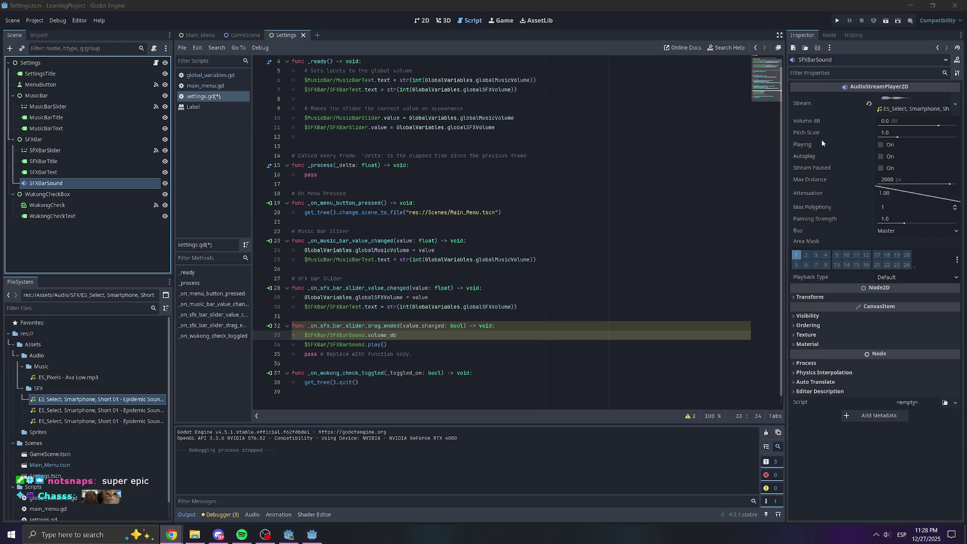
# Try adjusting SFXBarSound's Volume dB, then reset it to 0.0.
pyautogui.click(953, 126)
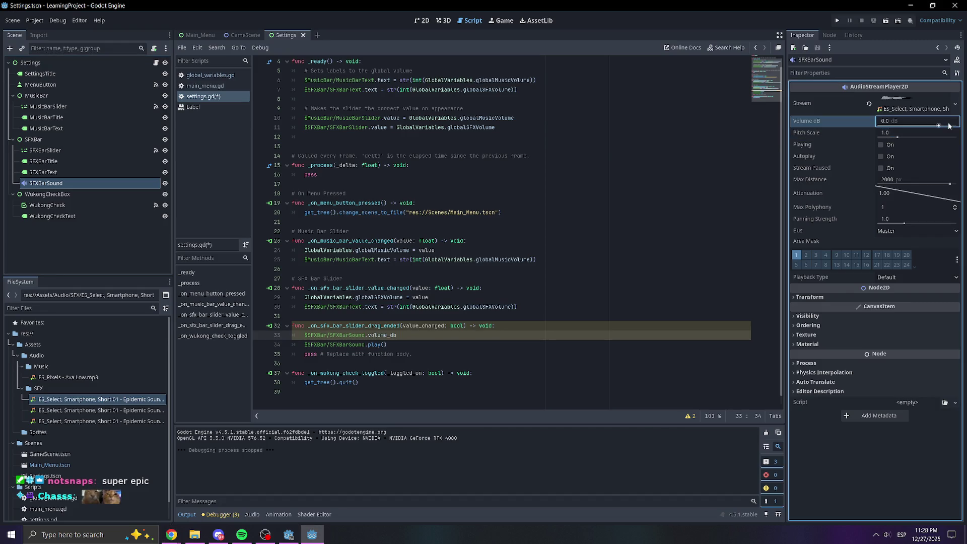
pyautogui.moveTo(928, 125)
pyautogui.mouseDown()
pyautogui.moveTo(956, 127)
pyautogui.moveTo(940, 127)
pyautogui.mouseUp()
pyautogui.click(904, 119)
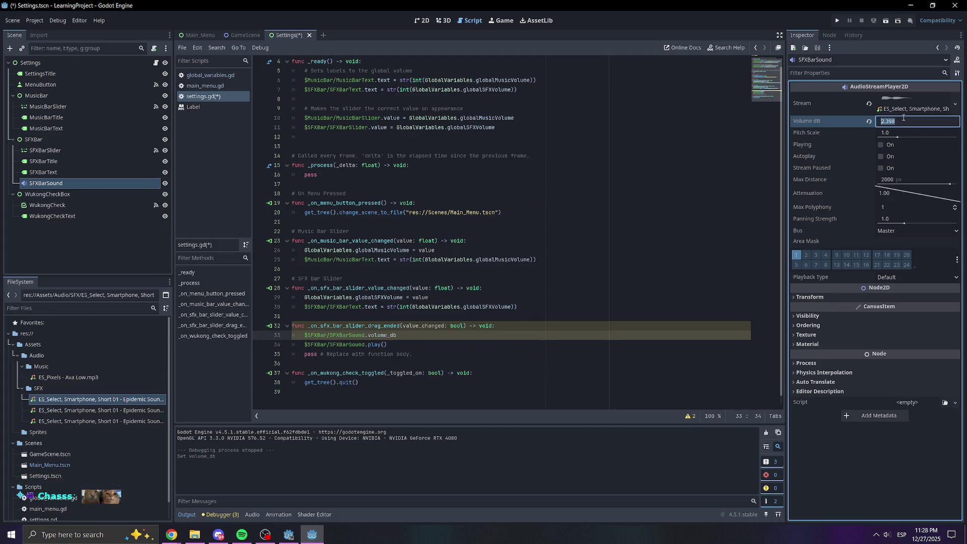
pyautogui.click(869, 121)
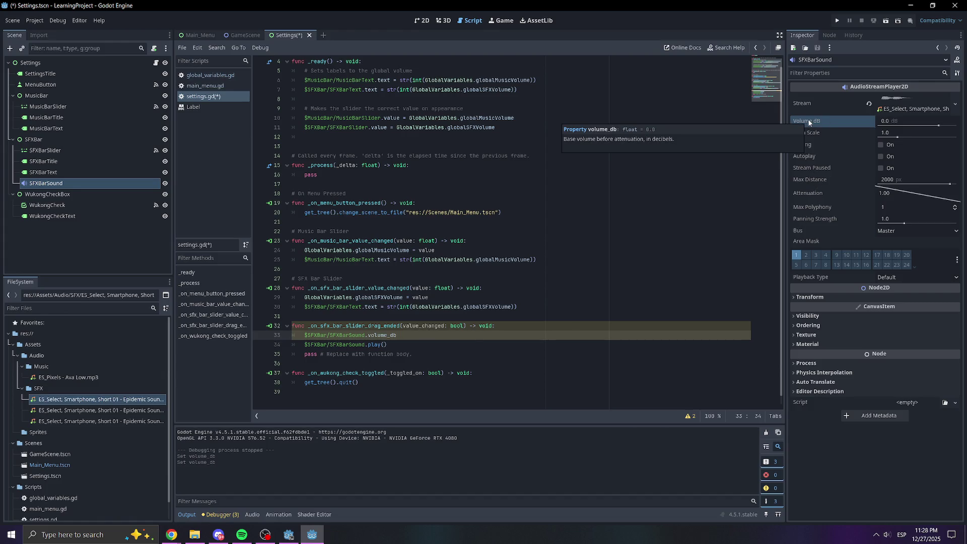
# Replace volume_db with volume_linear on line 33 and open its help page.
pyautogui.moveTo(397, 335); pyautogui.dragTo(360, 339)
pyautogui.write('d.voo')
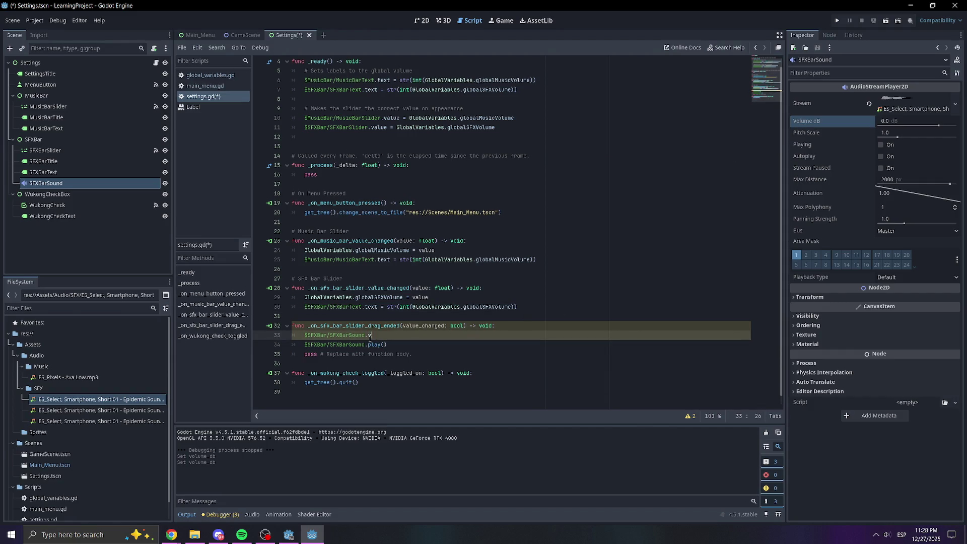
pyautogui.press('BackSpace')
pyautogui.write('l')
pyautogui.press('Down')
pyautogui.press('Return')
pyautogui.click(414, 328)
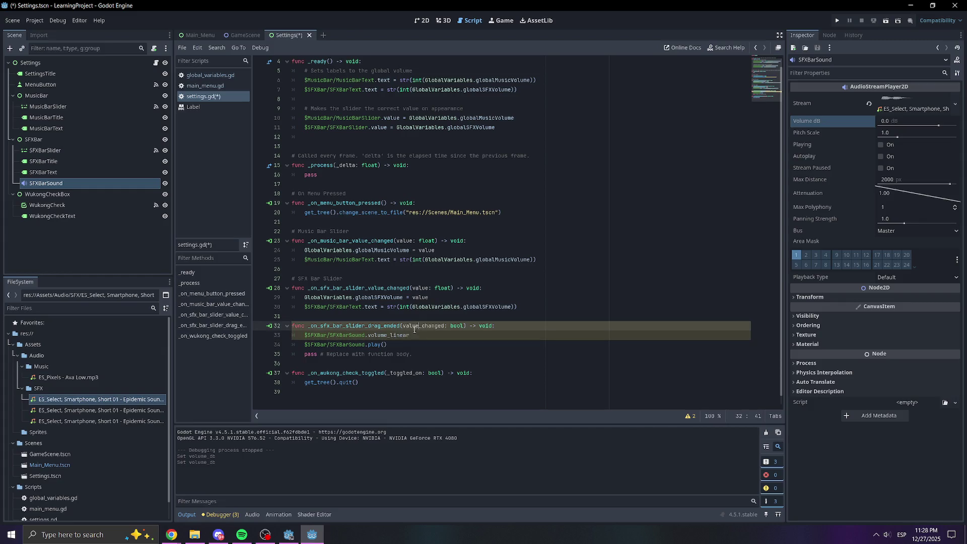
pyautogui.keyDown('ctrl'); pyautogui.click(383, 336); pyautogui.keyUp('ctrl')
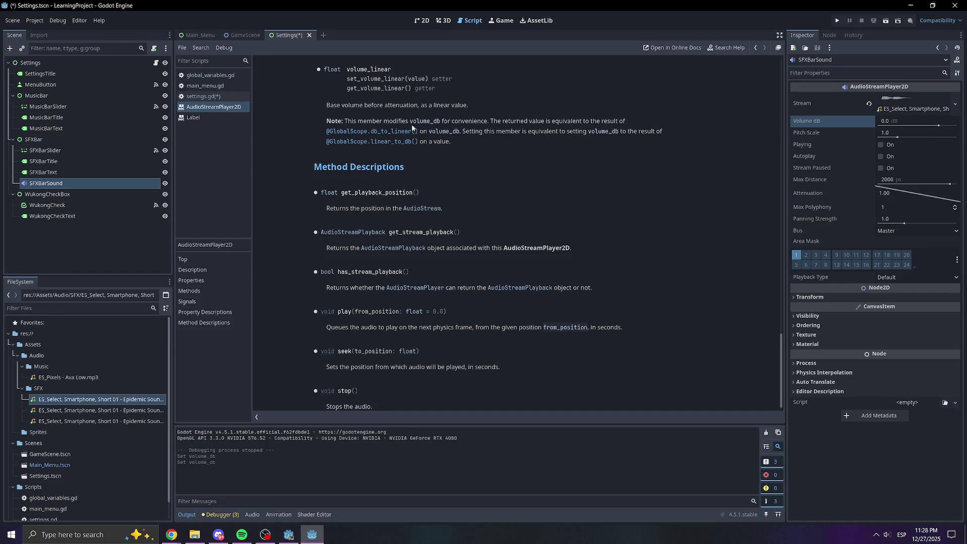
pyautogui.moveTo(397, 123)
pyautogui.mouseDown()
pyautogui.moveTo(509, 132)
pyautogui.moveTo(594, 122)
pyautogui.moveTo(520, 143)
pyautogui.moveTo(482, 139)
pyautogui.moveTo(577, 136)
pyautogui.moveTo(332, 141)
pyautogui.moveTo(451, 138)
pyautogui.mouseUp()
pyautogui.click(470, 137)
pyautogui.click(198, 97)
# Make line 33 set volume_linear = GlobalVariables.globalSFXVolume, save, and run the project.
pyautogui.click(434, 346)
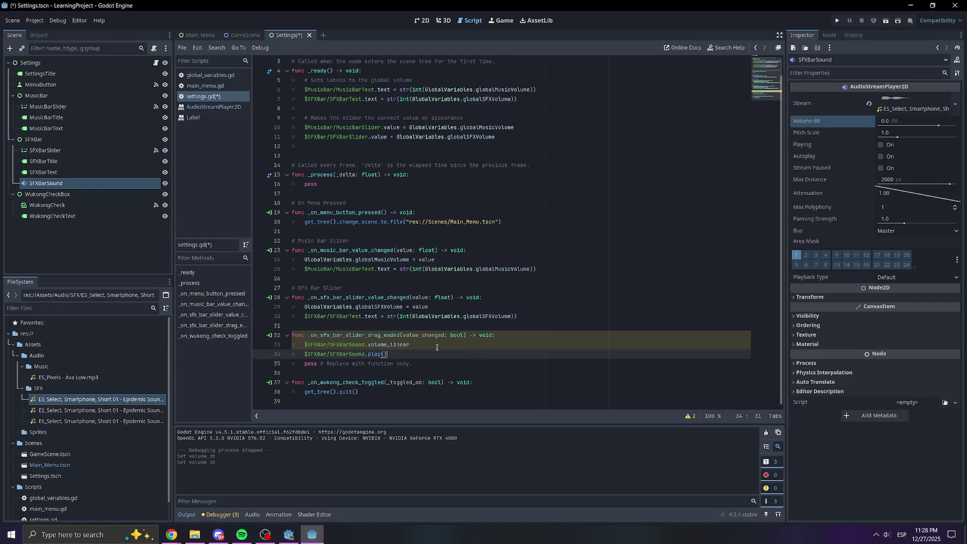
pyautogui.write(' =')
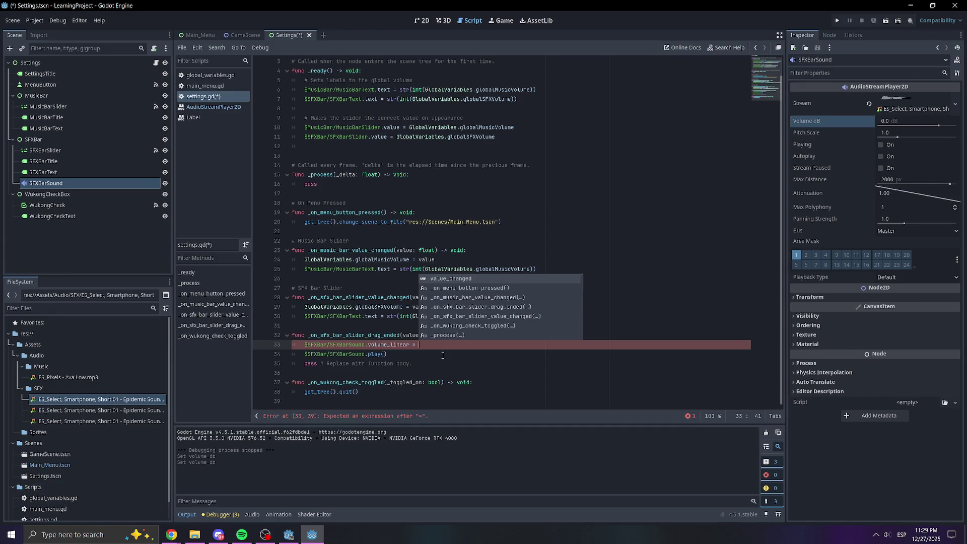
pyautogui.click(424, 362)
pyautogui.click(434, 345)
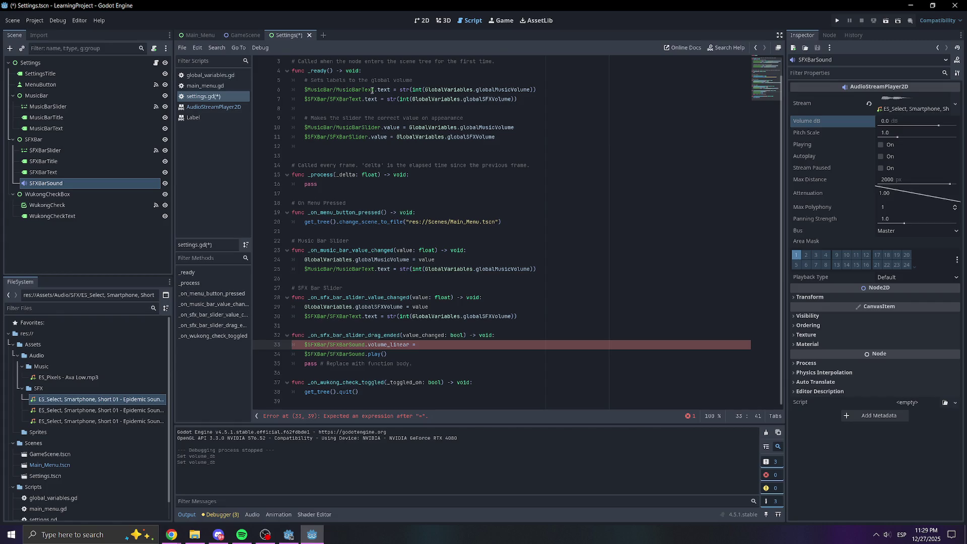
pyautogui.scroll(1, 348, 117)
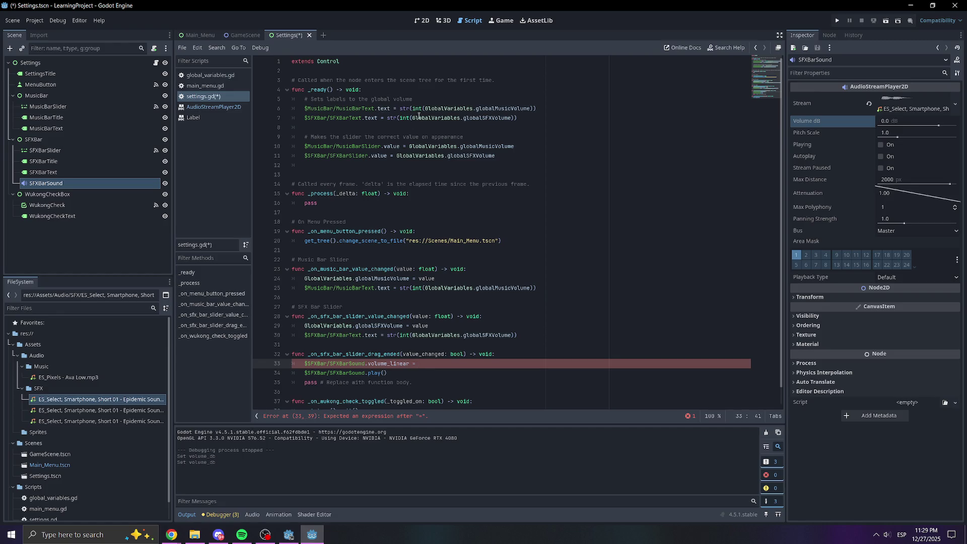
pyautogui.moveTo(411, 118); pyautogui.dragTo(512, 117)
pyautogui.hotkey('ctrl', 'c')
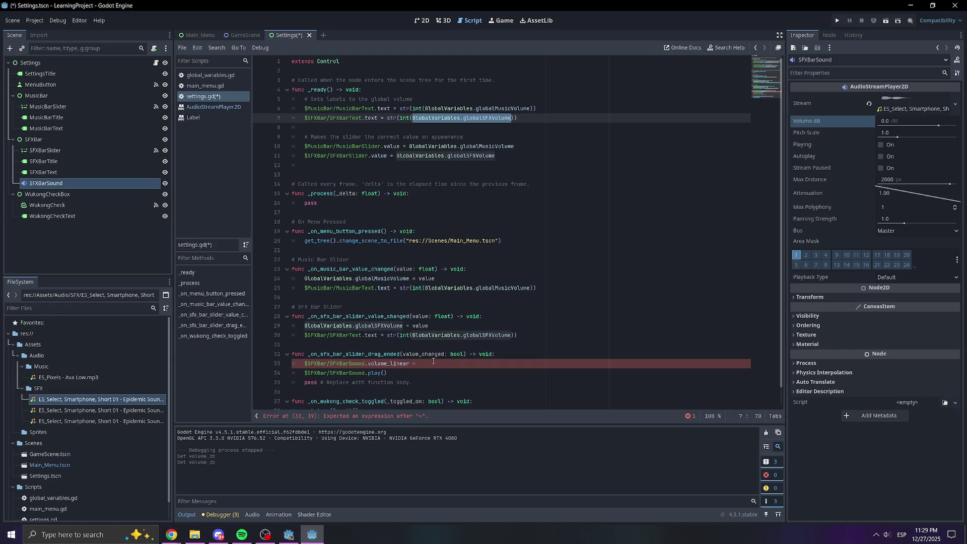
pyautogui.click(433, 361)
pyautogui.hotkey('ctrl', 'v')
pyautogui.click(559, 335)
pyautogui.hotkey('ctrl', 's')
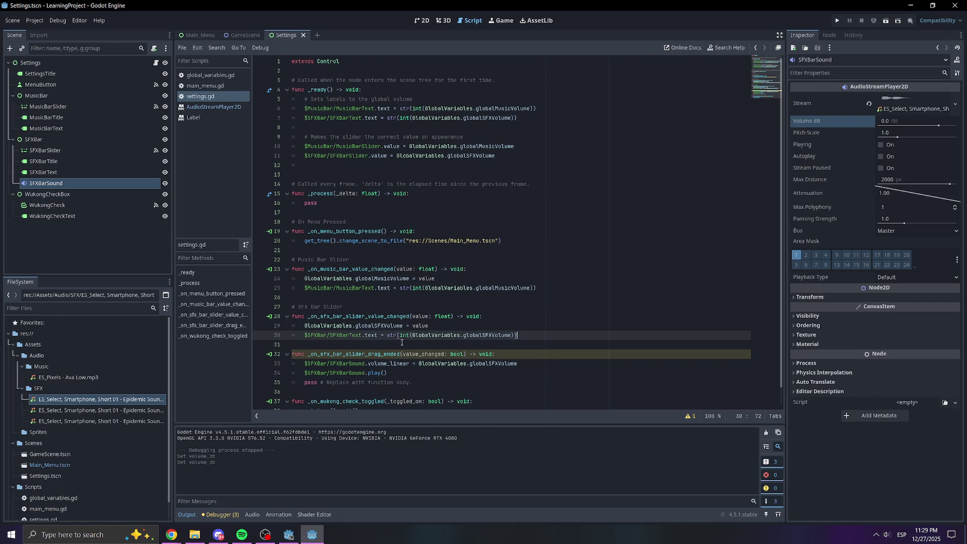
pyautogui.click(837, 21)
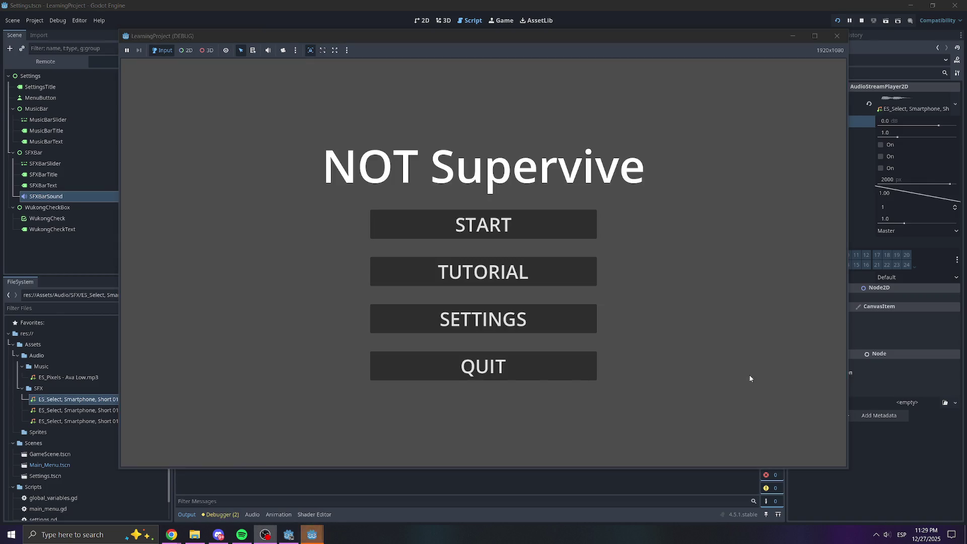
# In the test run raise SFX Volume to 77, return to menu, close the game, and resume at line 33.
pyautogui.click(502, 314)
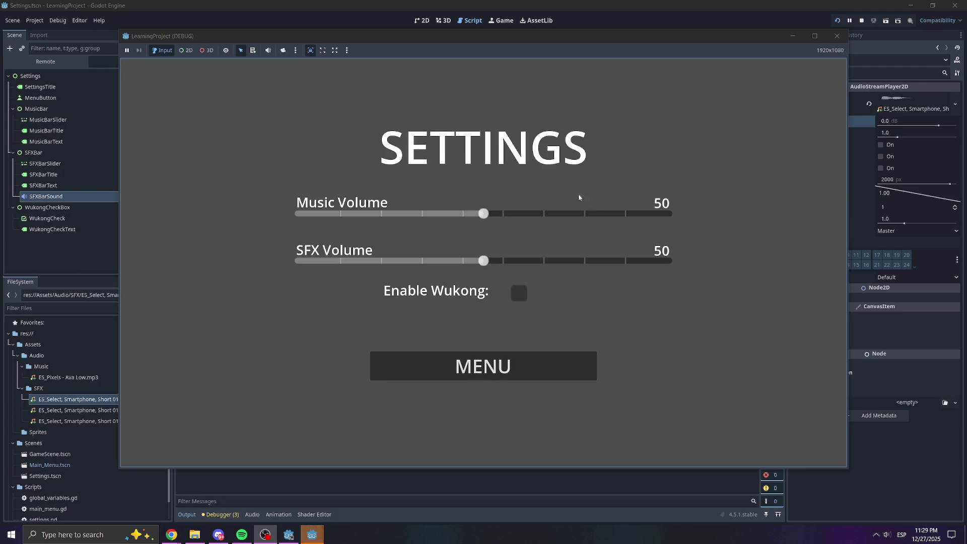
pyautogui.moveTo(483, 260); pyautogui.dragTo(580, 268)
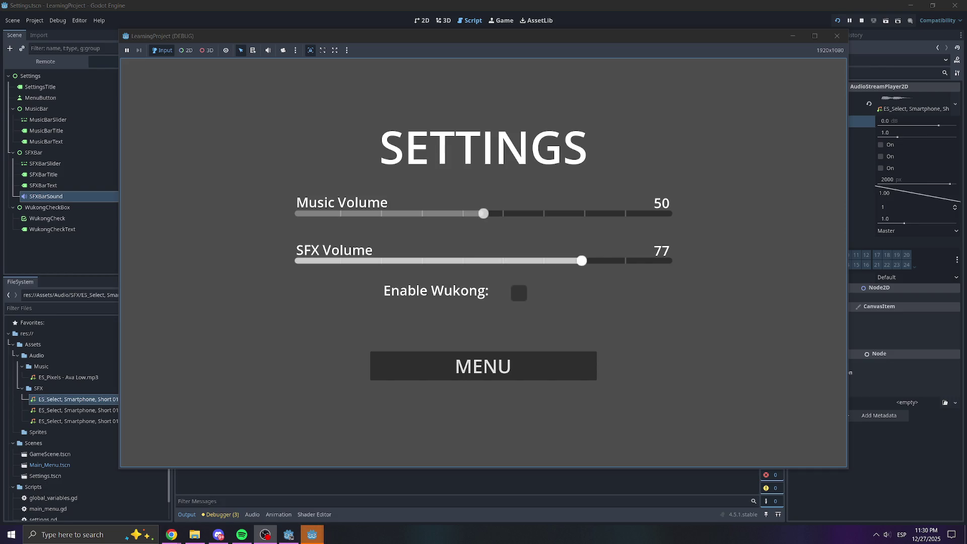
pyautogui.click(555, 368)
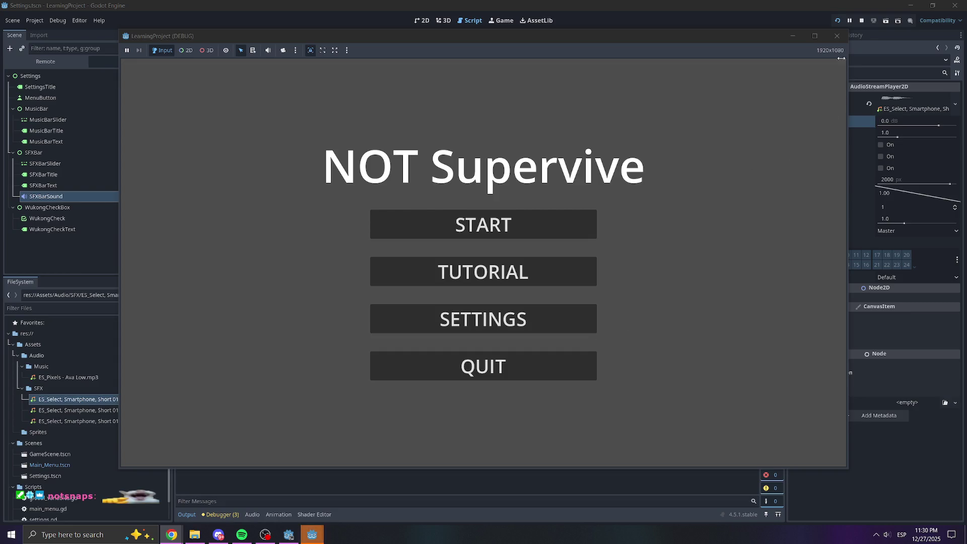
pyautogui.click(837, 36)
pyautogui.click(521, 363)
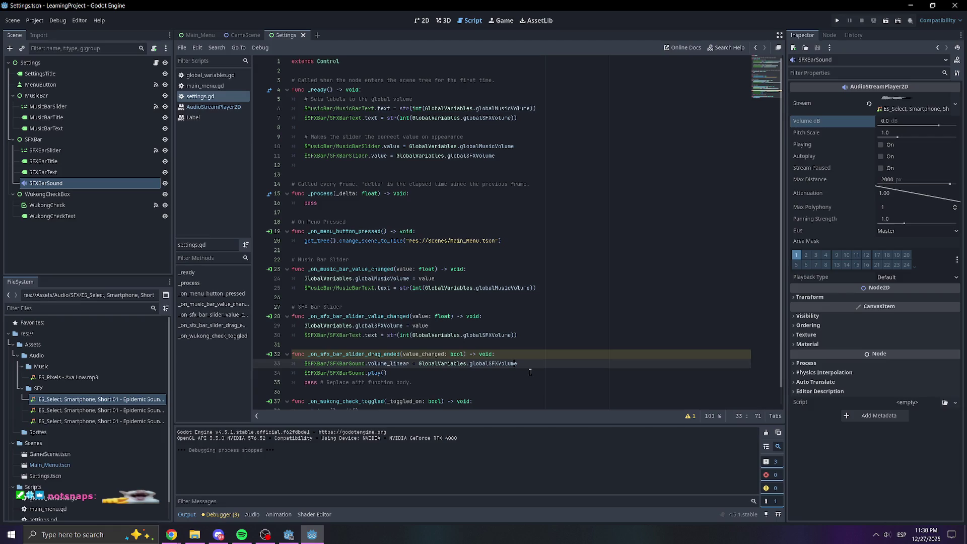
pyautogui.click(531, 372)
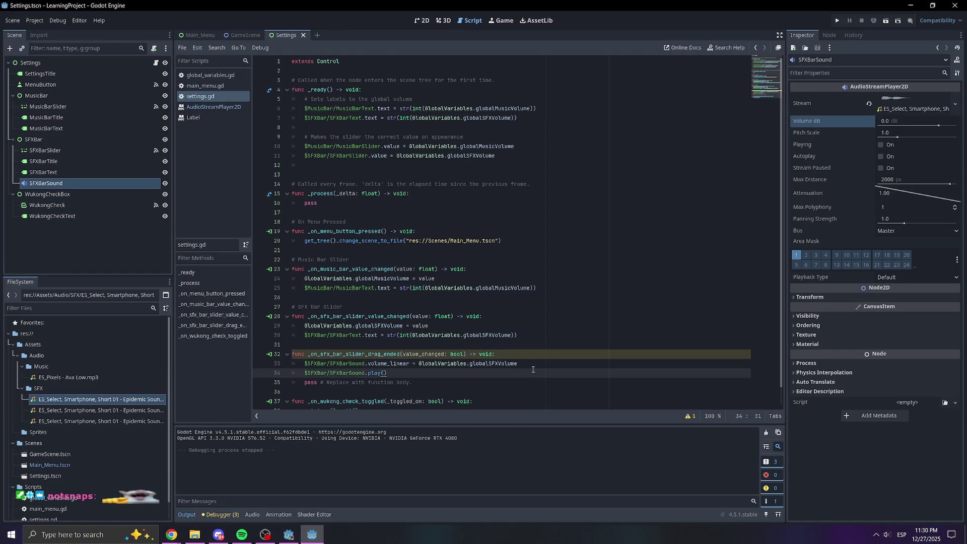
pyautogui.click(529, 368)
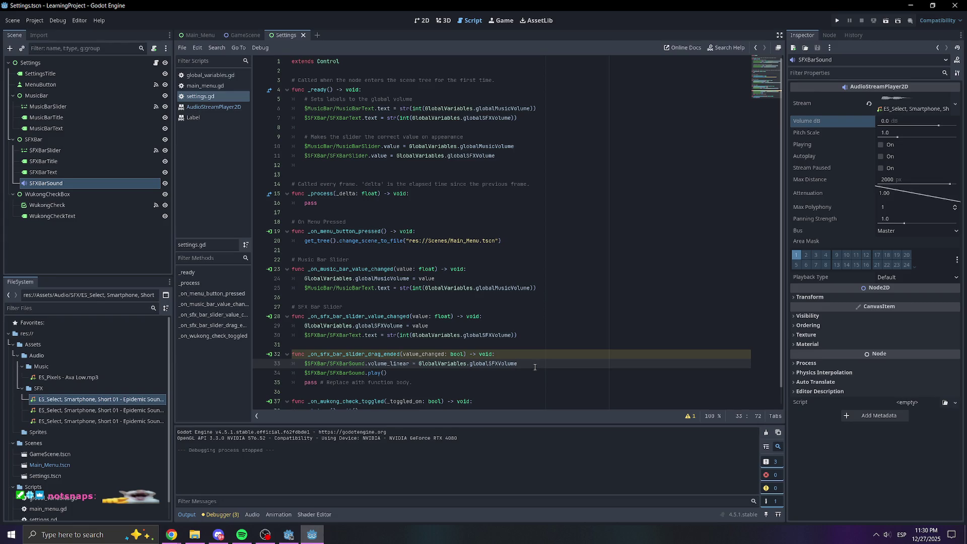
pyautogui.click(537, 357)
pyautogui.click(536, 362)
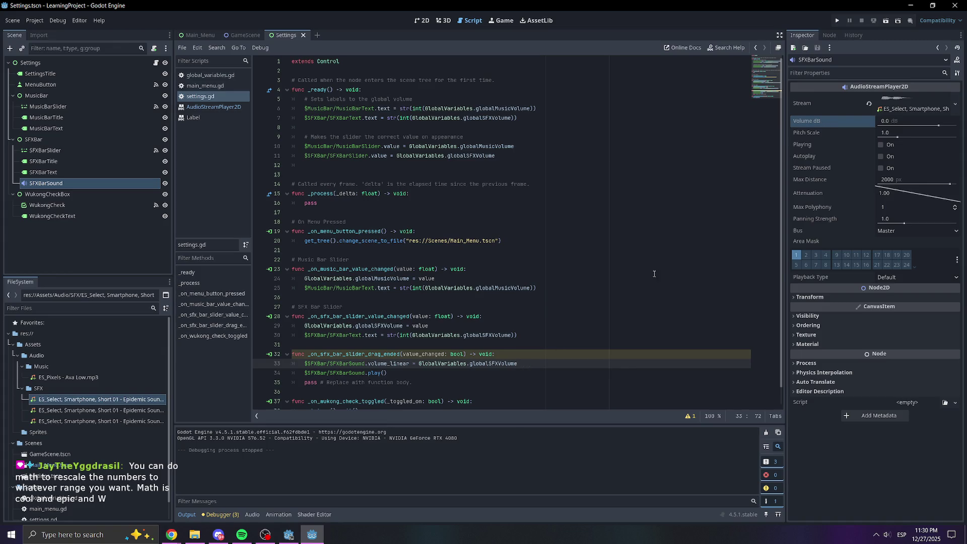
pyautogui.moveTo(536, 363)
pyautogui.mouseDown()
pyautogui.moveTo(302, 363)
pyautogui.moveTo(410, 365)
pyautogui.moveTo(368, 363)
pyautogui.mouseUp()
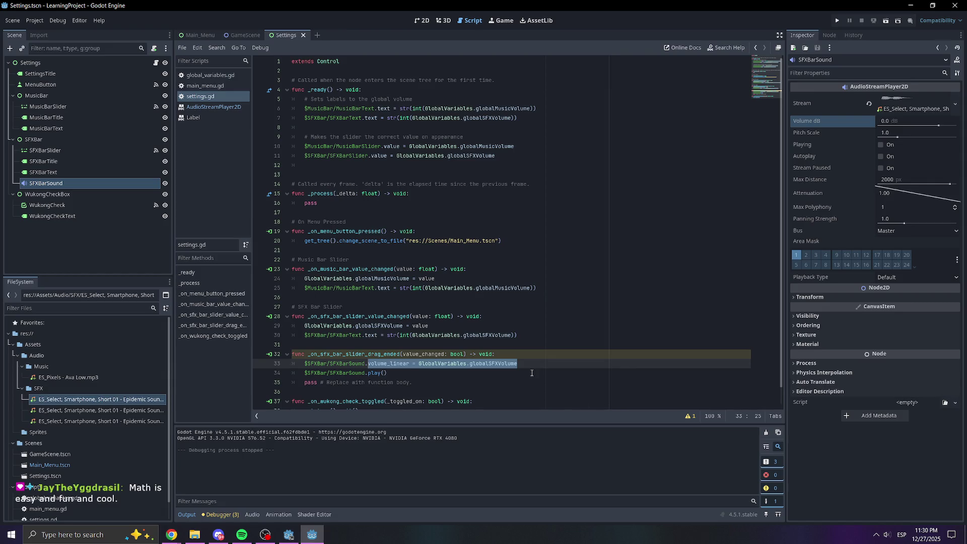
pyautogui.moveTo(525, 364); pyautogui.dragTo(366, 364)
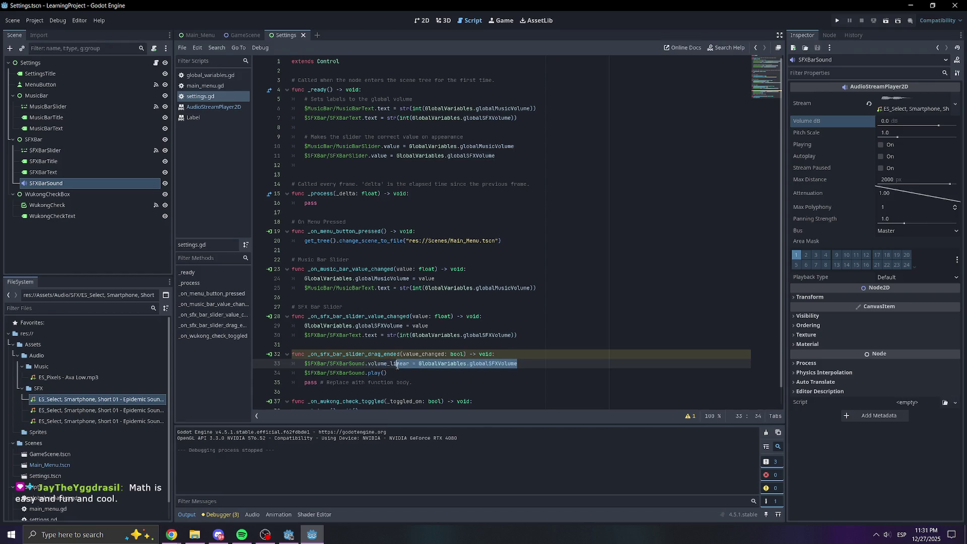
pyautogui.moveTo(518, 363); pyautogui.dragTo(416, 377)
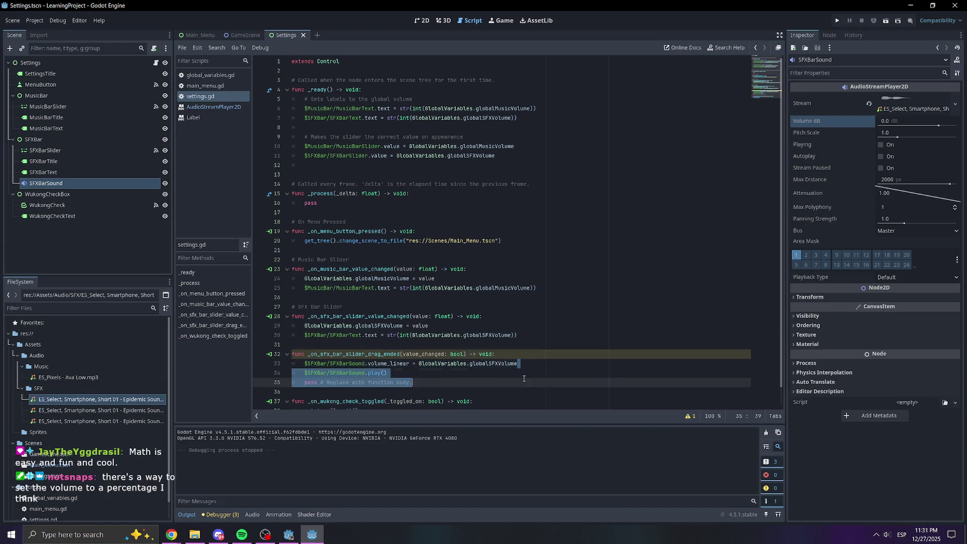
pyautogui.click(608, 367)
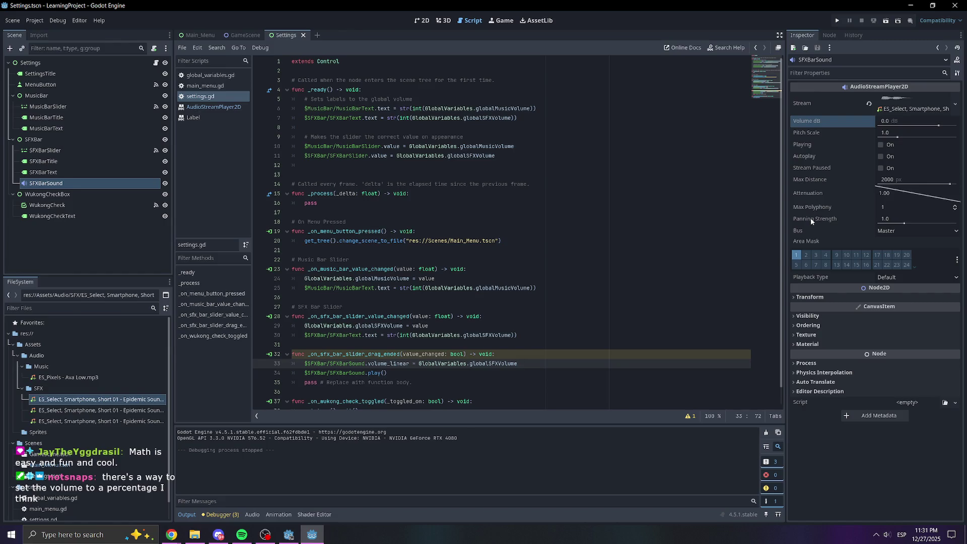
pyautogui.moveTo(810, 218)
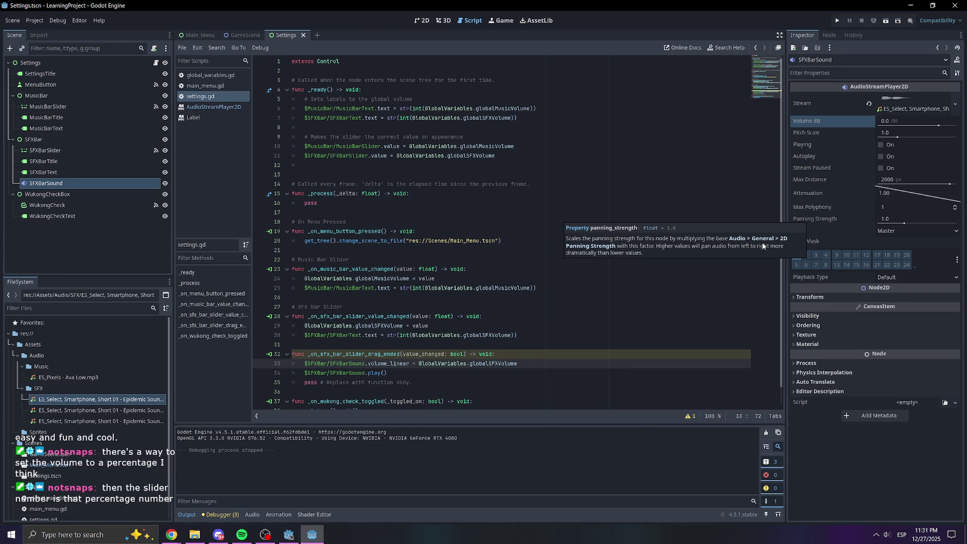
pyautogui.click(554, 357)
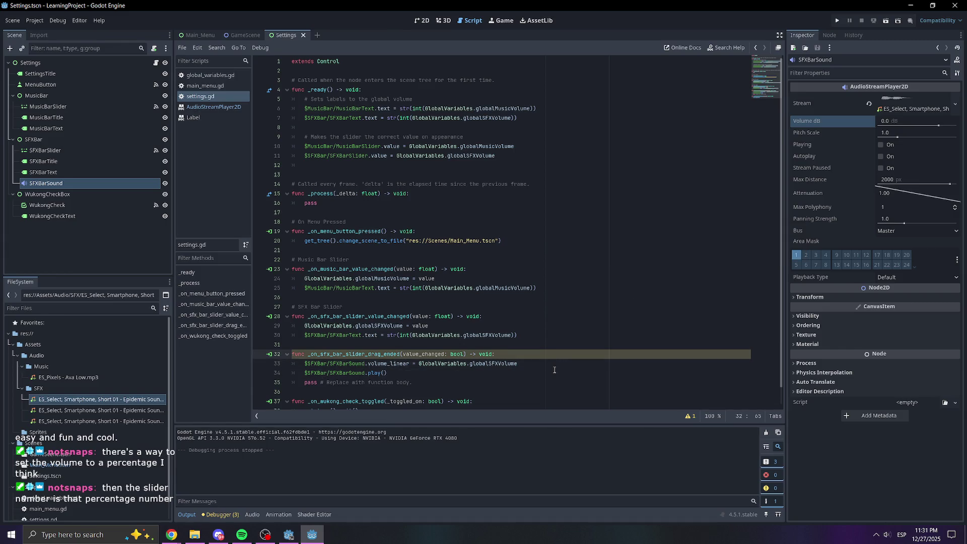
pyautogui.click(547, 363)
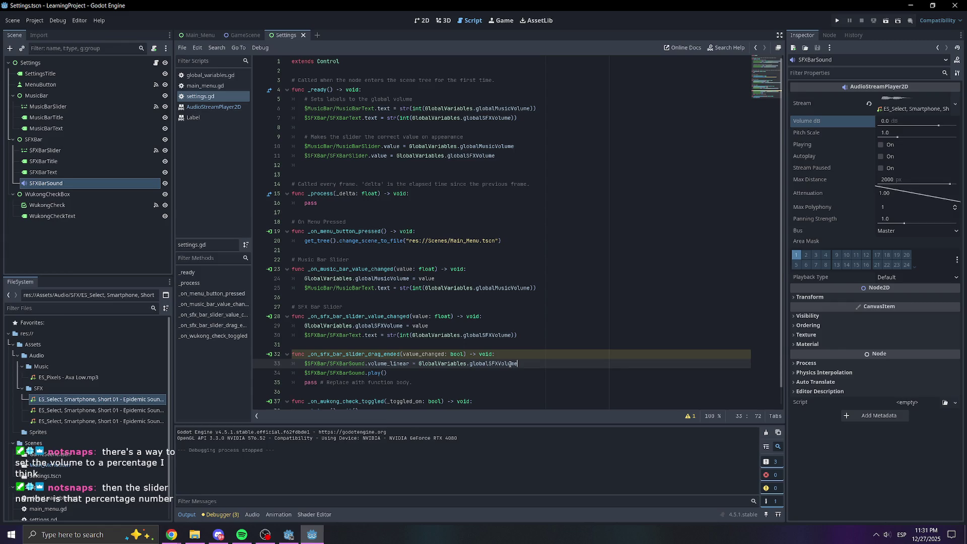
pyautogui.moveTo(519, 363)
pyautogui.mouseDown()
pyautogui.moveTo(360, 349)
pyautogui.moveTo(368, 363)
pyautogui.mouseUp()
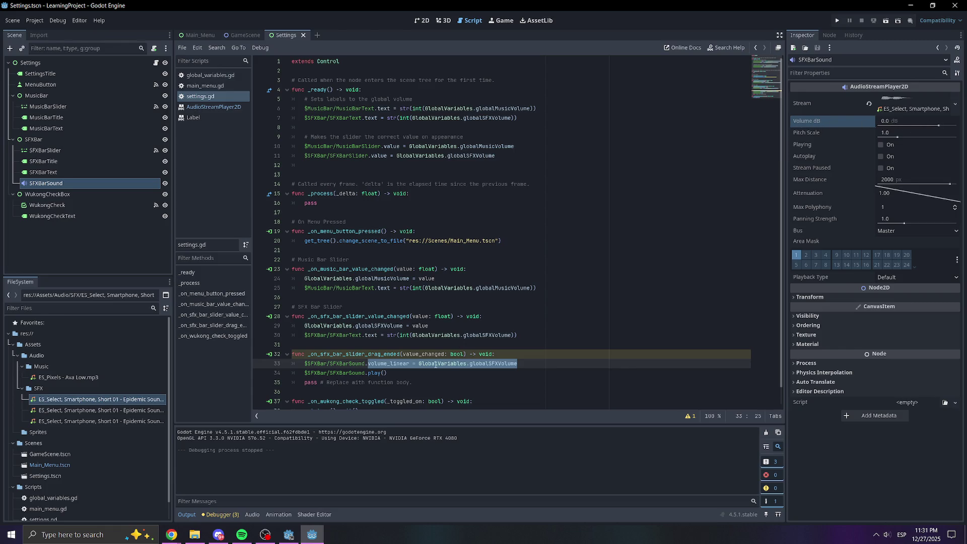
pyautogui.click(498, 363)
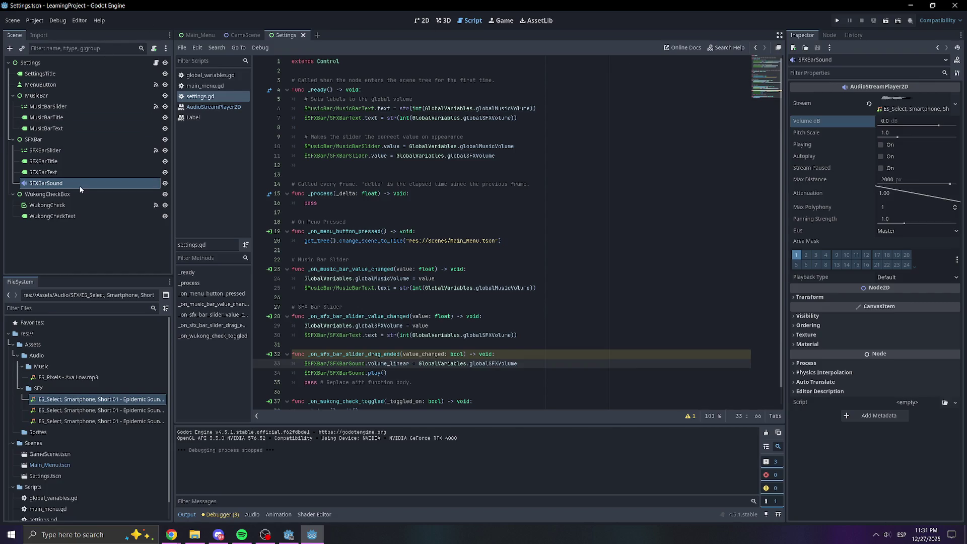
# Set SFXBarSlider's Step to 10 in the Inspector.
pyautogui.click(77, 160)
pyautogui.click(68, 150)
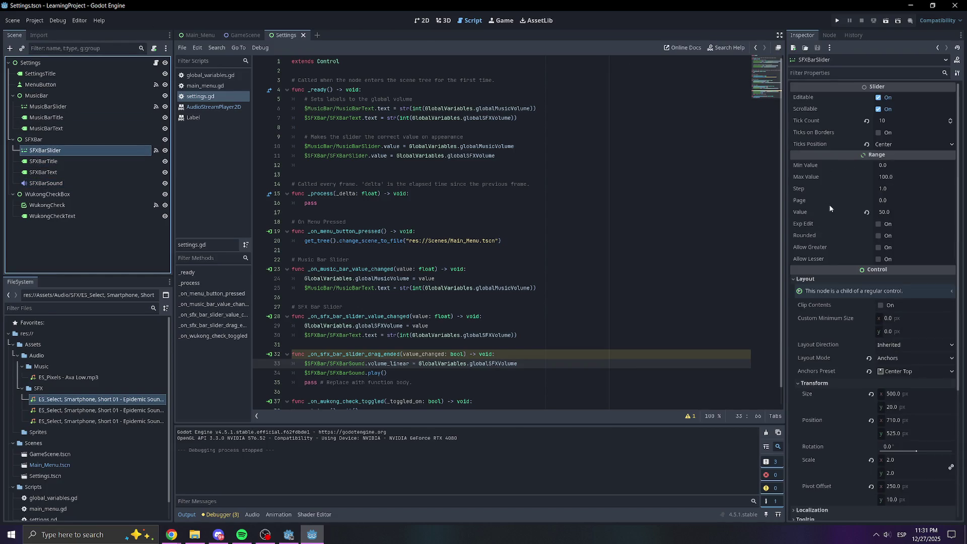
pyautogui.click(886, 189)
pyautogui.write('0')
pyautogui.press('Return')
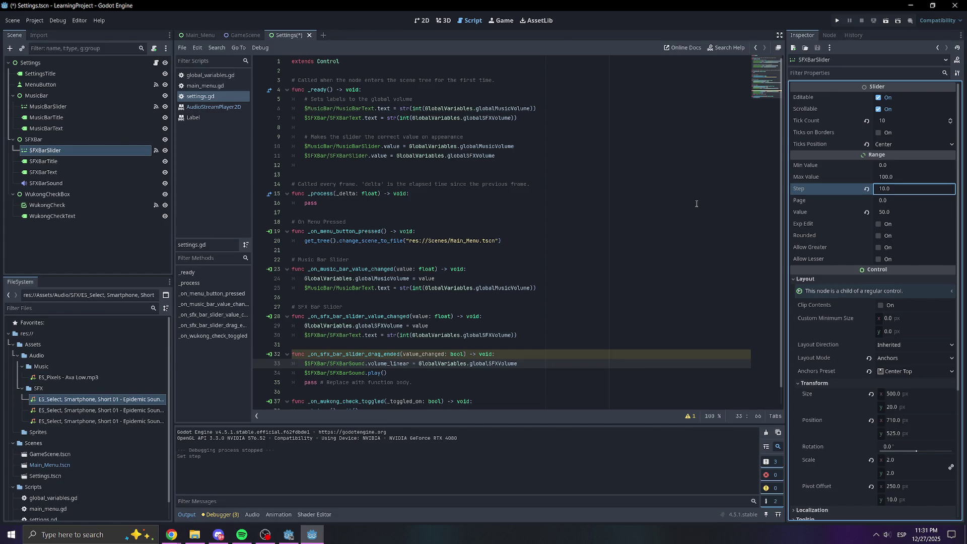
# Comment out the volume_linear line and run the project.
pyautogui.click(304, 362)
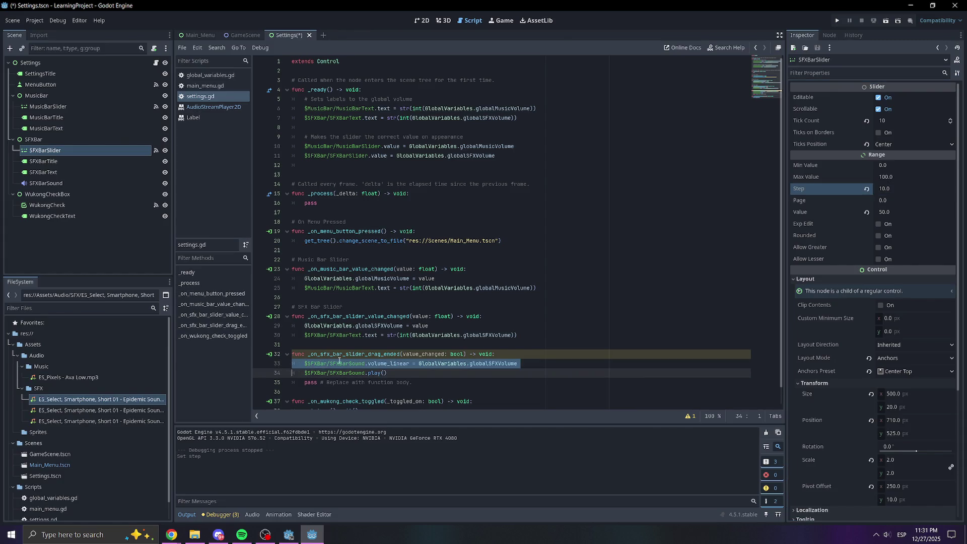
pyautogui.write('#')
pyautogui.click(837, 20)
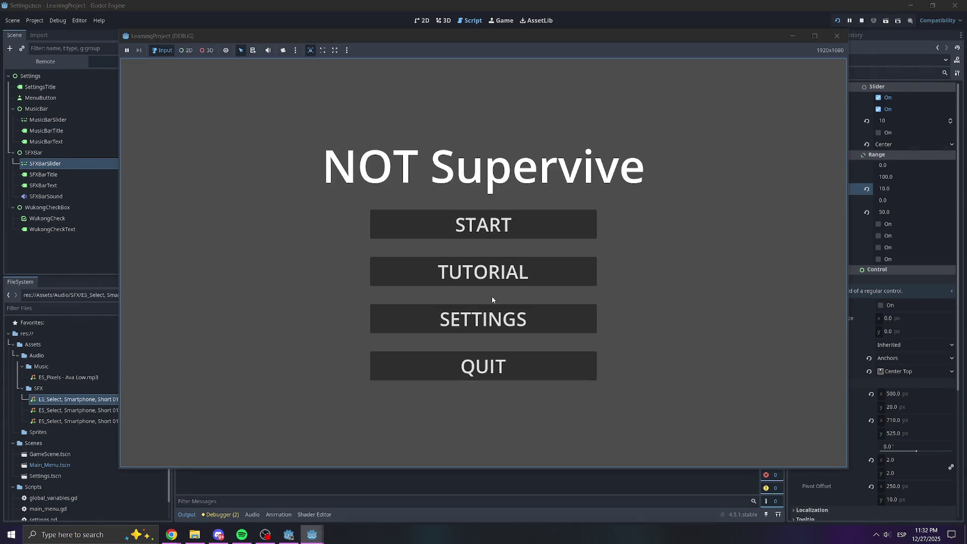
# In the running game, test the Settings SFX Volume slider between 20 and 90, then close the game window.
pyautogui.click(488, 317)
pyautogui.moveTo(407, 264)
pyautogui.mouseDown()
pyautogui.moveTo(325, 269)
pyautogui.moveTo(657, 275)
pyautogui.moveTo(334, 266)
pyautogui.moveTo(398, 254)
pyautogui.moveTo(483, 261)
pyautogui.mouseUp()
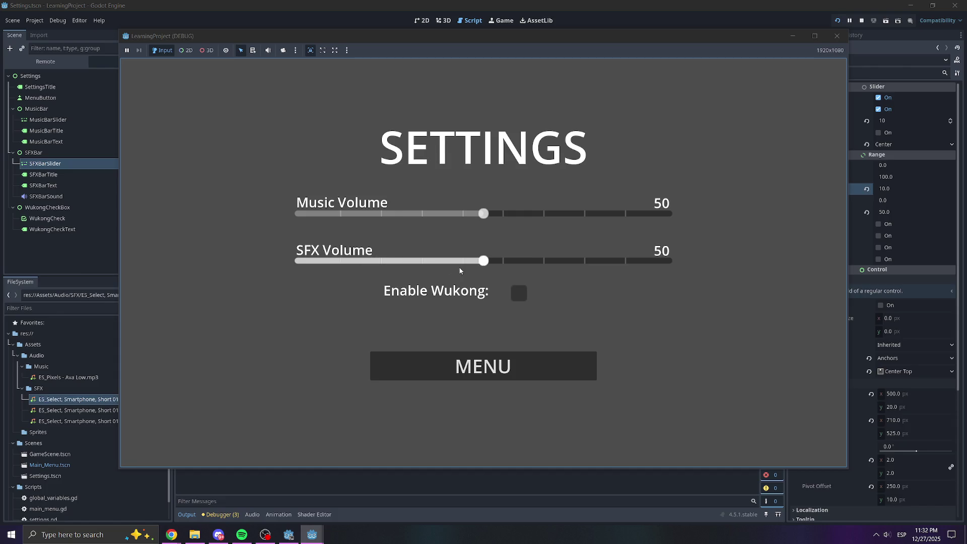
pyautogui.click(837, 36)
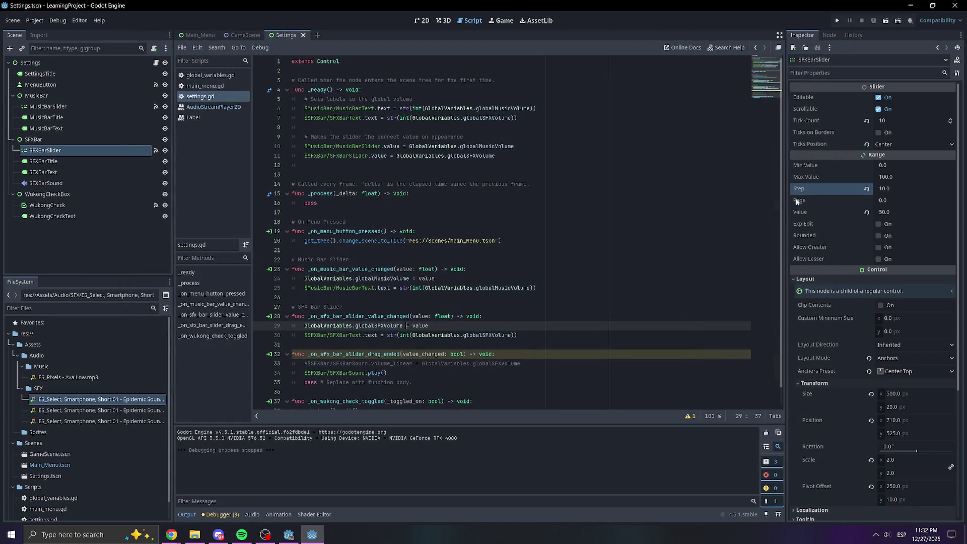
# Set SFXBarSlider's Step back to 1, then select SFXBarSound in the Scene tree.
pyautogui.moveTo(797, 206)
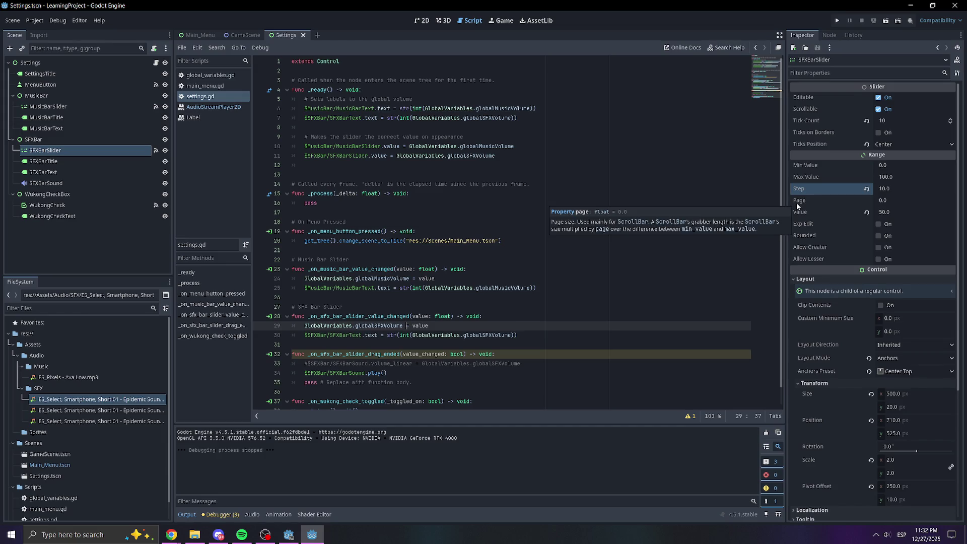
pyautogui.click(903, 188)
pyautogui.write('1')
pyautogui.press('Return')
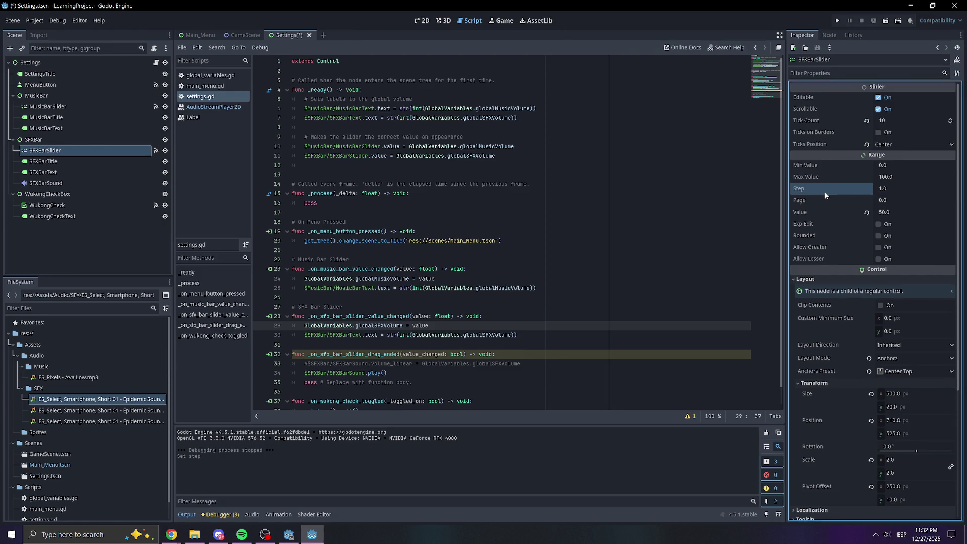
pyautogui.moveTo(826, 195)
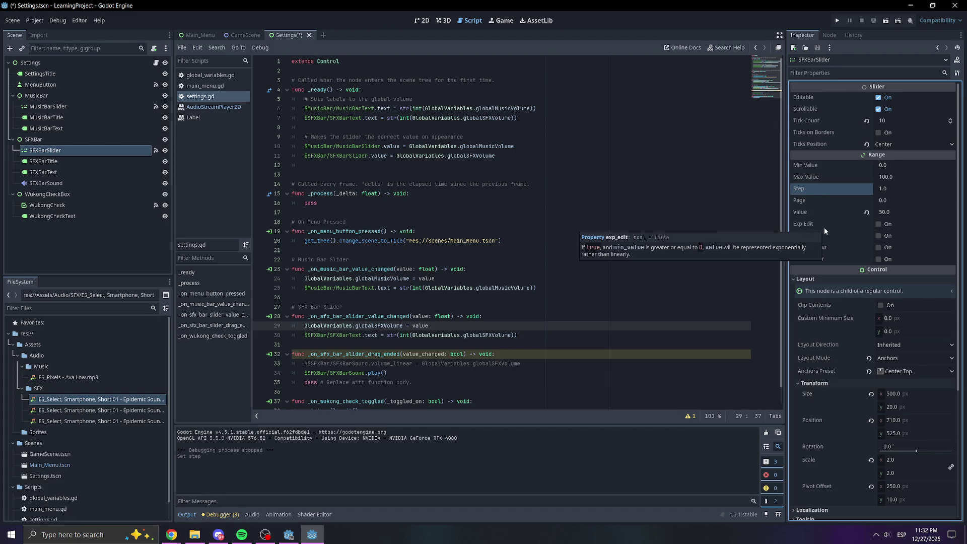
pyautogui.click(65, 183)
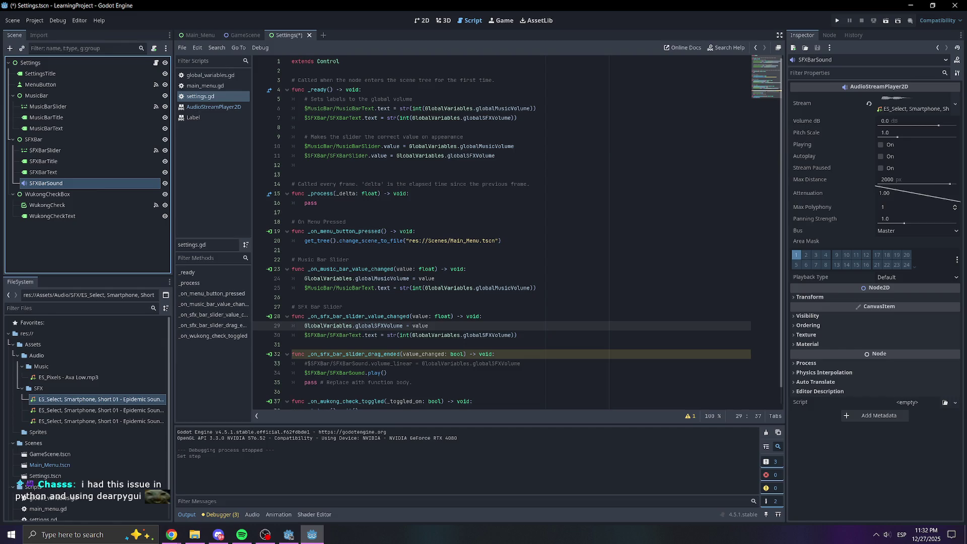
pyautogui.hotkey('alt', 'Tab')
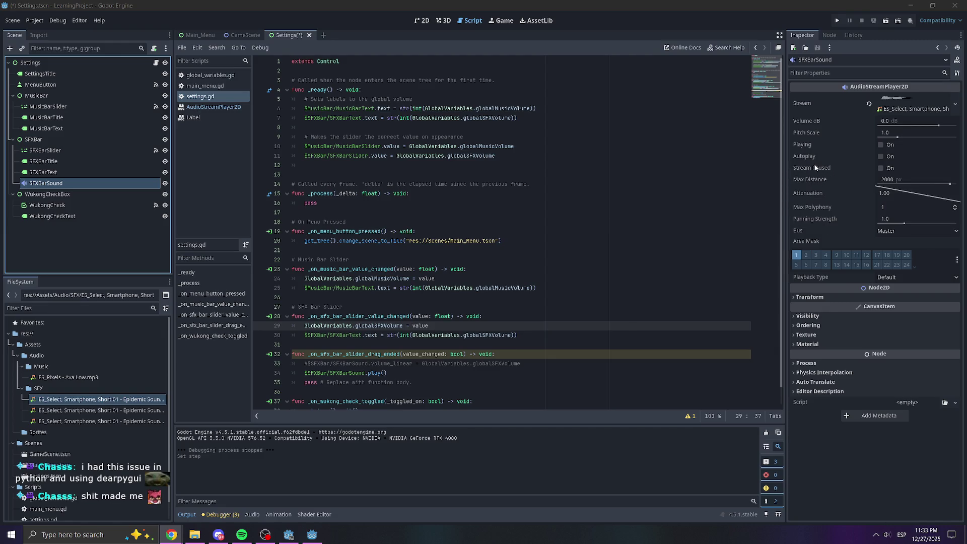
pyautogui.moveTo(810, 171)
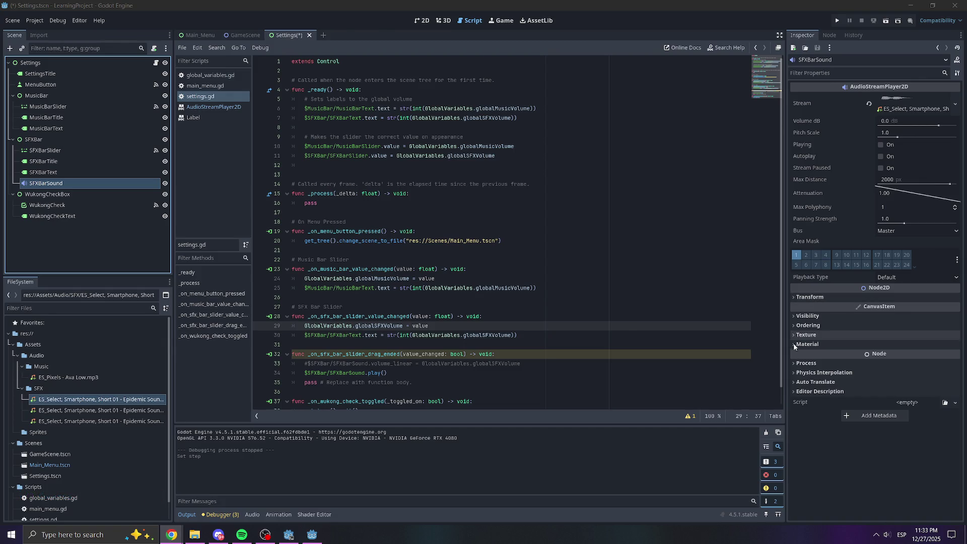
pyautogui.moveTo(899, 116)
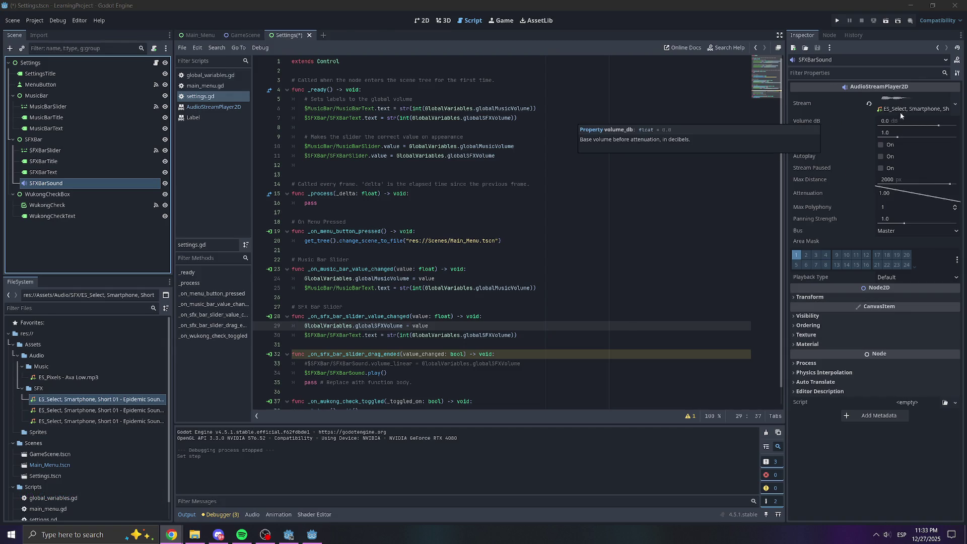
pyautogui.moveTo(815, 124)
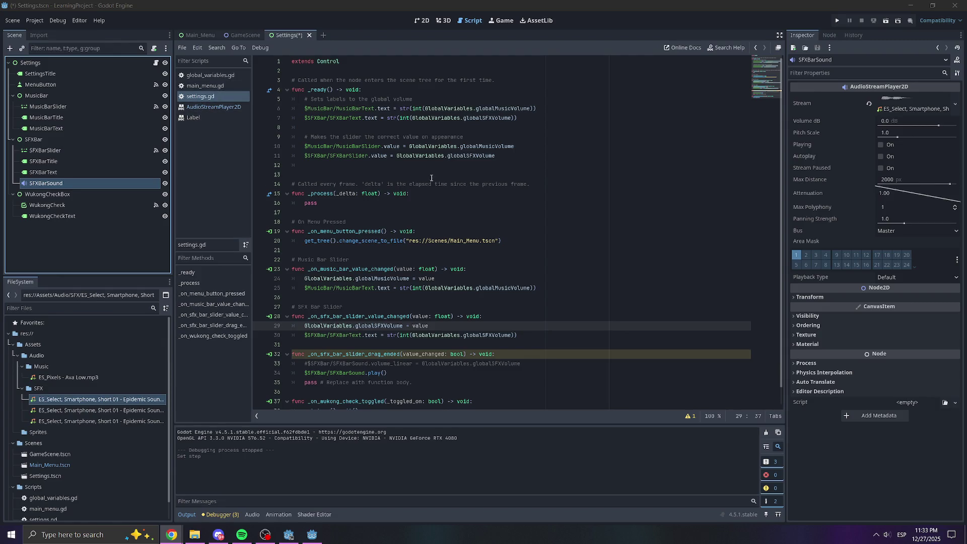
pyautogui.scroll(-1, 527, 358)
pyautogui.click(410, 355)
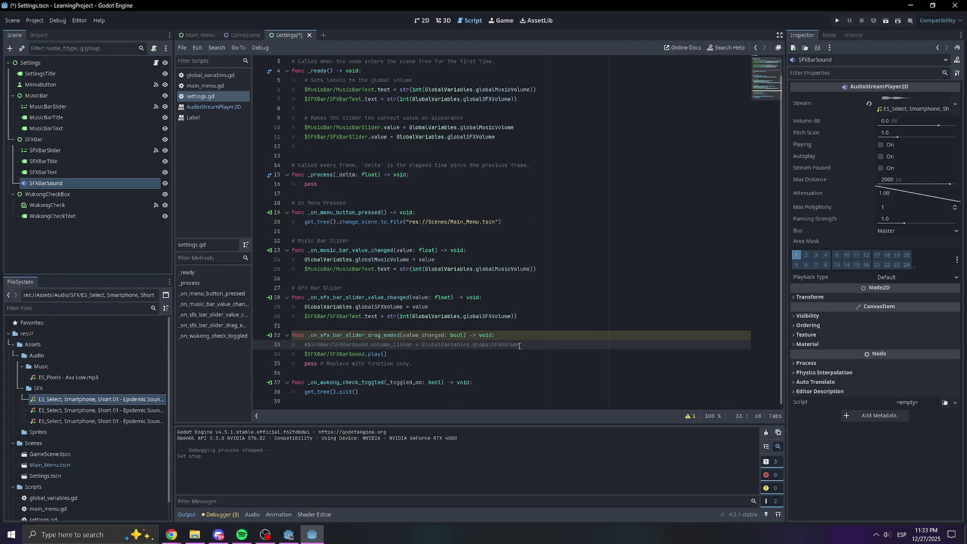
# Uncomment the volume_linear line 33 in the SFX drag-ended function.
pyautogui.moveTo(413, 345); pyautogui.dragTo(372, 347)
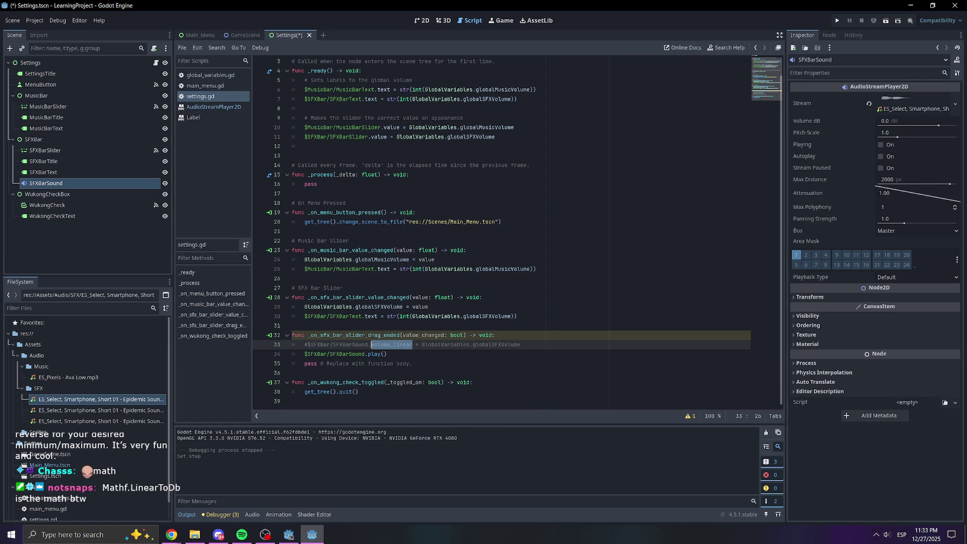
pyautogui.moveTo(523, 344)
pyautogui.mouseDown()
pyautogui.moveTo(227, 344)
pyautogui.moveTo(352, 353)
pyautogui.moveTo(414, 343)
pyautogui.mouseUp()
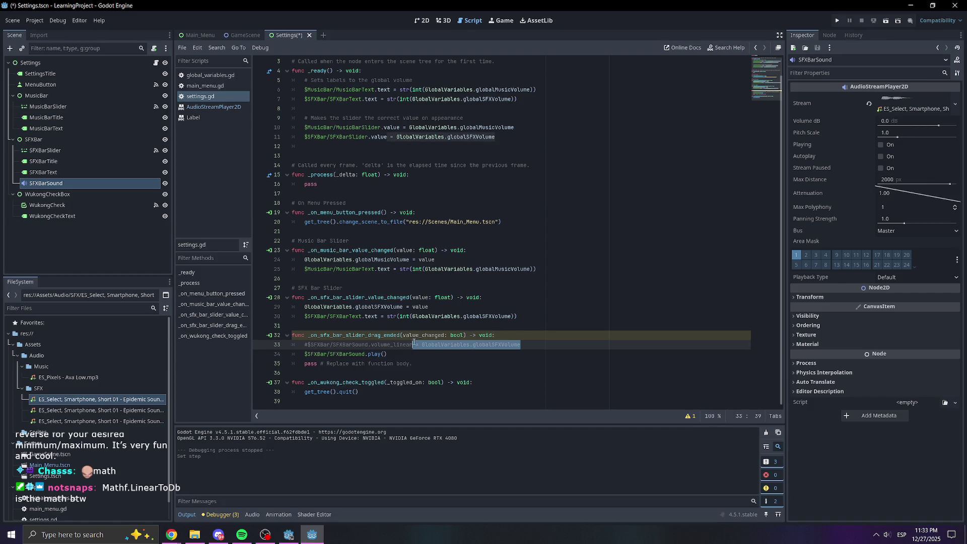
pyautogui.click(441, 344)
pyautogui.moveTo(533, 345); pyautogui.dragTo(303, 343)
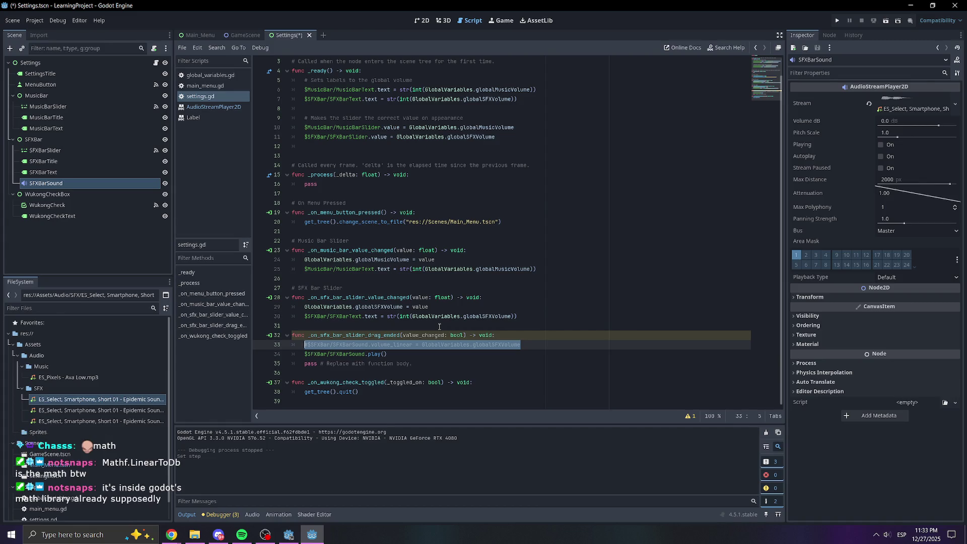
pyautogui.press('BackSpace')
pyautogui.hotkey('ctrl', 'z')
pyautogui.click(310, 344)
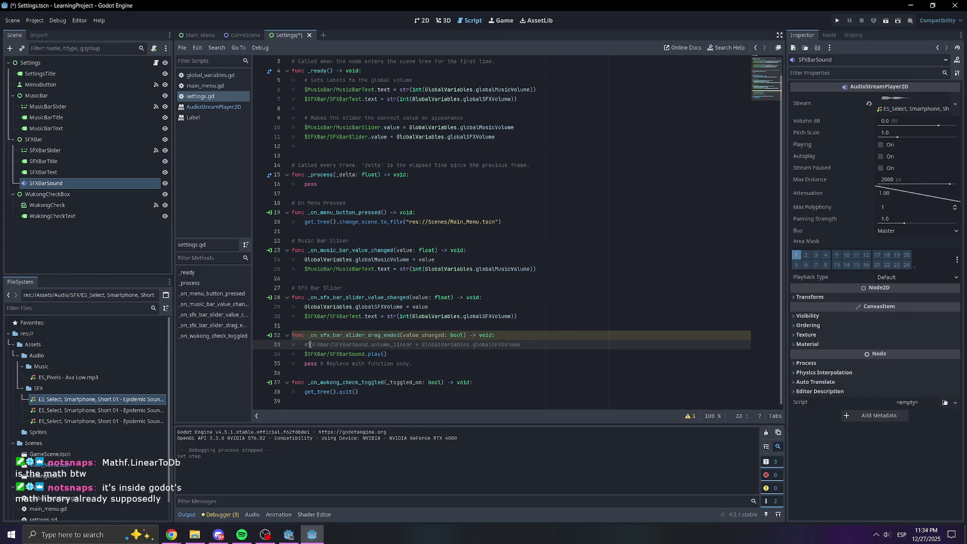
pyautogui.hotkey('ctrl', 'k')
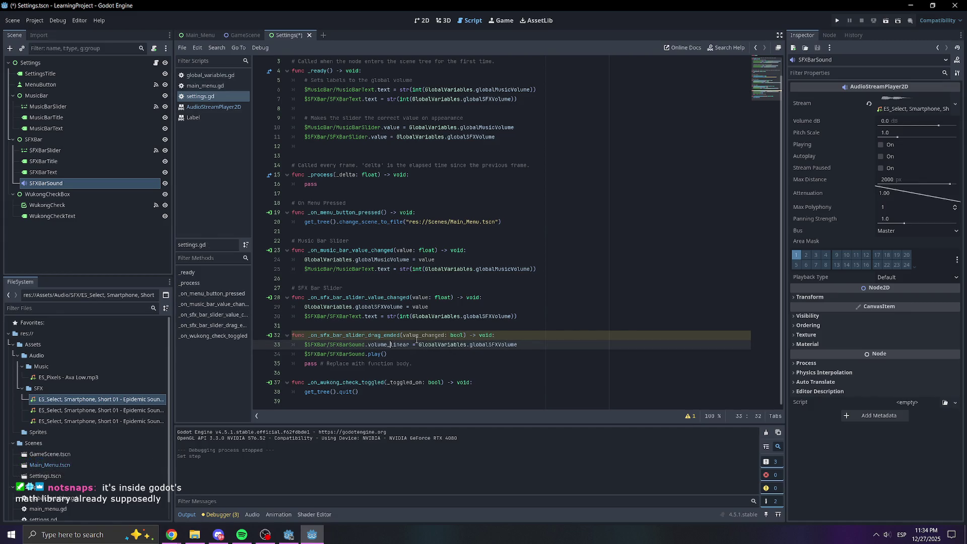
# Change line 33's property to volume_db using autocomplete.
pyautogui.click(535, 348)
pyautogui.write('Math')
pyautogui.press('BackSpace')
pyautogui.press('BackSpace')
pyautogui.press('BackSpace')
pyautogui.press('BackSpace')
pyautogui.press('BackSpace')
pyautogui.press('BackSpace')
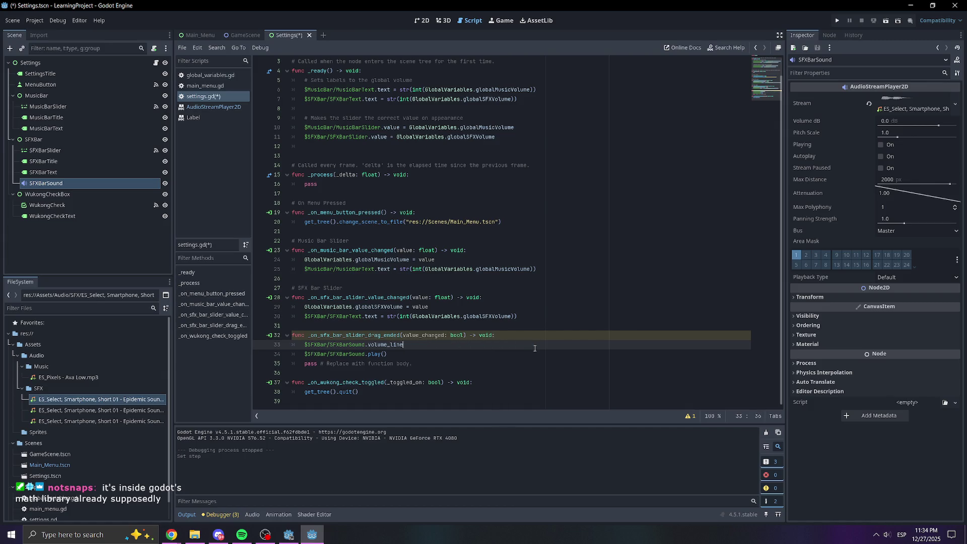
pyautogui.press('BackSpace')
pyautogui.press('BackSpace')
pyautogui.press('BackSpace')
pyautogui.write('volume')
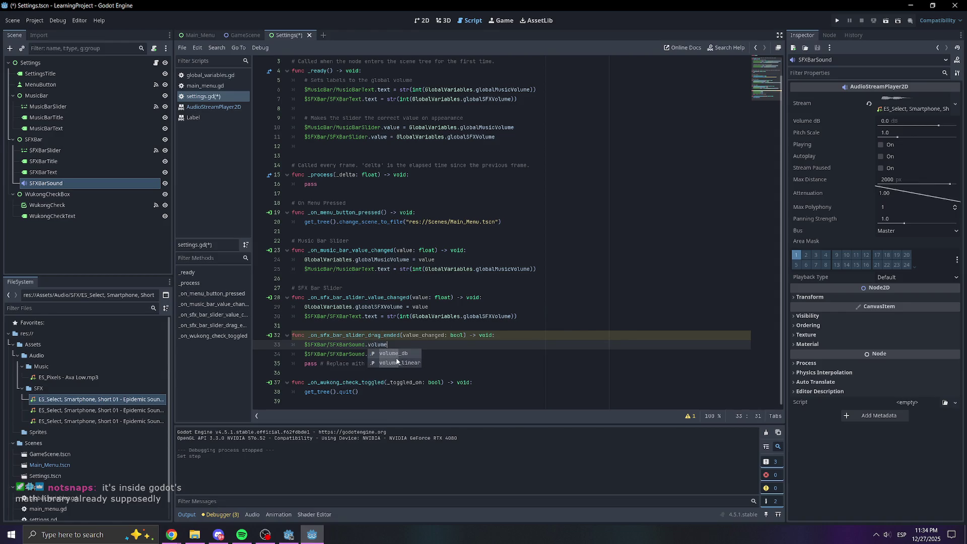
pyautogui.click(392, 354)
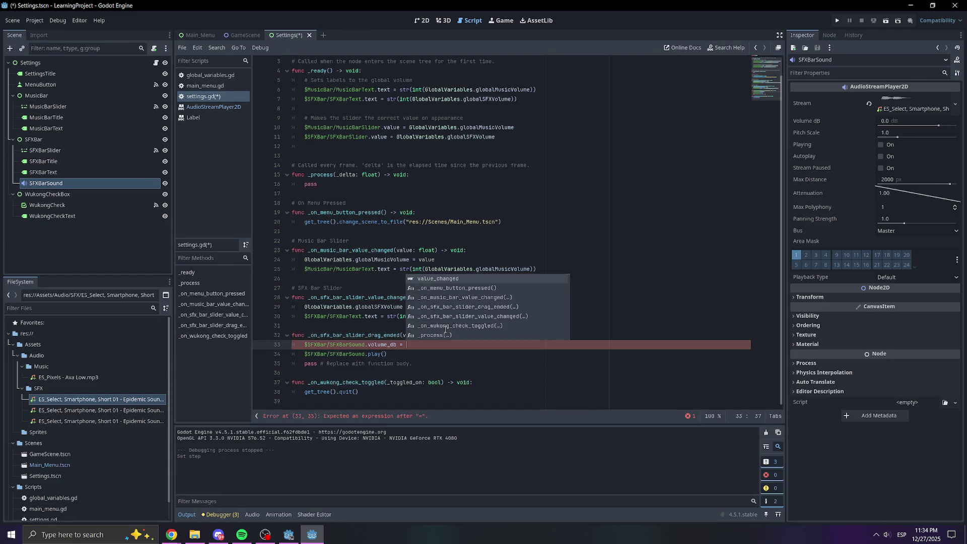
# Rewrite line 33 as $SFXBar/SFXBarSound.volume_db = after a brief Mathf attempt.
pyautogui.write('Mathf')
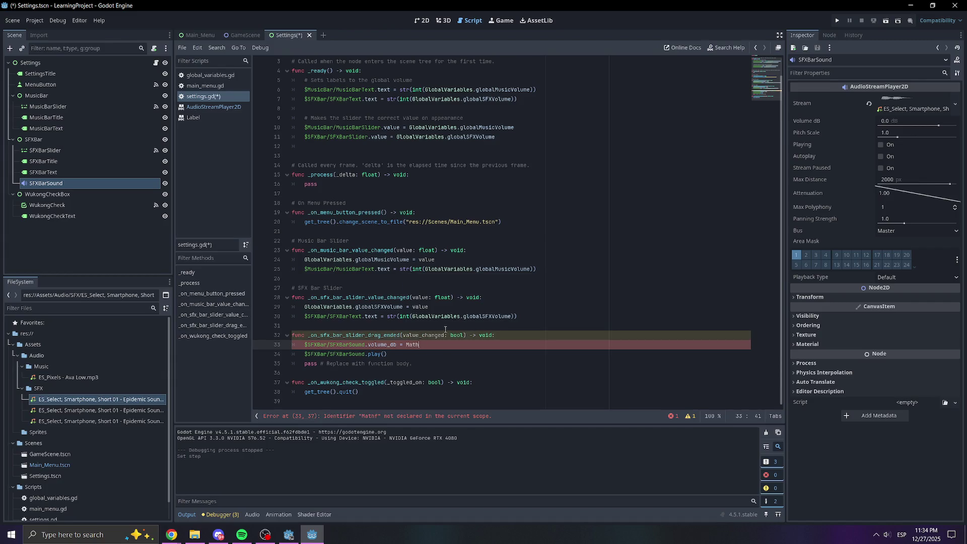
pyautogui.press('BackSpace')
pyautogui.press('BackSpace')
pyautogui.press('BackSpace')
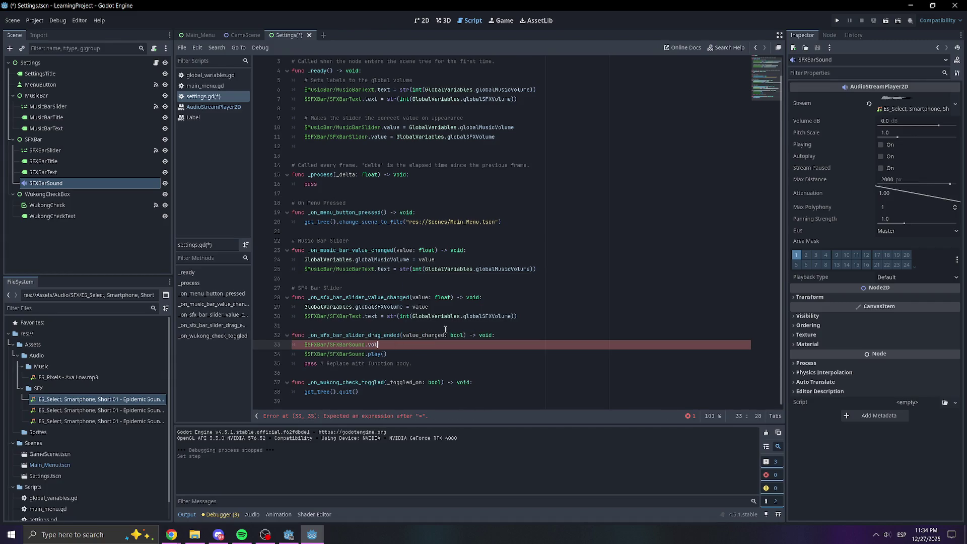
pyautogui.press('BackSpace')
pyautogui.write('Mathf')
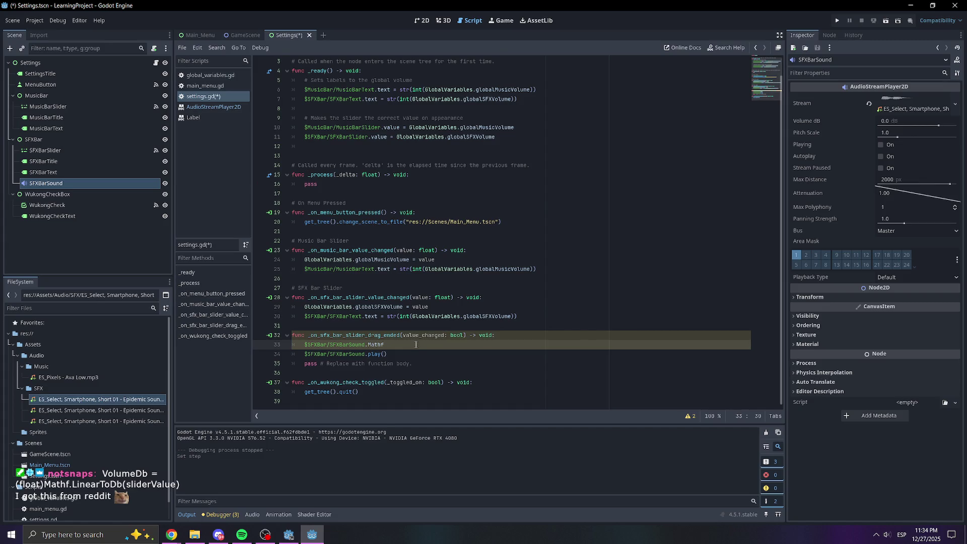
pyautogui.press('BackSpace')
pyautogui.press('BackSpace')
pyautogui.press('BackSpace')
pyautogui.press('BackSpace')
pyautogui.press('BackSpace')
pyautogui.write('volume')
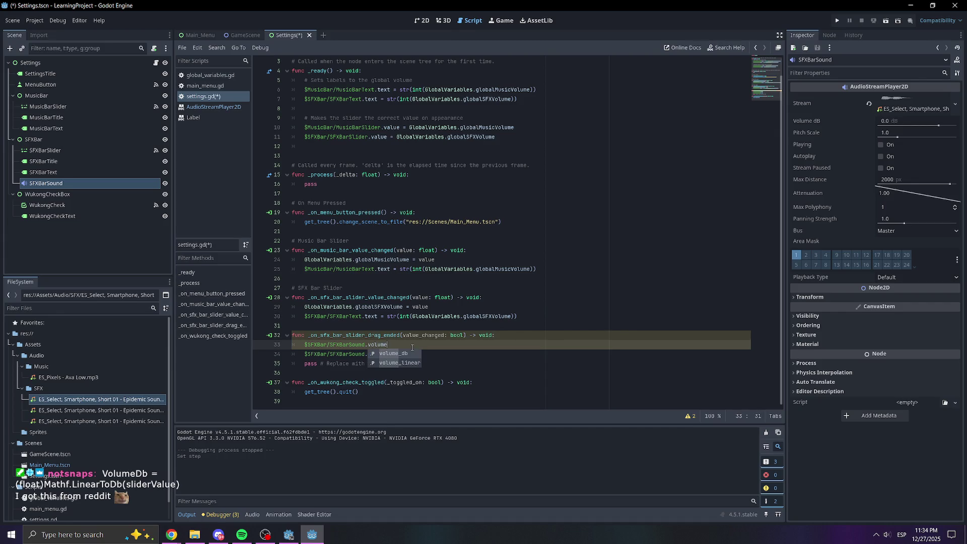
pyautogui.click(407, 355)
pyautogui.write('=')
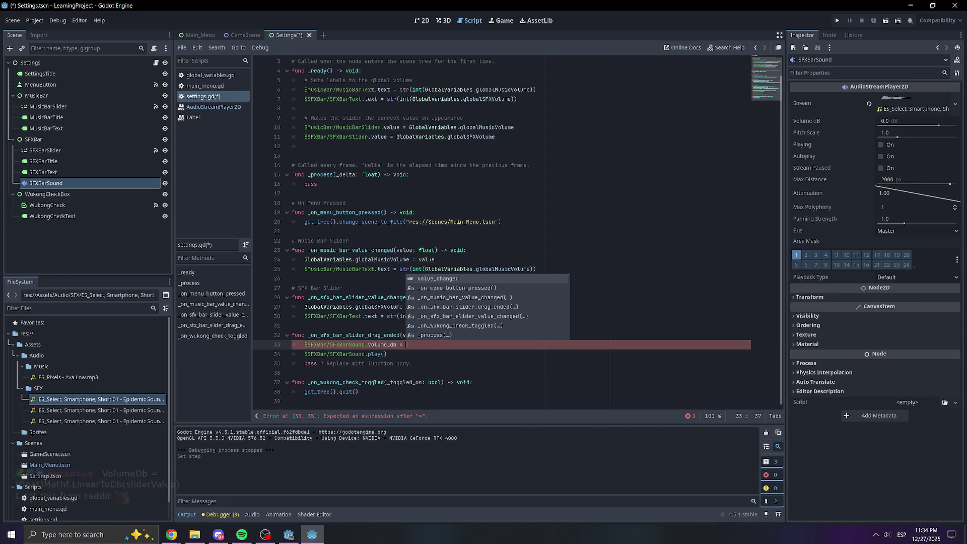
# Paste Mathf.LinearToDb(sliderValue) from the browser after the equals sign.
pyautogui.hotkey('alt', 'Tab')
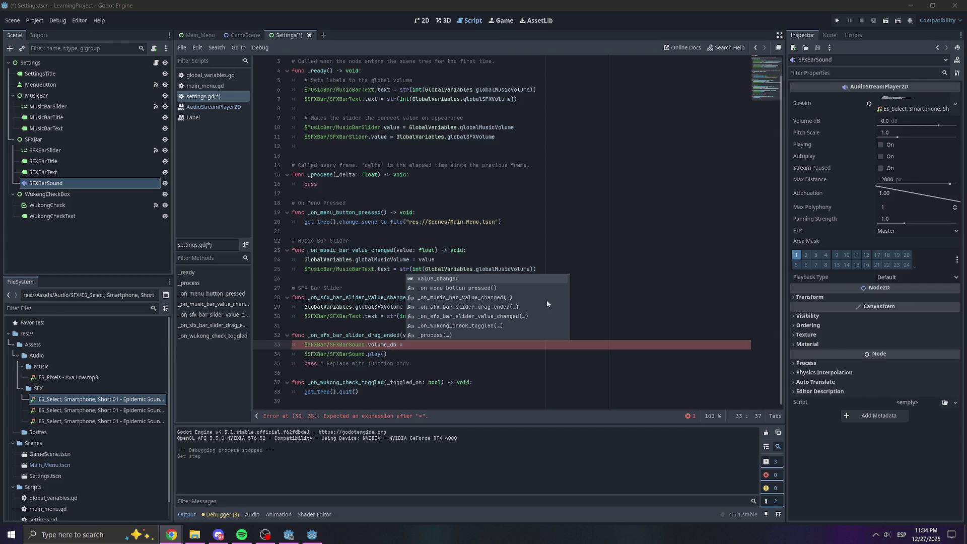
pyautogui.click(465, 343)
pyautogui.write('Mathf.LinearToDb(sliderValue')
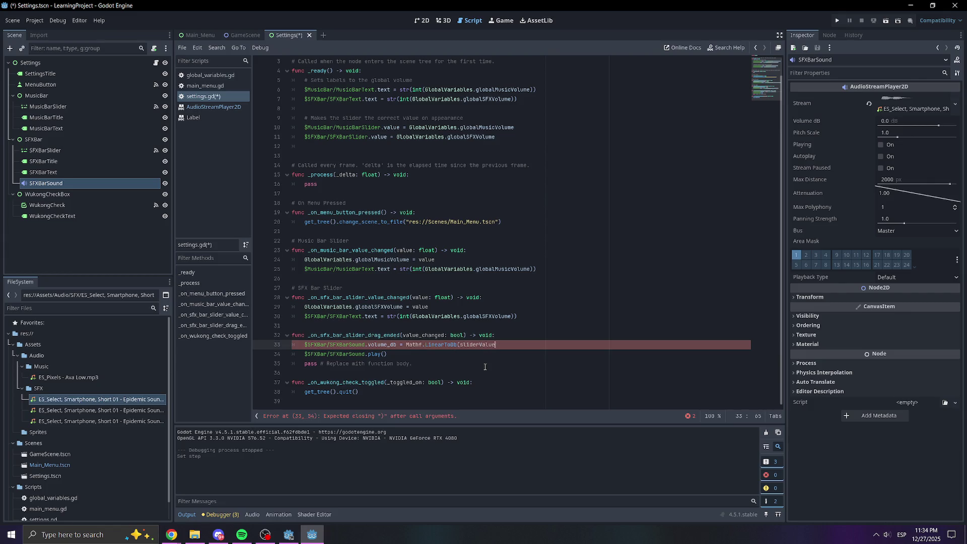
pyautogui.press('Left')
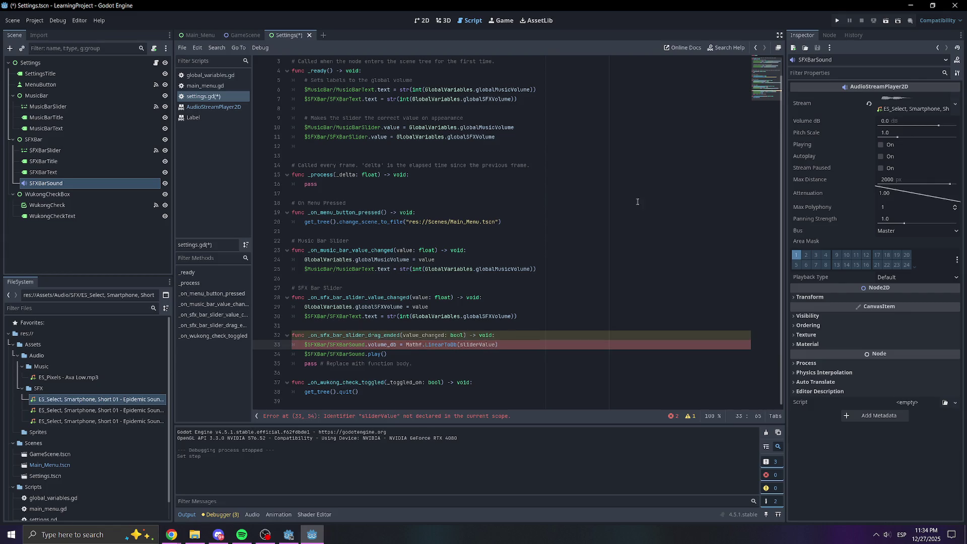
# Replace sliderValue with GlobalVariables.globalSFXVolume from line 7 and save the script.
pyautogui.moveTo(510, 98); pyautogui.dragTo(412, 99)
pyautogui.hotkey('ctrl', 'c')
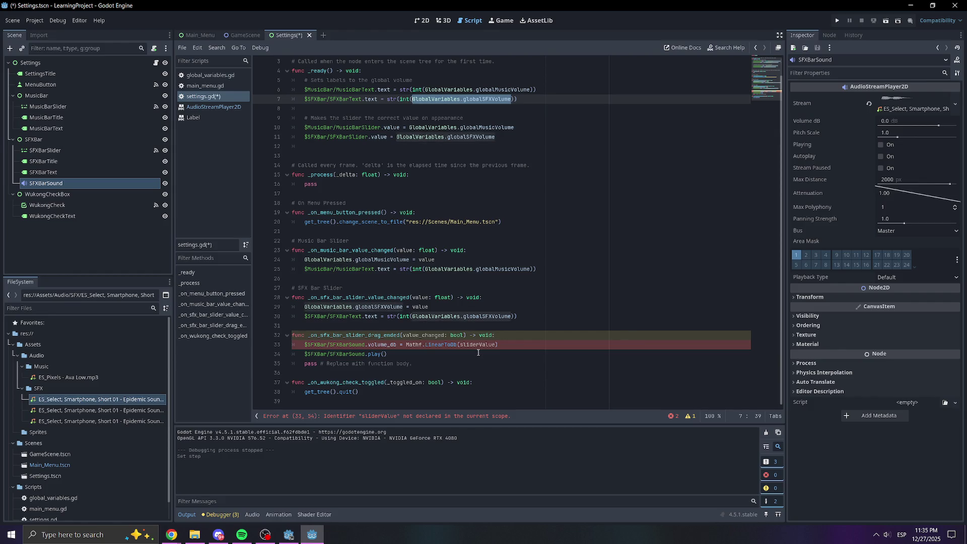
pyautogui.doubleClick(477, 345)
pyautogui.hotkey('ctrl', 'v')
pyautogui.click(584, 307)
pyautogui.hotkey('ctrl', 's')
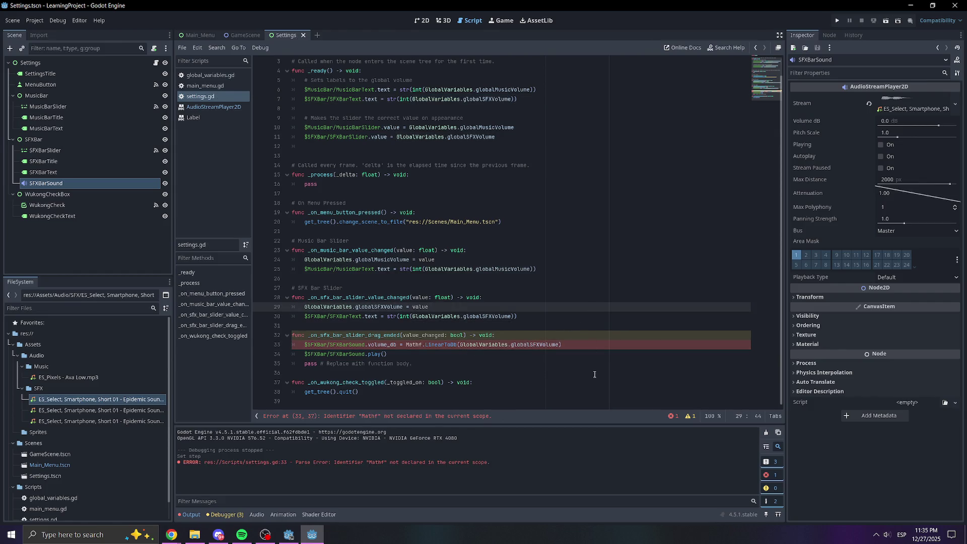
# Add a (float) cast before Mathf on line 33 and save.
pyautogui.click(594, 374)
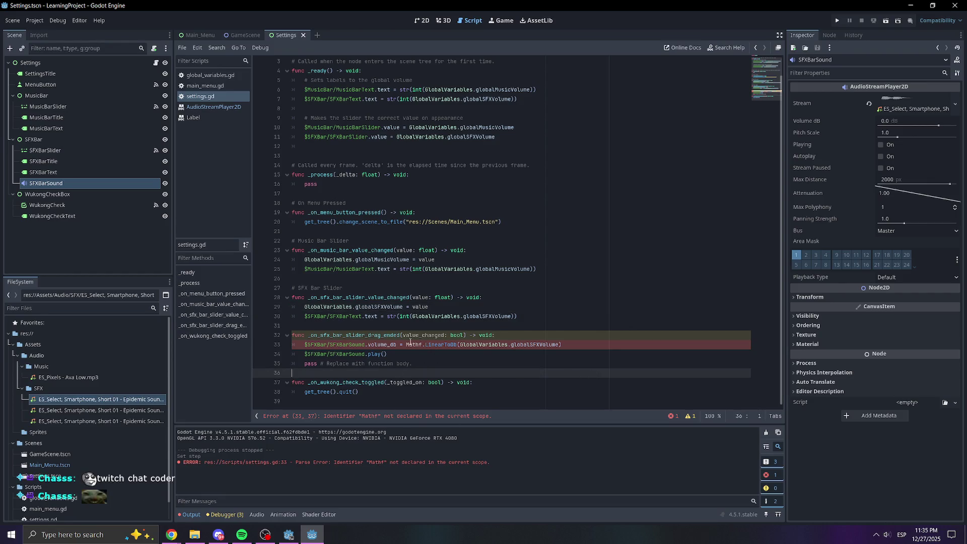
pyautogui.moveTo(468, 317)
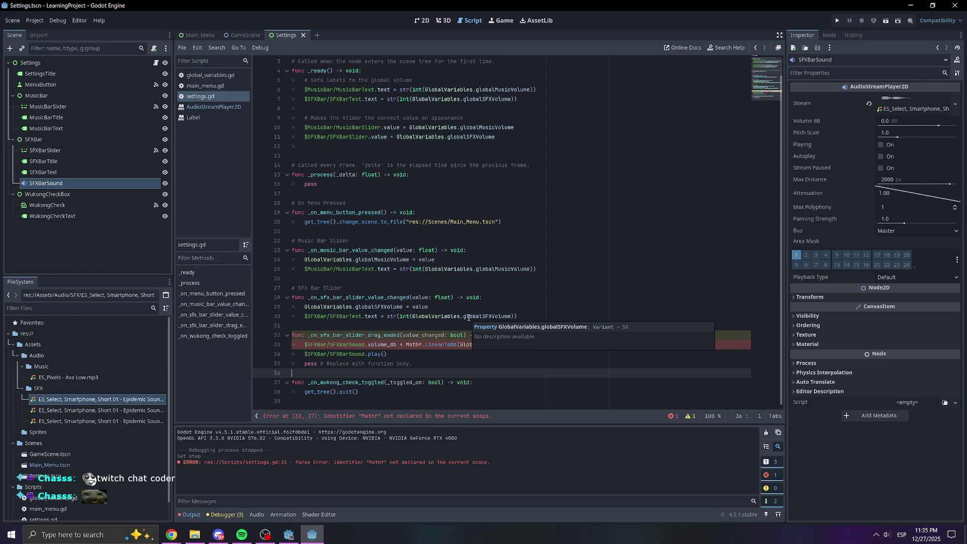
pyautogui.click(464, 307)
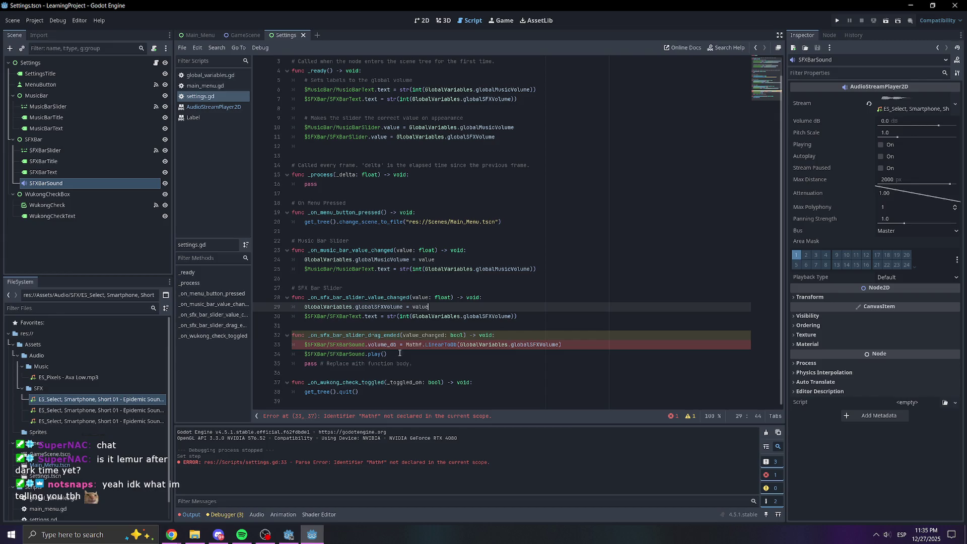
pyautogui.moveTo(405, 321)
pyautogui.click(417, 346)
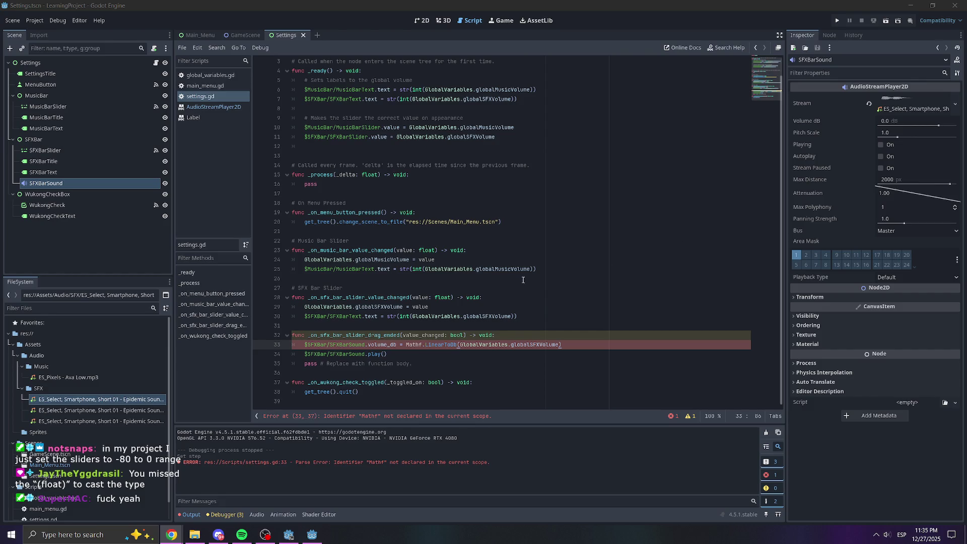
pyautogui.click(405, 345)
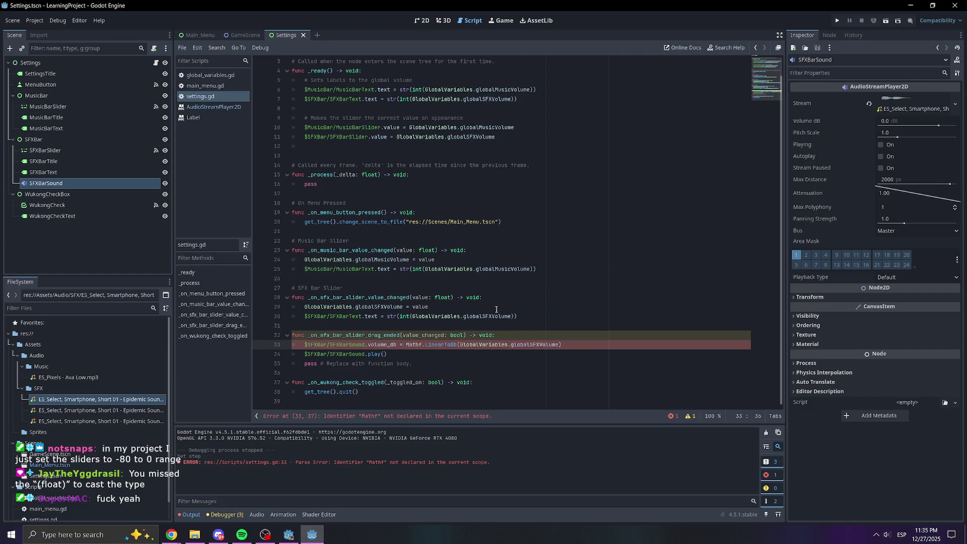
pyautogui.write('(float)')
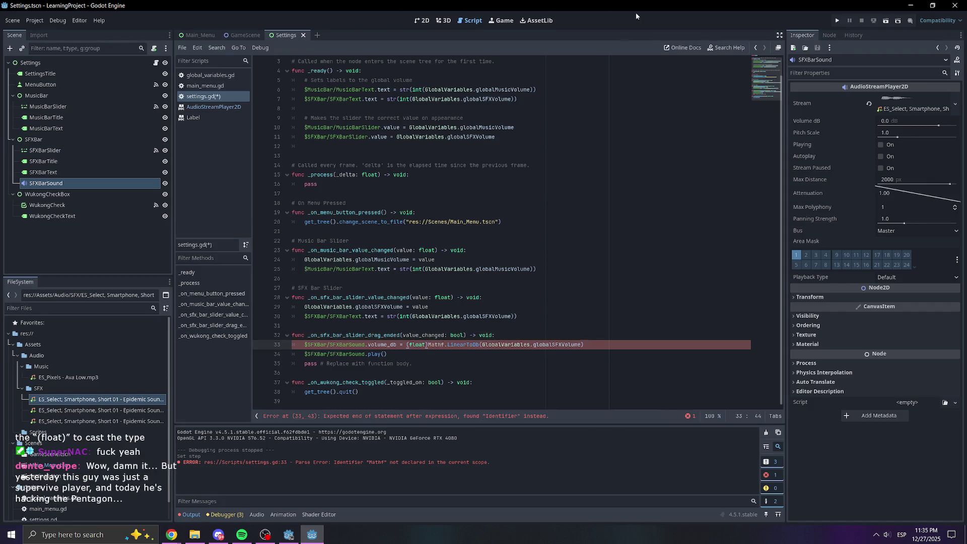
pyautogui.hotkey('ctrl', 's')
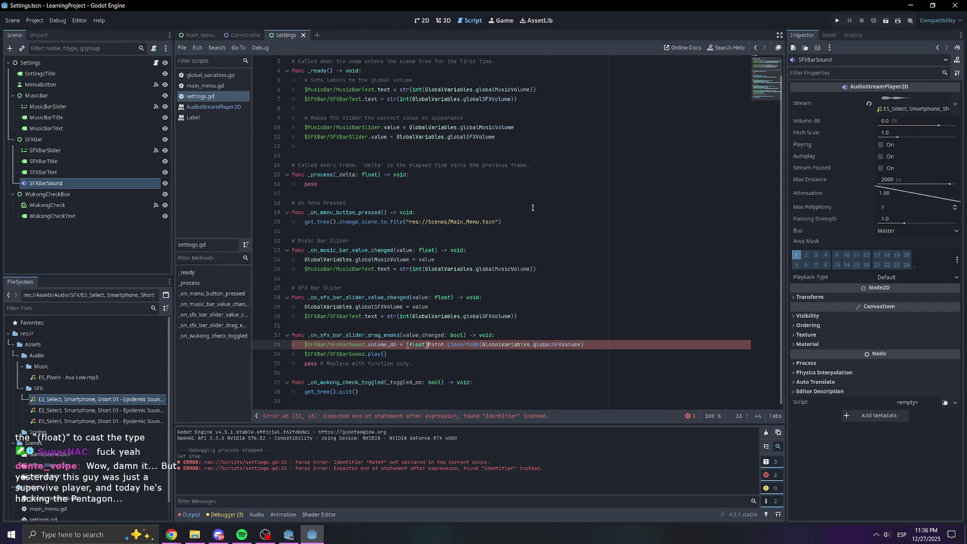
# Remove the (float) cast from line 33 again.
pyautogui.click(530, 226)
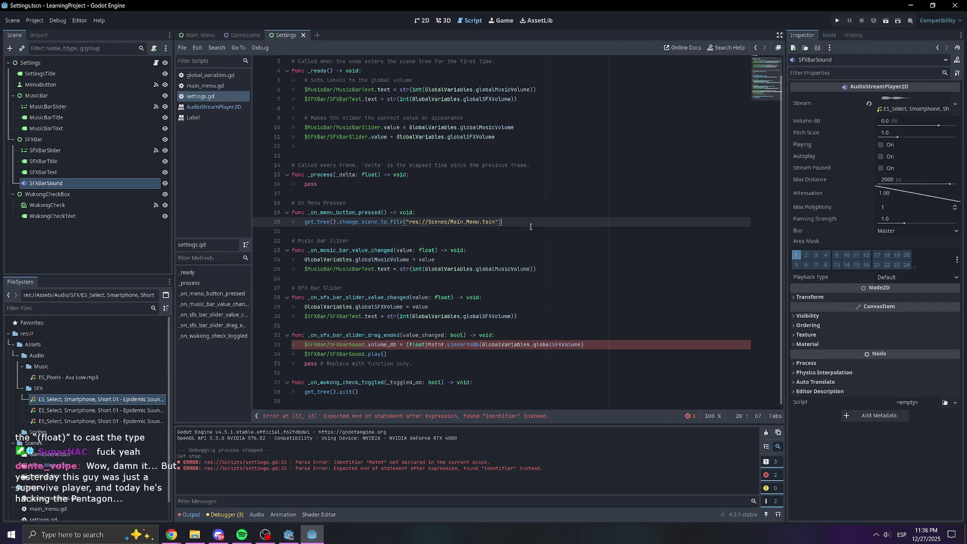
pyautogui.click(426, 341)
pyautogui.press('BackSpace')
pyautogui.press('BackSpace')
pyautogui.press('BackSpace')
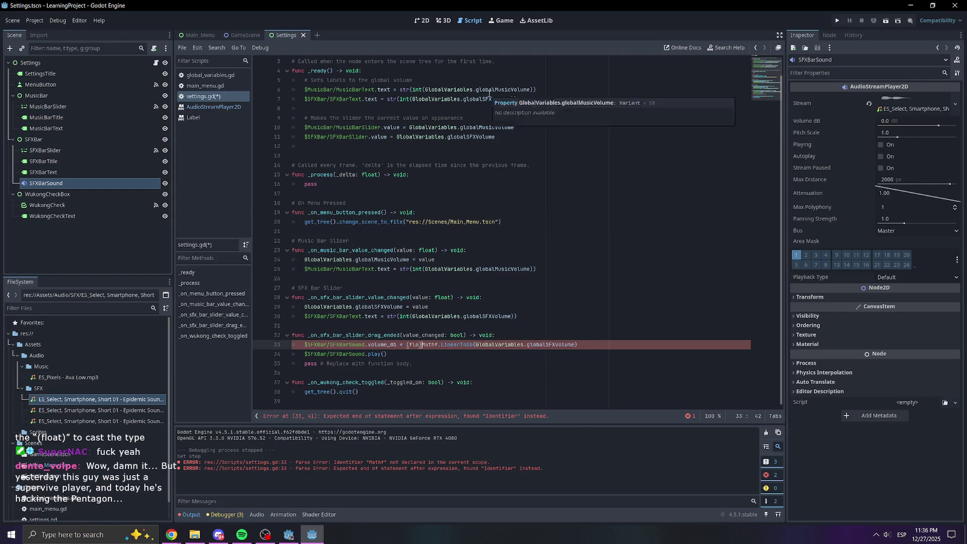
pyautogui.press('BackSpace')
pyautogui.press('BackSpace')
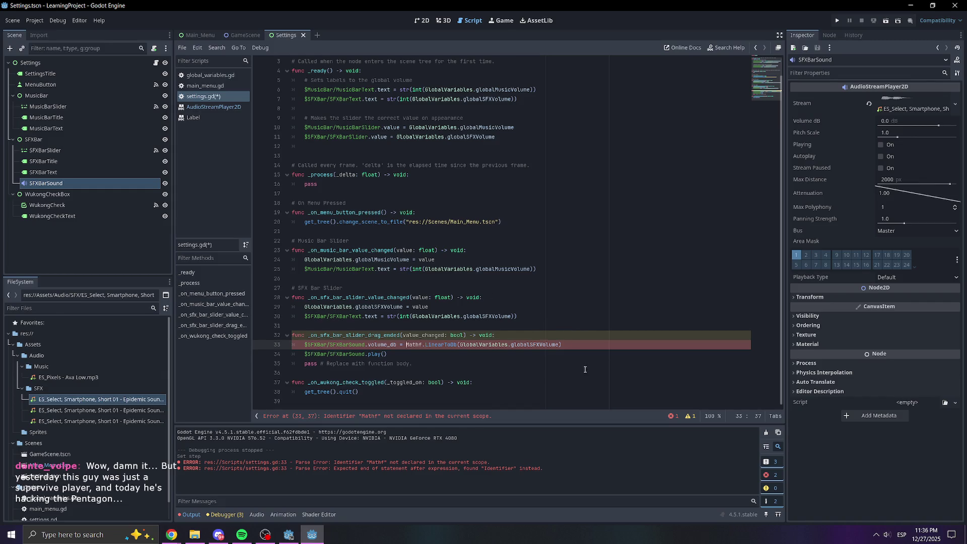
# Delete the equals sign before Mathf on line 33 and save the script.
pyautogui.click(578, 344)
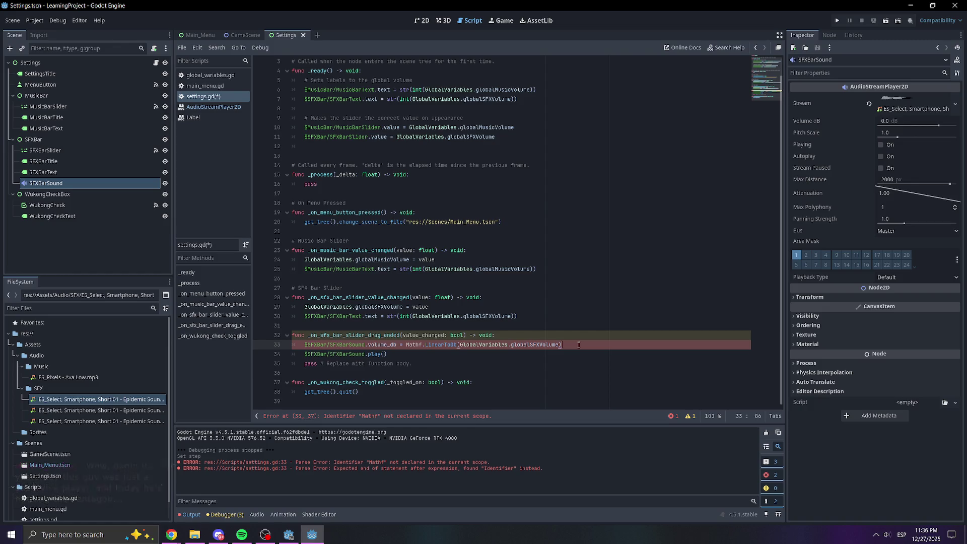
pyautogui.click(592, 351)
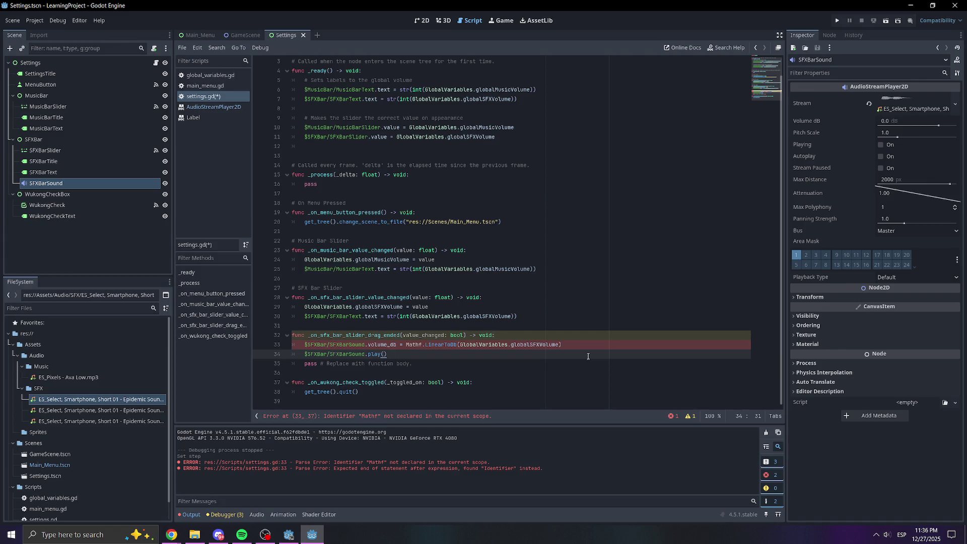
pyautogui.click(332, 344)
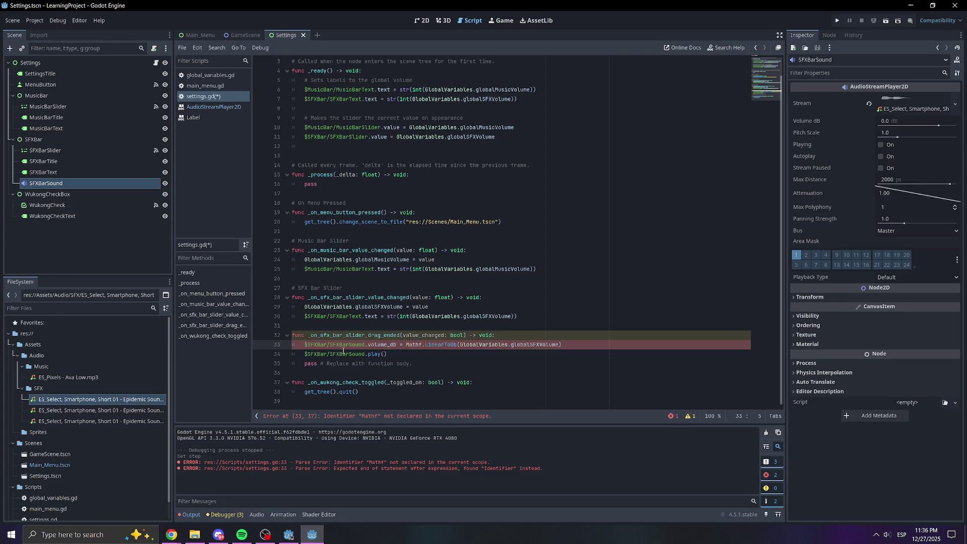
pyautogui.click(481, 285)
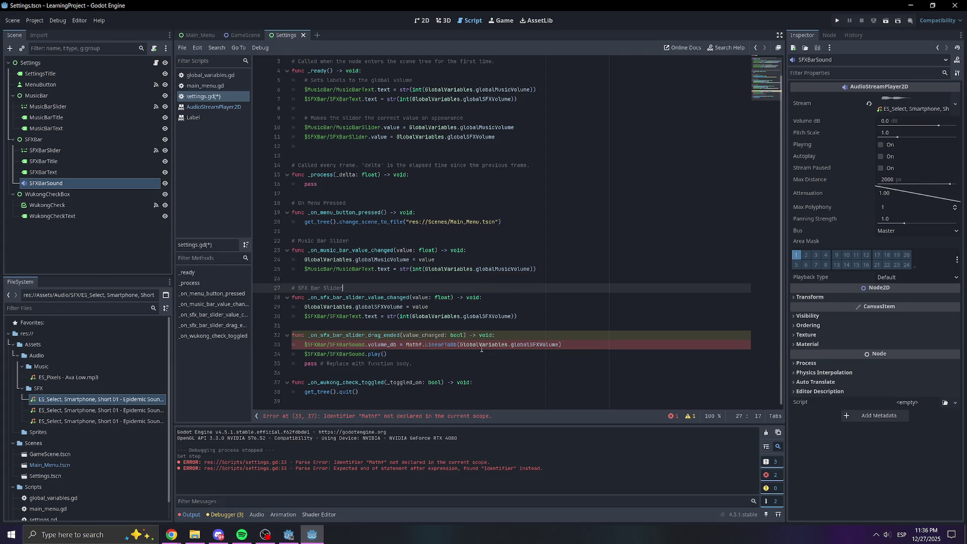
pyautogui.click(527, 345)
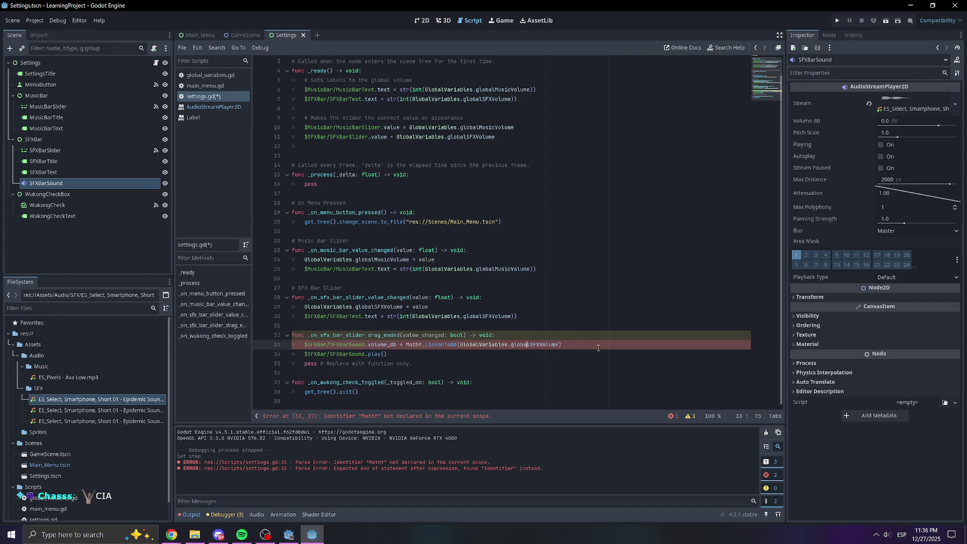
pyautogui.moveTo(599, 348); pyautogui.dragTo(347, 344)
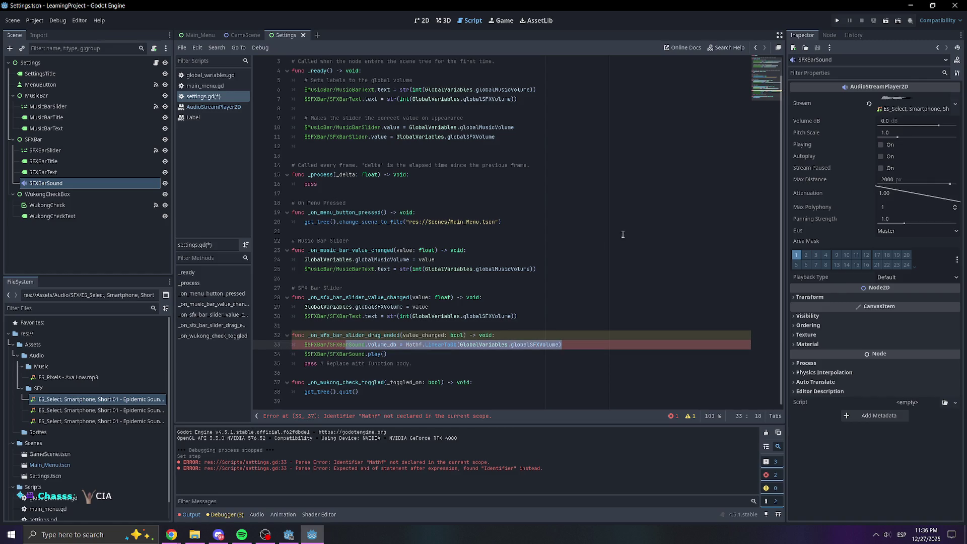
pyautogui.click(557, 333)
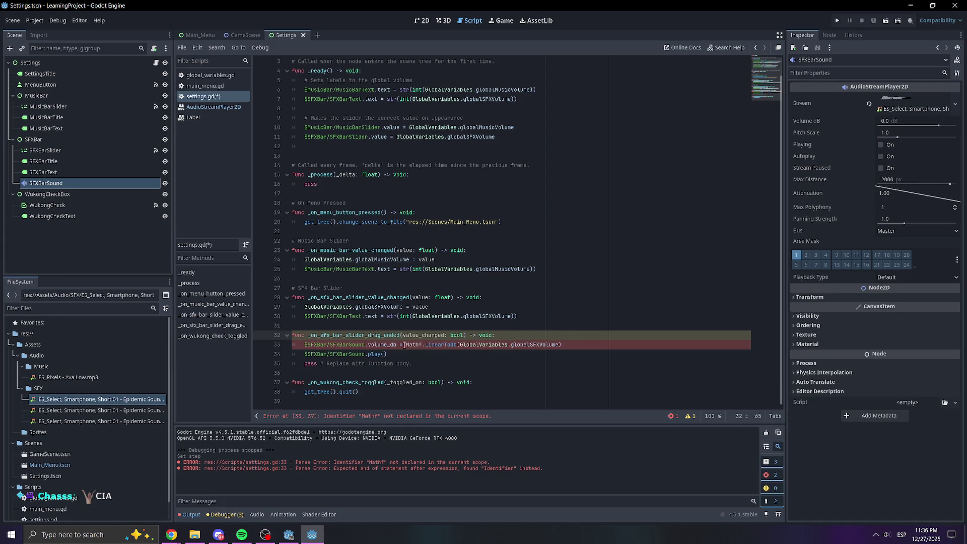
pyautogui.click(444, 345)
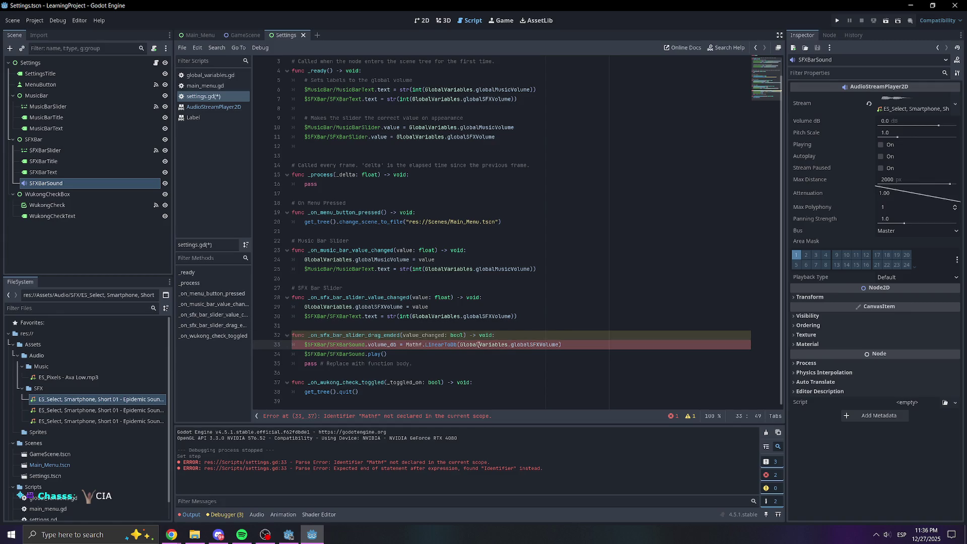
pyautogui.click(406, 345)
pyautogui.press('BackSpace')
pyautogui.press('BackSpace')
pyautogui.press('BackSpace')
pyautogui.click(485, 345)
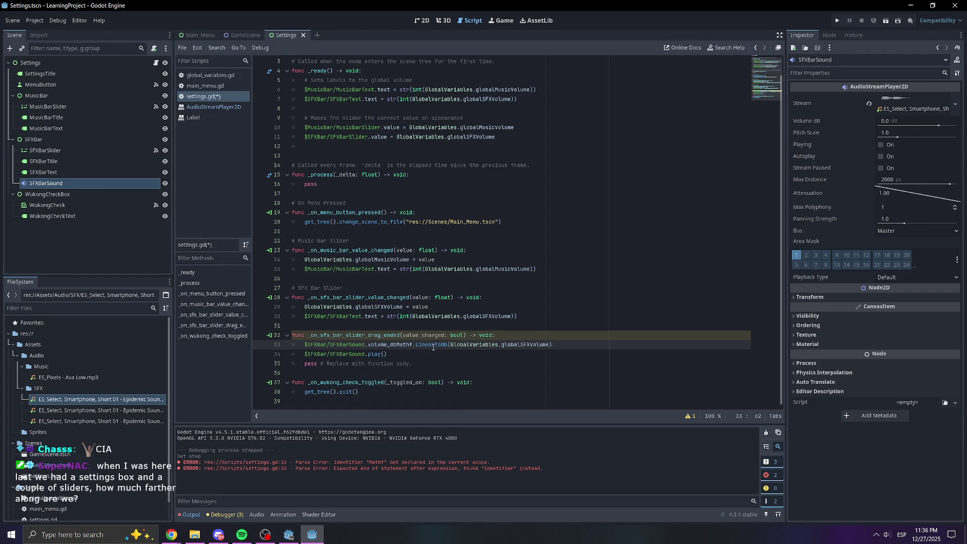
pyautogui.hotkey('ctrl', 's')
# Comment and uncomment line 33, then undo the Mathf.LinearToDb conversion, leaving 'volume_db = '.
pyautogui.click(605, 323)
pyautogui.press('Up')
pyautogui.press('Up')
pyautogui.press('Up')
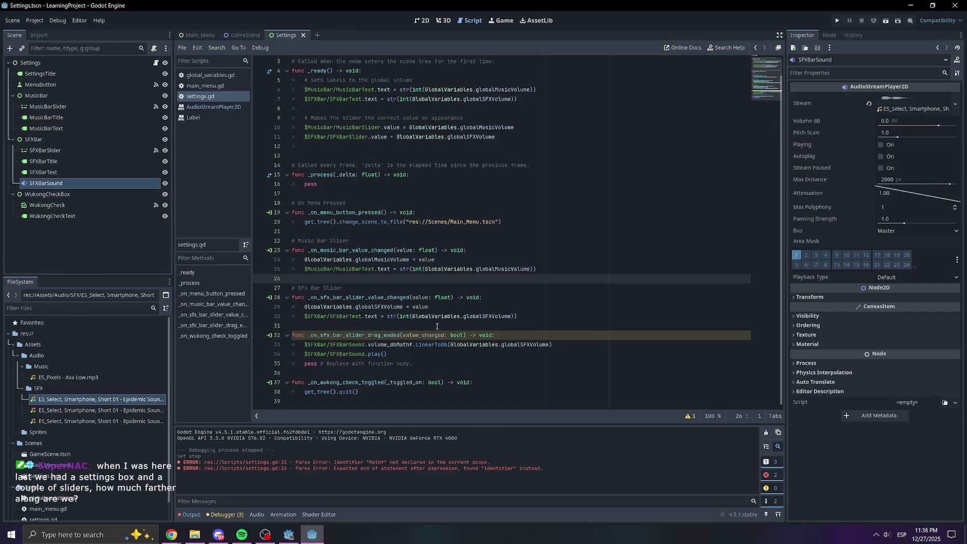
pyautogui.click(304, 346)
pyautogui.hotkey('ctrl', 'k')
pyautogui.click(524, 332)
pyautogui.click(556, 346)
pyautogui.hotkey('ctrl', 'k')
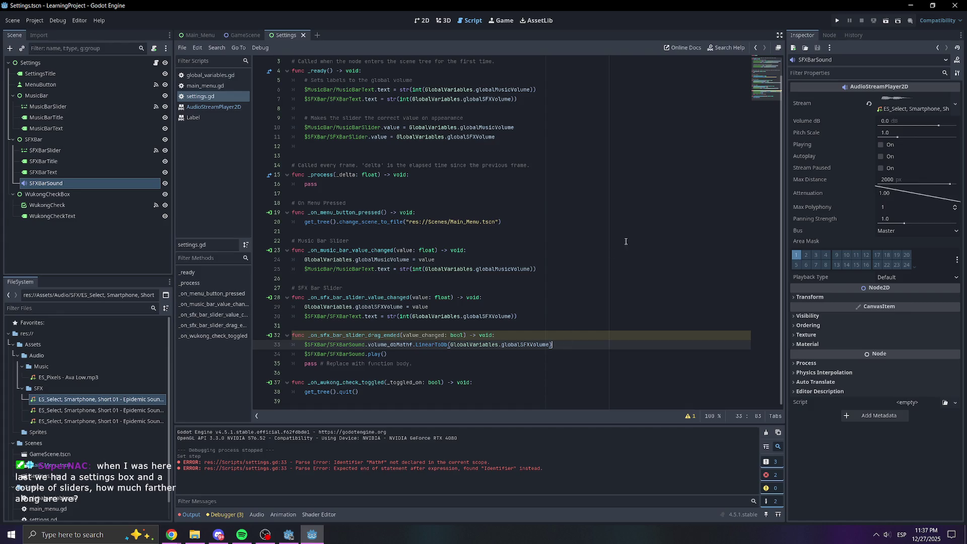
pyautogui.hotkey('ctrl', 'z')
pyautogui.hotkey('ctrl', 'z')
pyautogui.hotkey('ctrl', 'z')
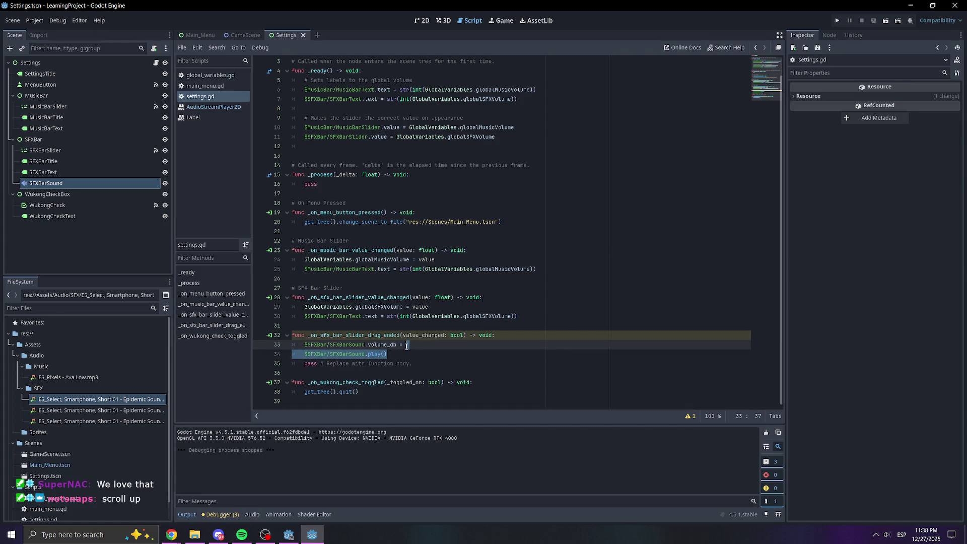
# Swap line 33's volume_db for volume_linear via autocomplete, then bring up Chrome.
pyautogui.hotkey('ctrl', 'shift', 'Left')
pyautogui.hotkey('ctrl', 'shift', 'Left')
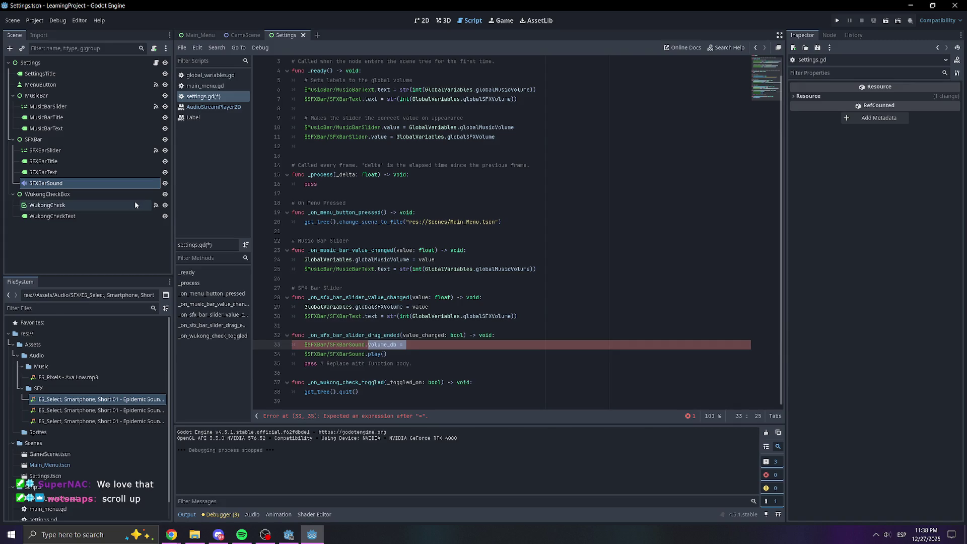
pyautogui.write('linear')
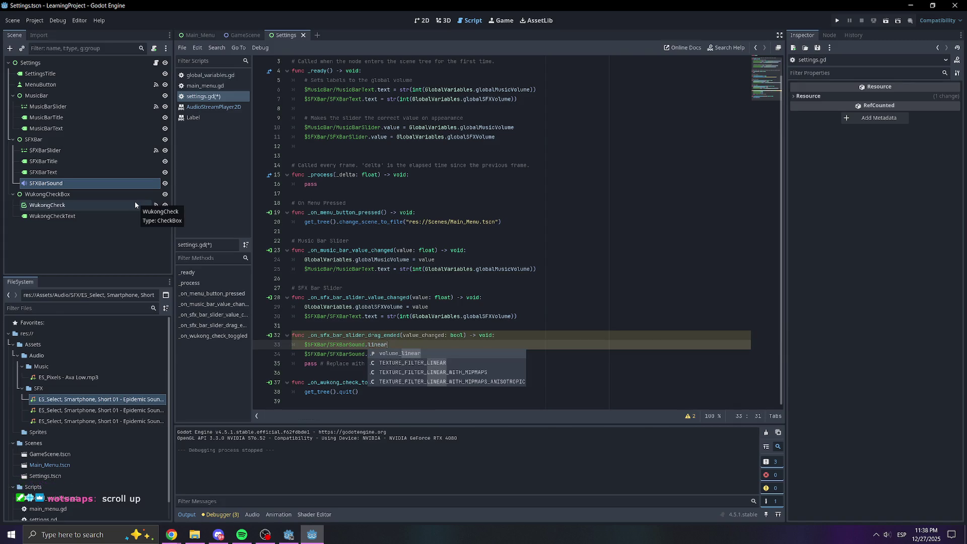
pyautogui.click(388, 355)
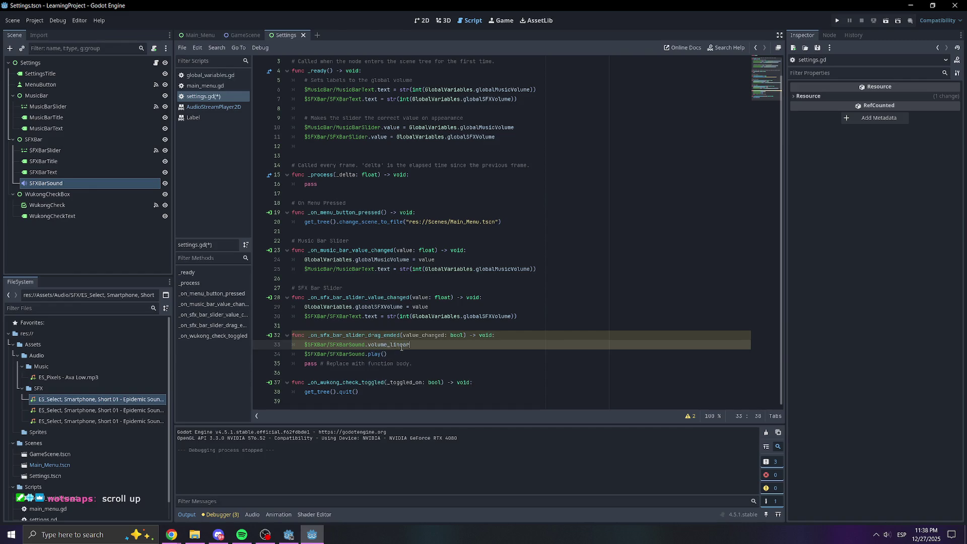
pyautogui.click(419, 345)
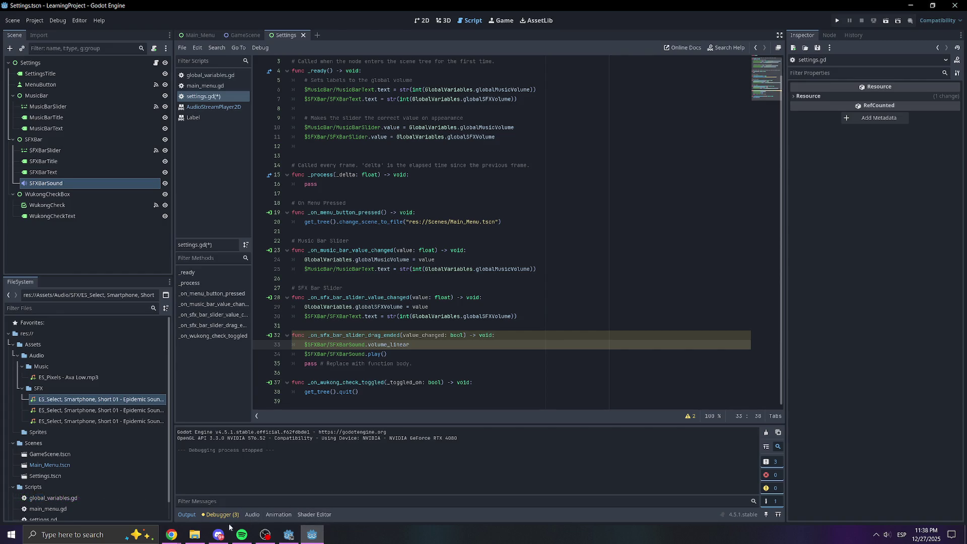
pyautogui.click(172, 534)
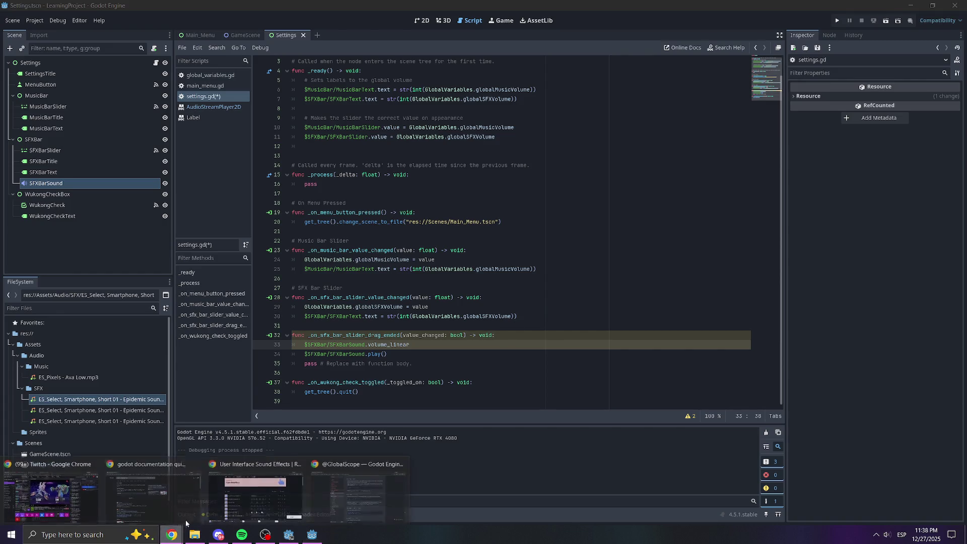
pyautogui.click(380, 490)
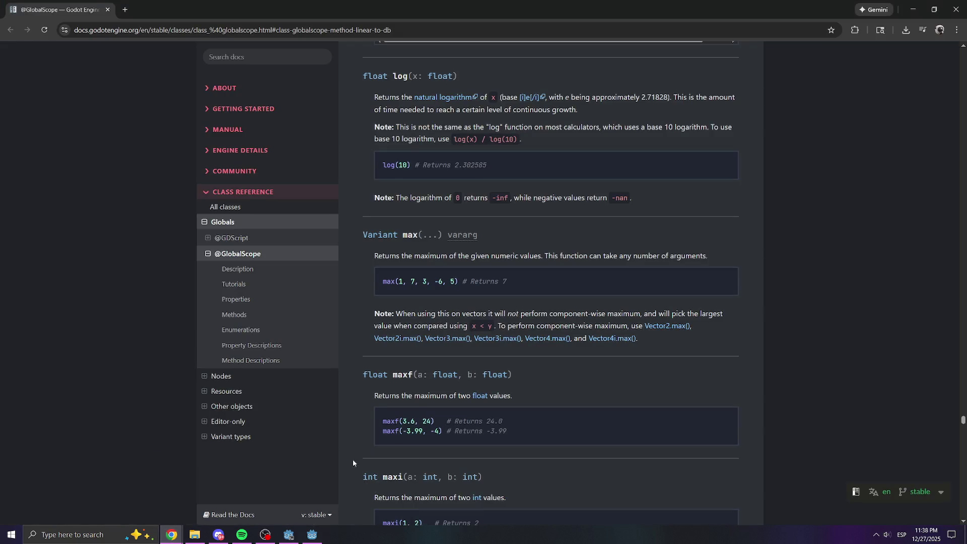
pyautogui.scroll(-1, 501, 342)
pyautogui.scroll(5, 501, 342)
pyautogui.moveTo(406, 251); pyautogui.dragTo(569, 261)
pyautogui.click(471, 277)
pyautogui.click(570, 262)
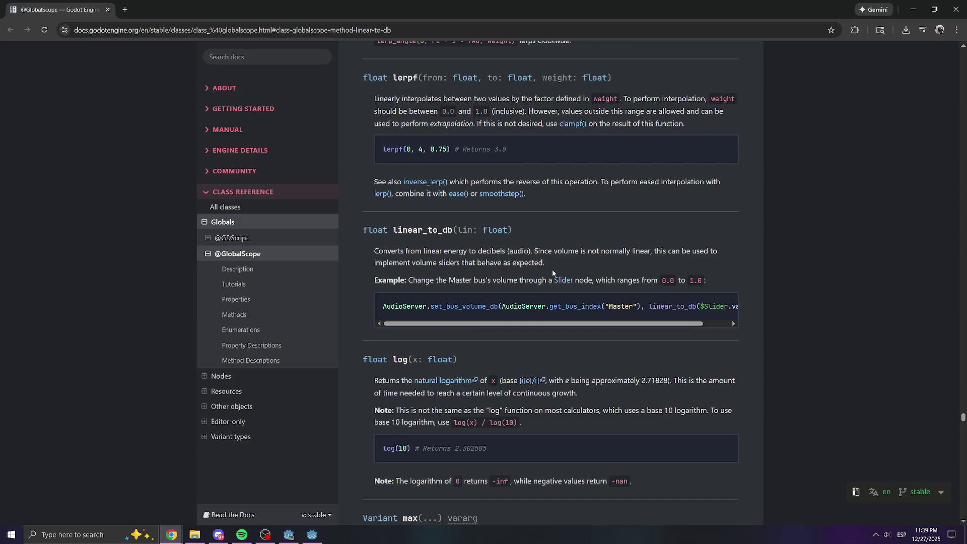
pyautogui.moveTo(534, 280); pyautogui.dragTo(542, 279)
pyautogui.click(483, 280)
pyautogui.moveTo(506, 281); pyautogui.dragTo(712, 284)
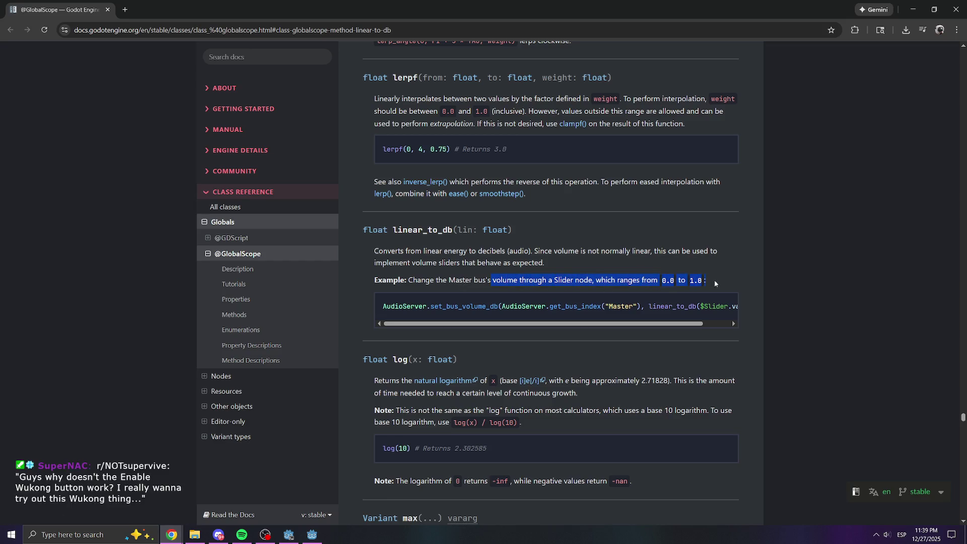
pyautogui.click(704, 260)
pyautogui.moveTo(453, 325); pyautogui.dragTo(492, 326)
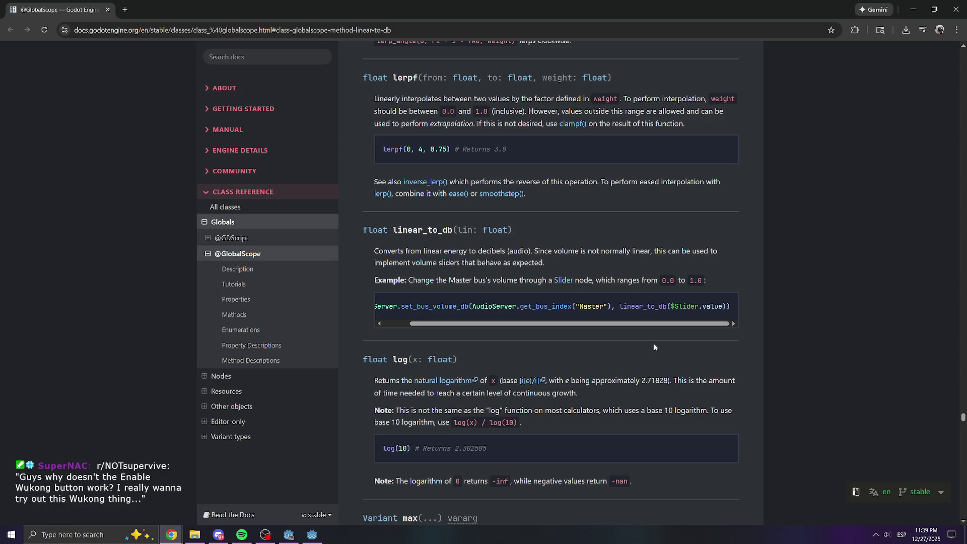
pyautogui.moveTo(504, 324); pyautogui.dragTo(477, 324)
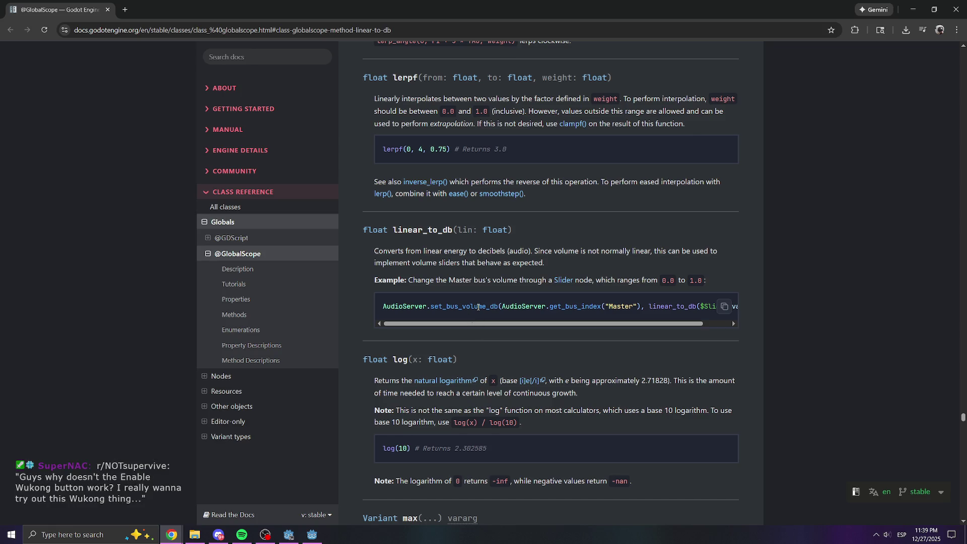
pyautogui.moveTo(466, 325); pyautogui.dragTo(491, 326)
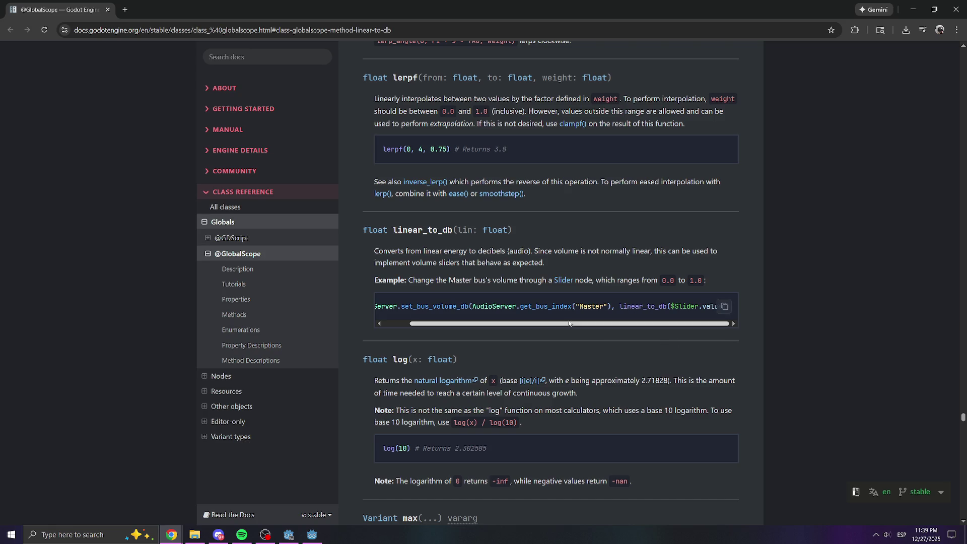
pyautogui.moveTo(499, 324); pyautogui.dragTo(473, 330)
pyautogui.moveTo(590, 326)
pyautogui.mouseDown()
pyautogui.moveTo(637, 326)
pyautogui.moveTo(658, 307)
pyautogui.moveTo(732, 309)
pyautogui.moveTo(710, 307)
pyautogui.mouseUp()
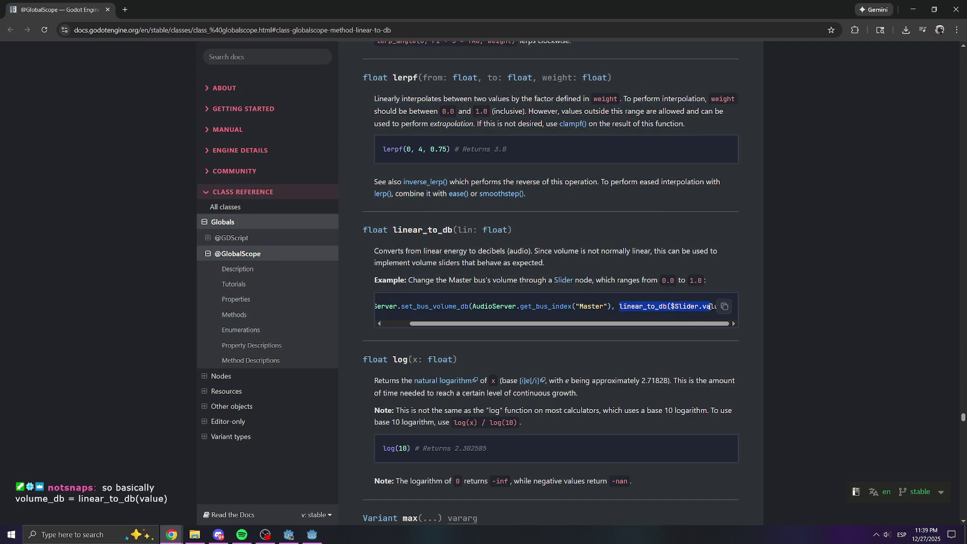
pyautogui.click(653, 304)
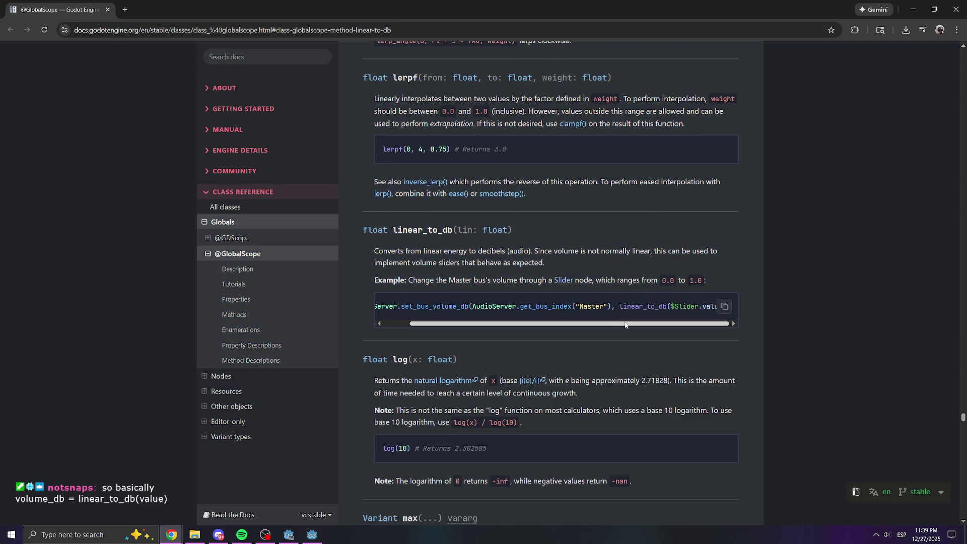
pyautogui.click(306, 529)
pyautogui.moveTo(410, 345); pyautogui.dragTo(366, 352)
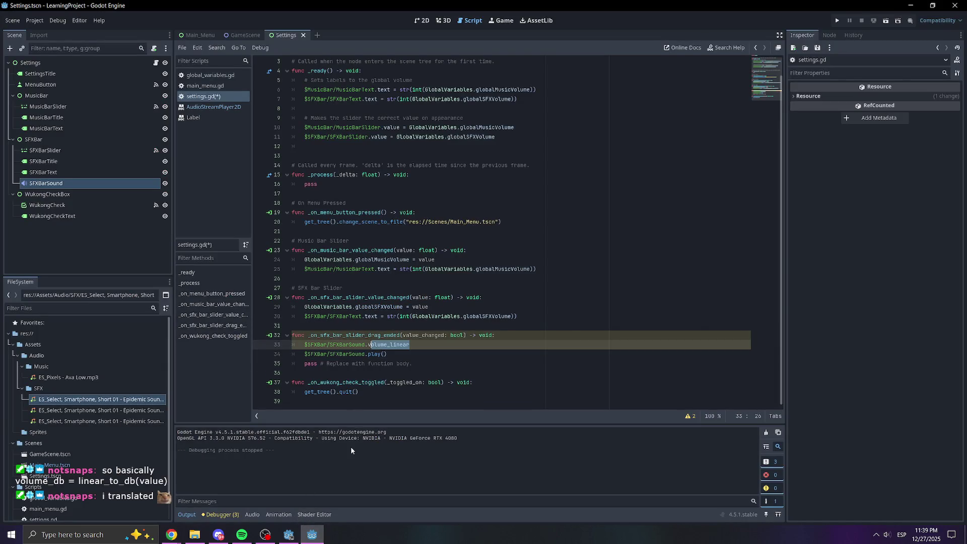
pyautogui.click(320, 539)
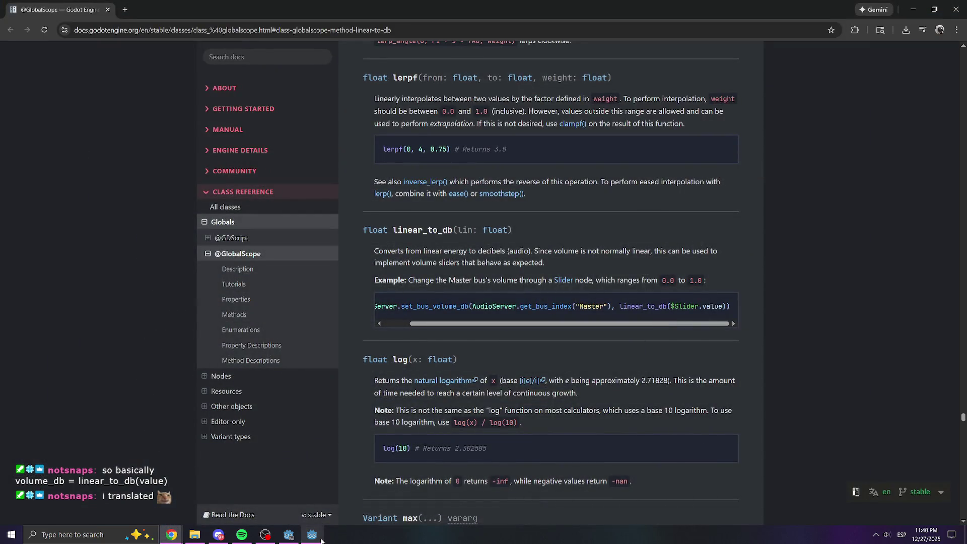
pyautogui.click(321, 540)
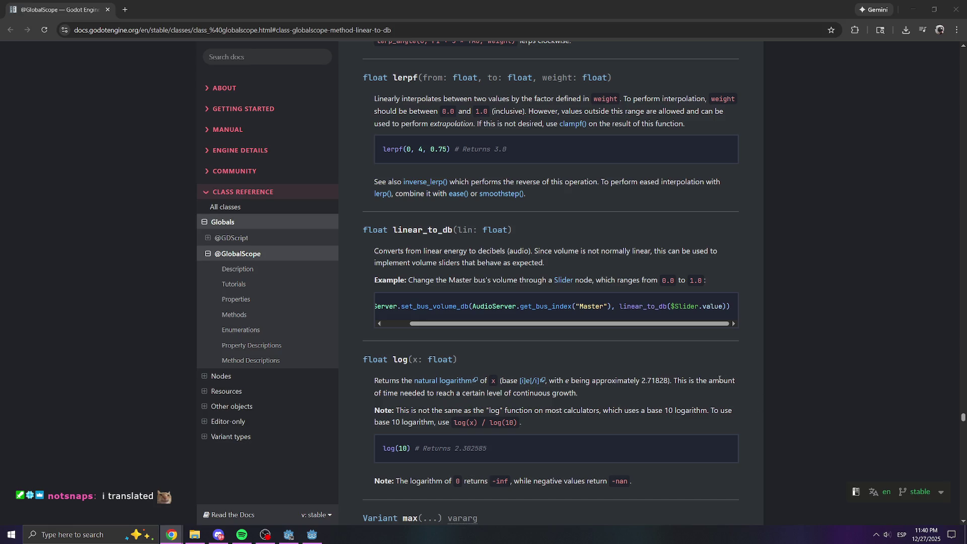
pyautogui.click(312, 535)
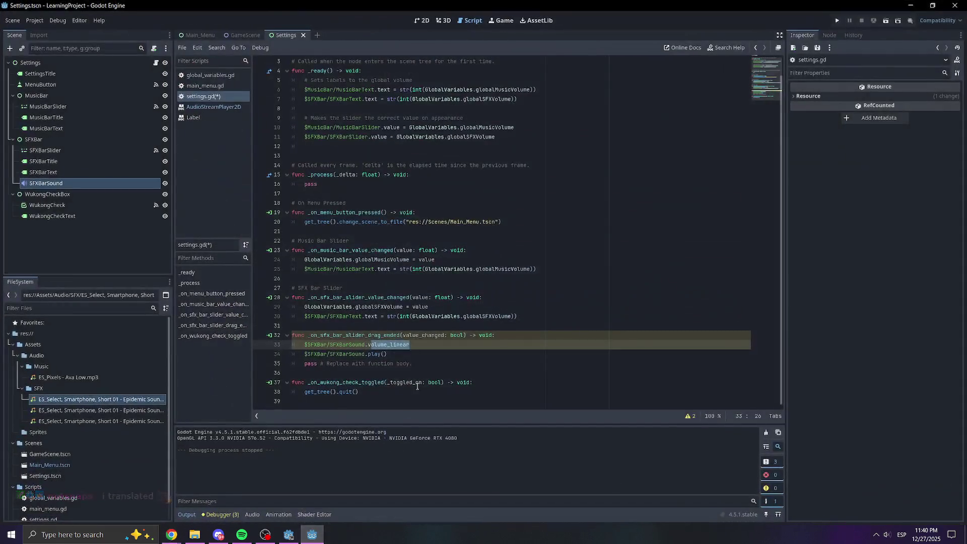
# Overwrite volume_linear on line 33 with linear_to_db, then undo the typing.
pyautogui.click(426, 342)
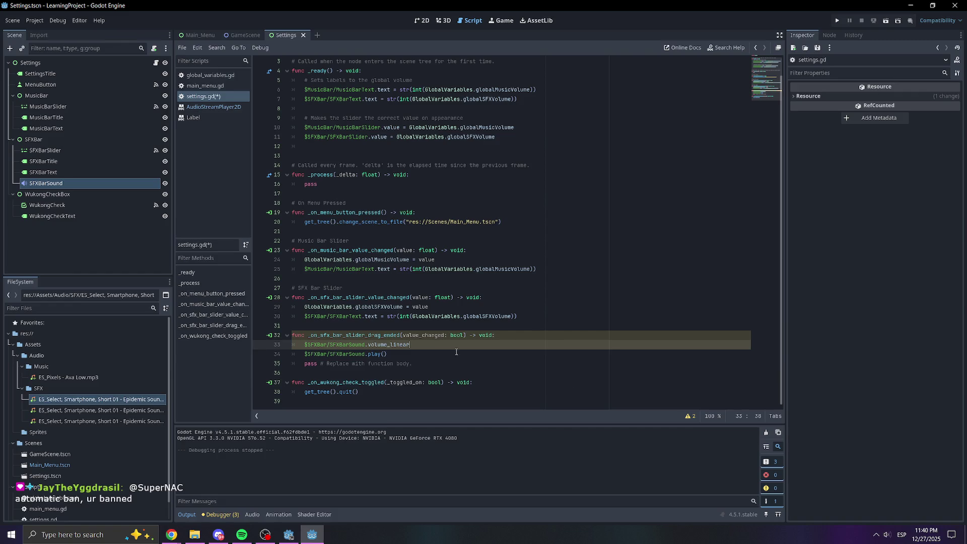
pyautogui.moveTo(417, 346); pyautogui.dragTo(368, 347)
pyautogui.moveTo(392, 345)
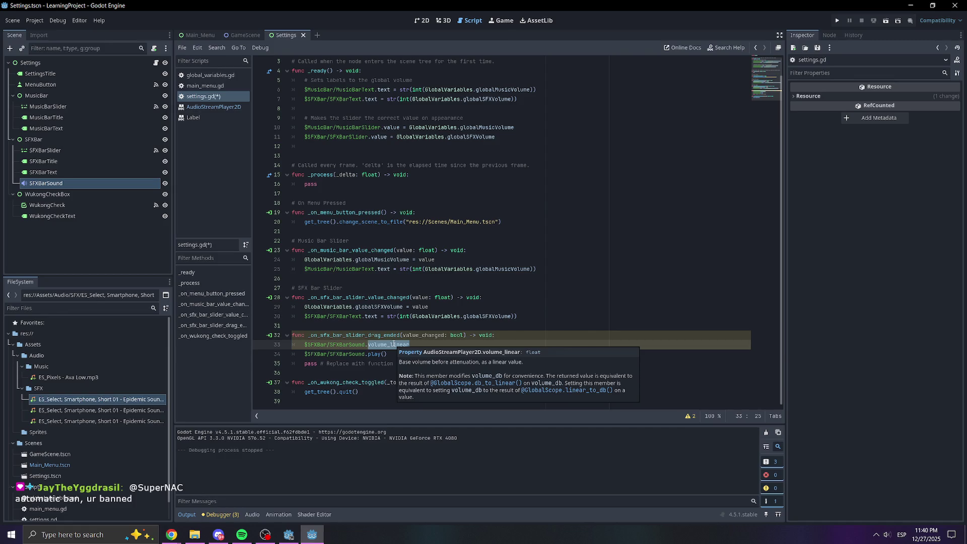
pyautogui.write('linear_')
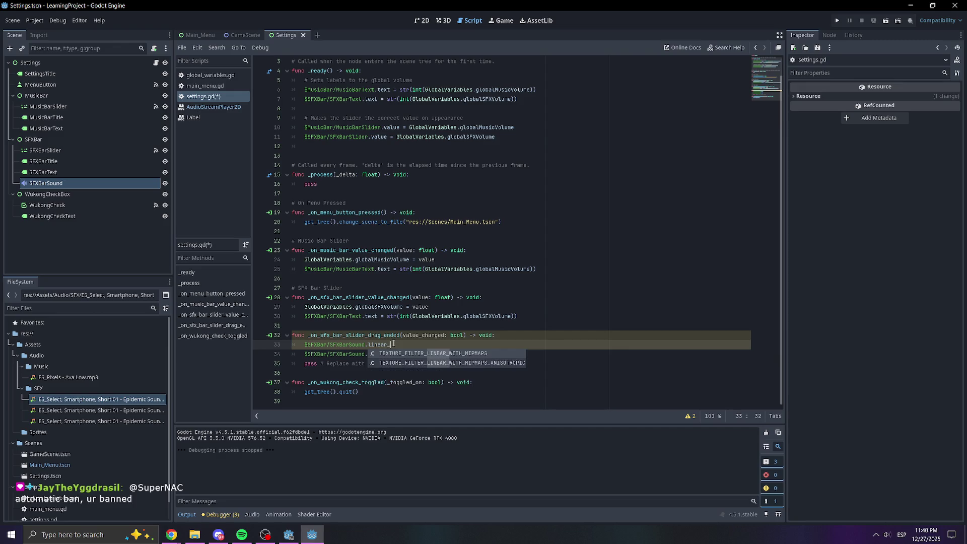
pyautogui.write('to_')
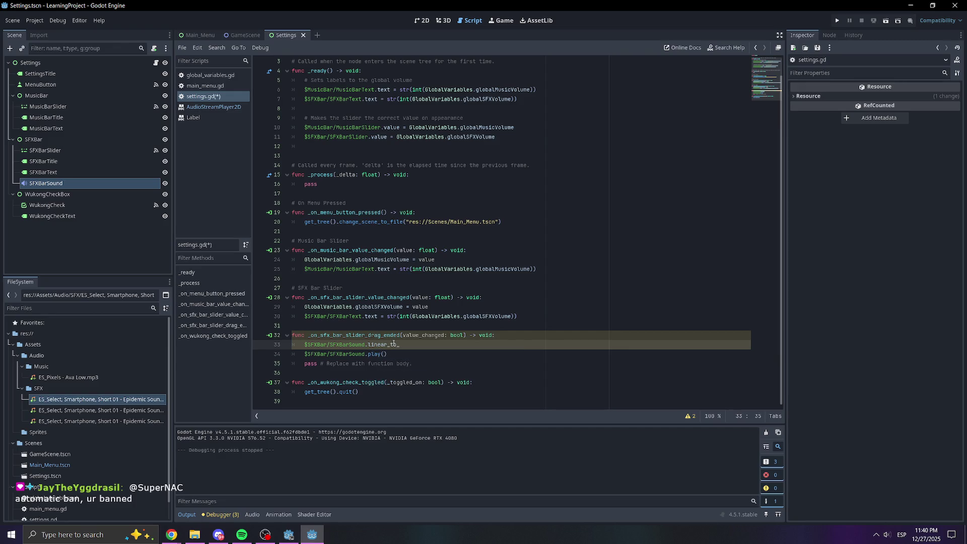
pyautogui.write('db')
pyautogui.hotkey('ctrl', 'z')
# Rewrite line 33 as volume_db = linear_to_db(.
pyautogui.click(441, 344)
pyautogui.press('BackSpace')
pyautogui.press('BackSpace')
pyautogui.press('BackSpace')
pyautogui.press('BackSpace')
pyautogui.press('BackSpace')
pyautogui.write('db = ')
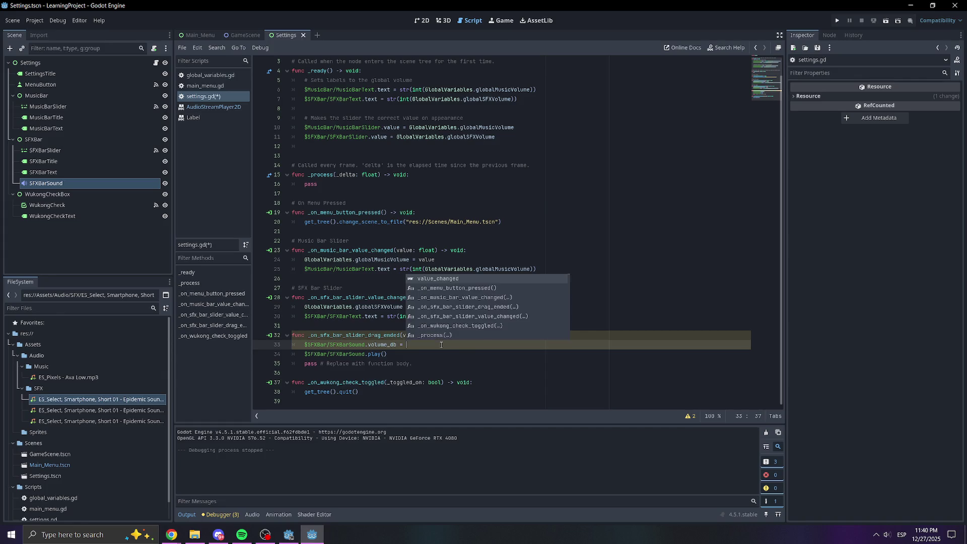
pyautogui.write('linear_to_db(')
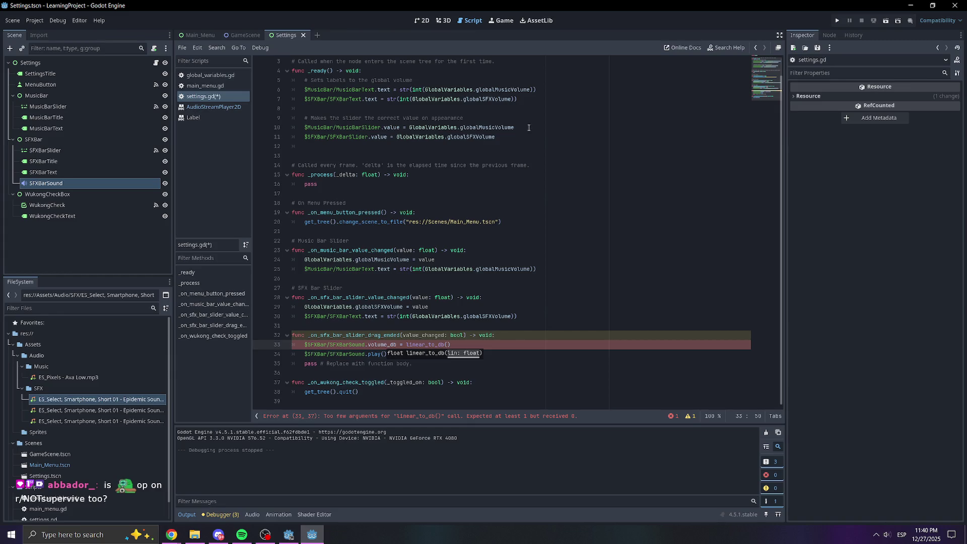
# Copy GlobalVariables.globalSFXVolume from line 11 into the linear_to_db() call and save.
pyautogui.moveTo(516, 136); pyautogui.dragTo(396, 137)
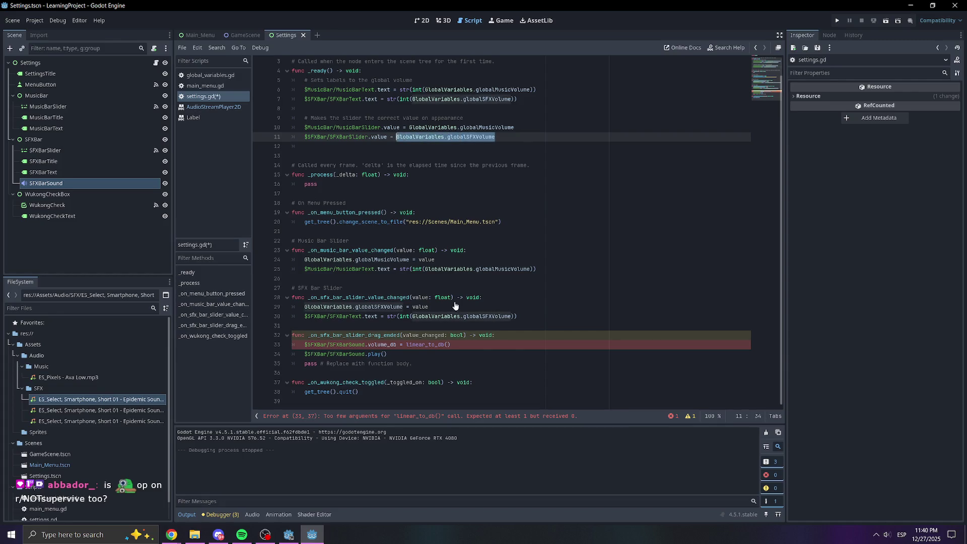
pyautogui.hotkey('ctrl', 'c')
pyautogui.click(447, 345)
pyautogui.hotkey('ctrl', 'v')
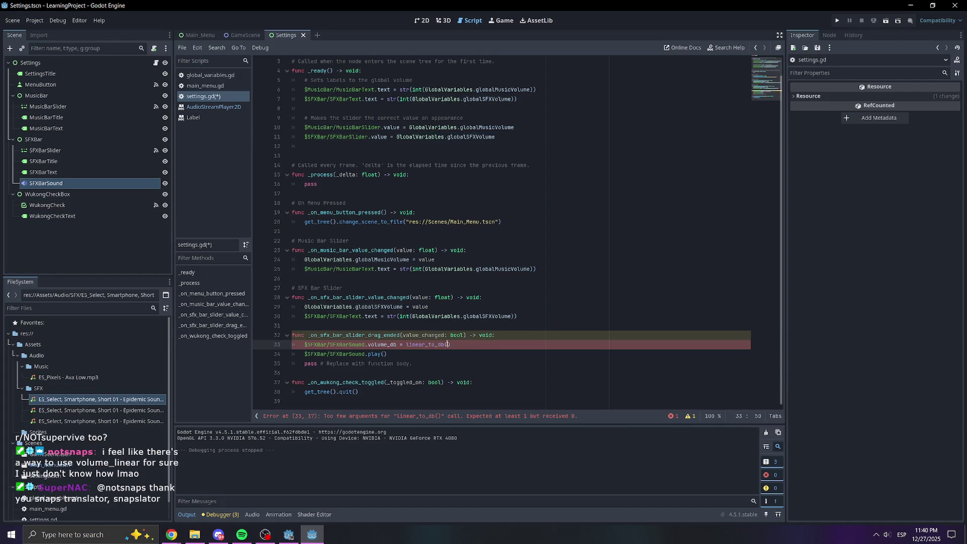
pyautogui.hotkey('ctrl', 's')
pyautogui.click(424, 346)
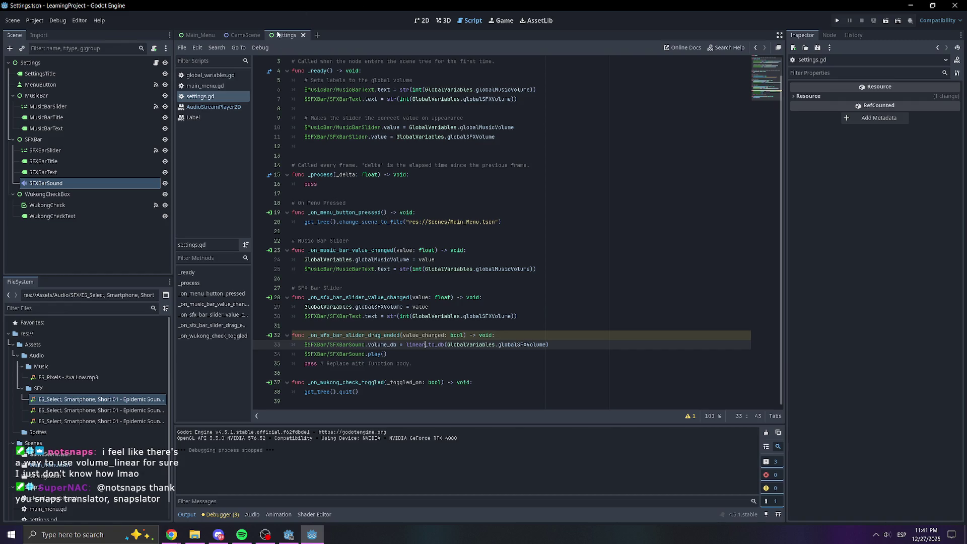
# Run the game and test the SFX slider at 80, 50, zero and 91, then quit.
pyautogui.click(512, 299)
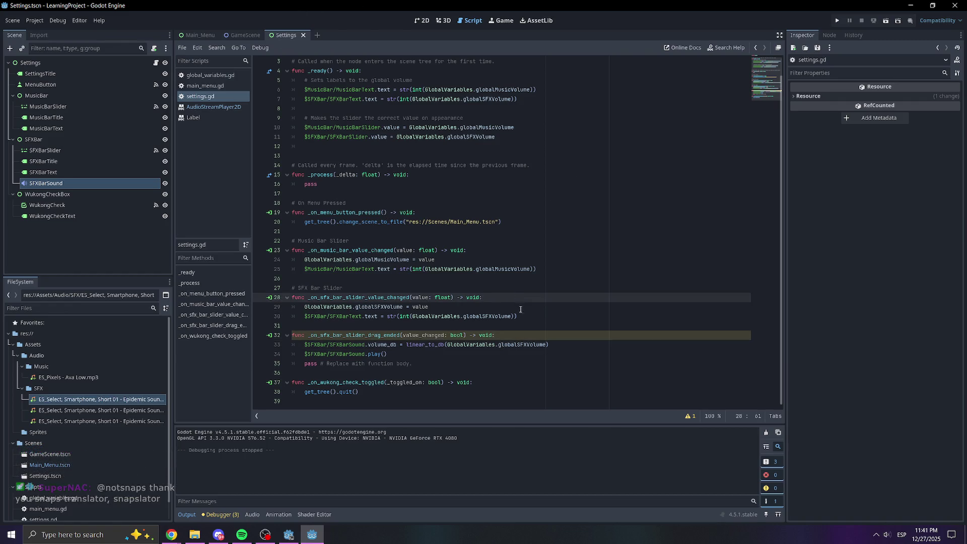
pyautogui.click(839, 18)
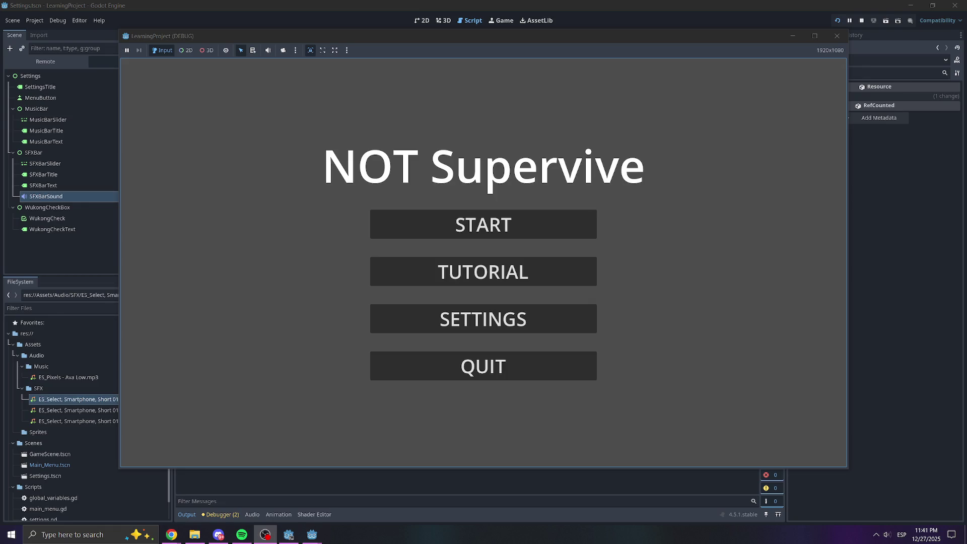
pyautogui.click(478, 323)
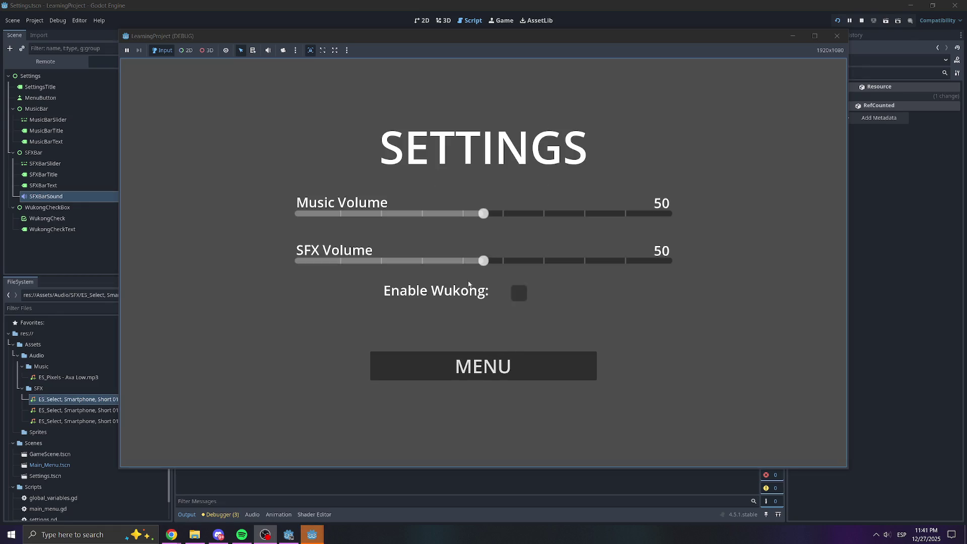
pyautogui.click(594, 261)
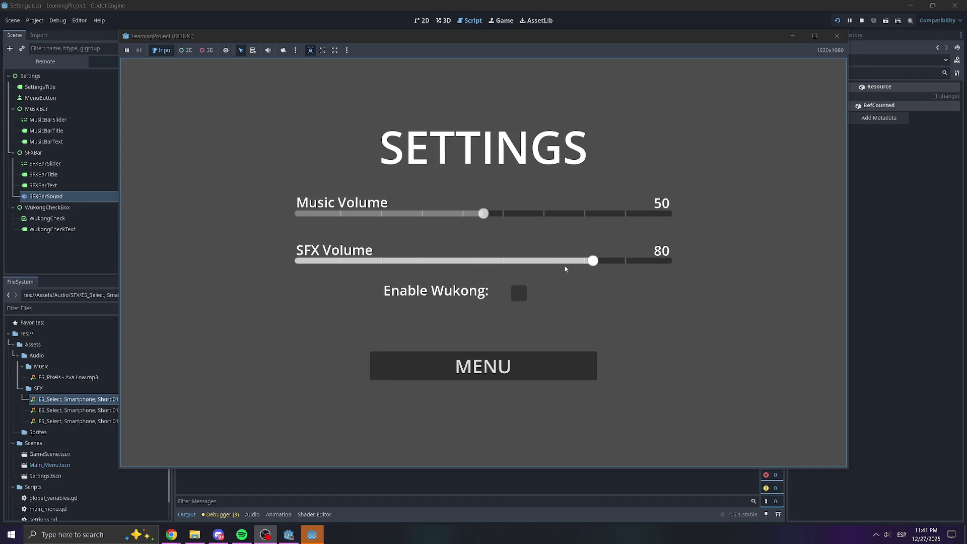
pyautogui.click(549, 266)
pyautogui.click(383, 266)
pyautogui.click(442, 262)
pyautogui.click(483, 260)
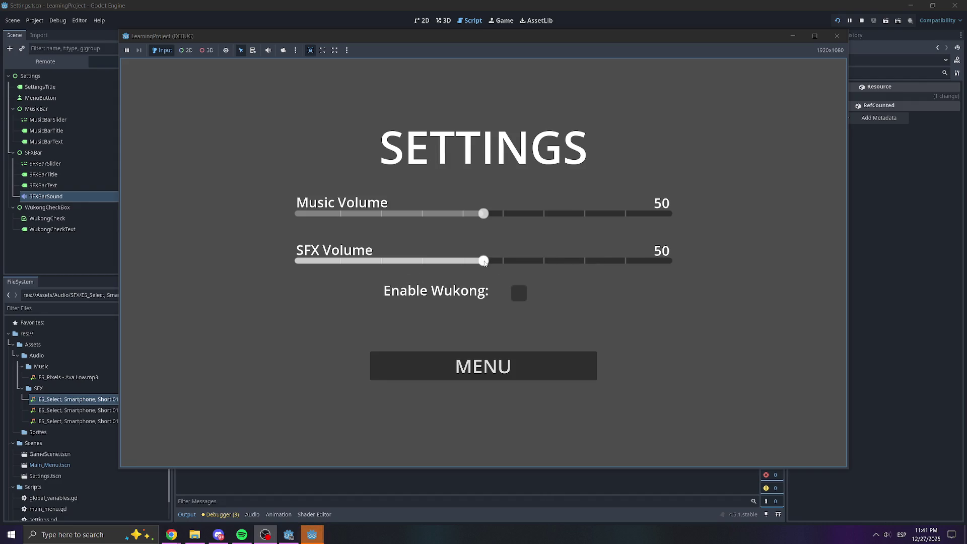
pyautogui.click(543, 261)
pyautogui.click(611, 261)
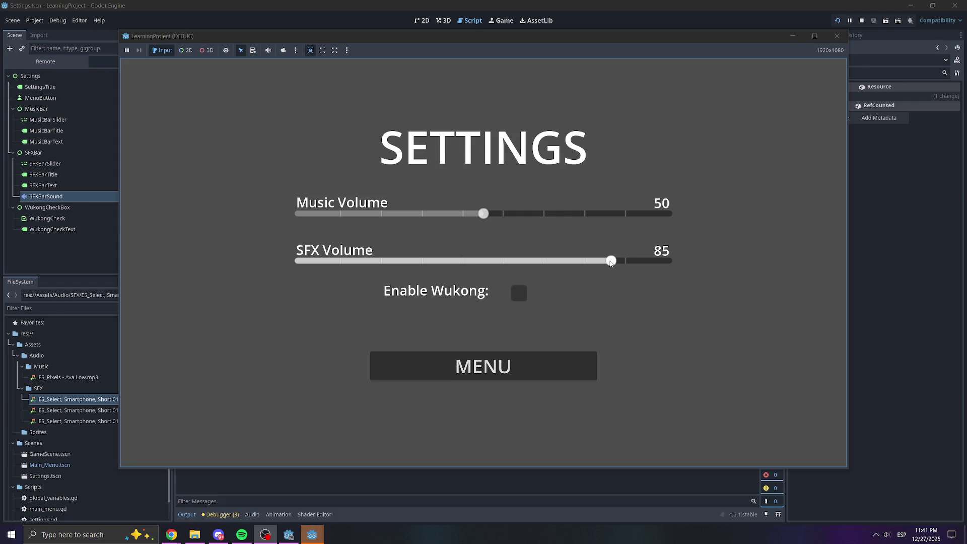
pyautogui.click(376, 261)
pyautogui.click(347, 262)
pyautogui.click(318, 262)
pyautogui.click(299, 262)
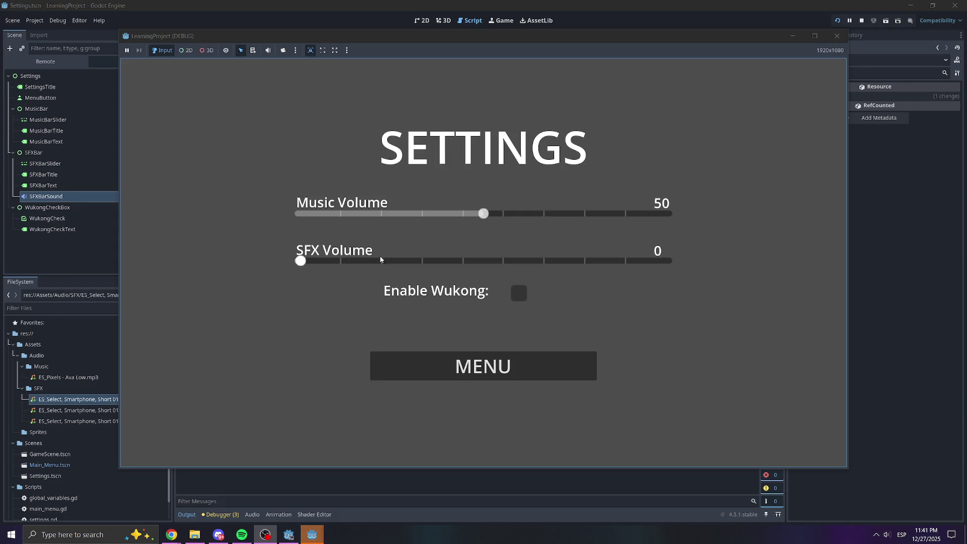
pyautogui.click(579, 263)
pyautogui.click(633, 262)
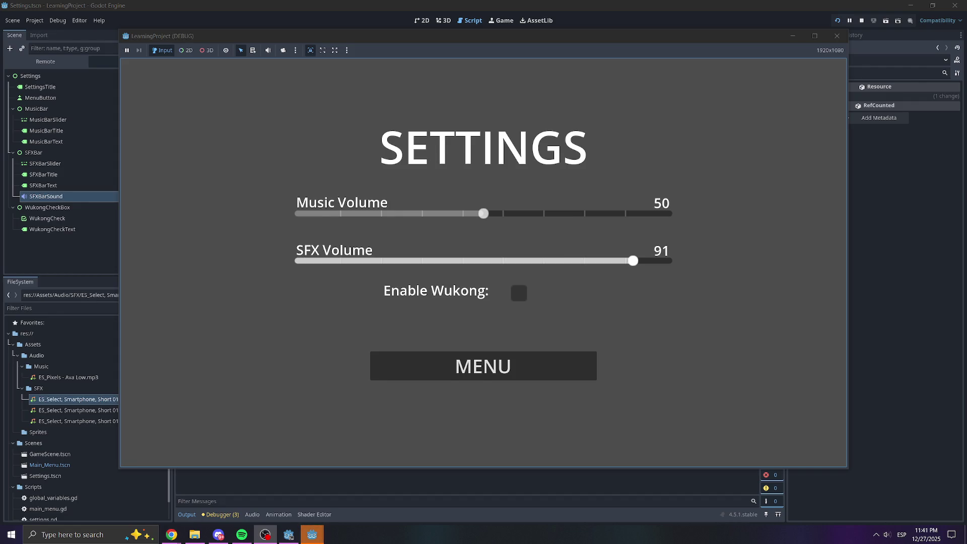
pyautogui.click(532, 367)
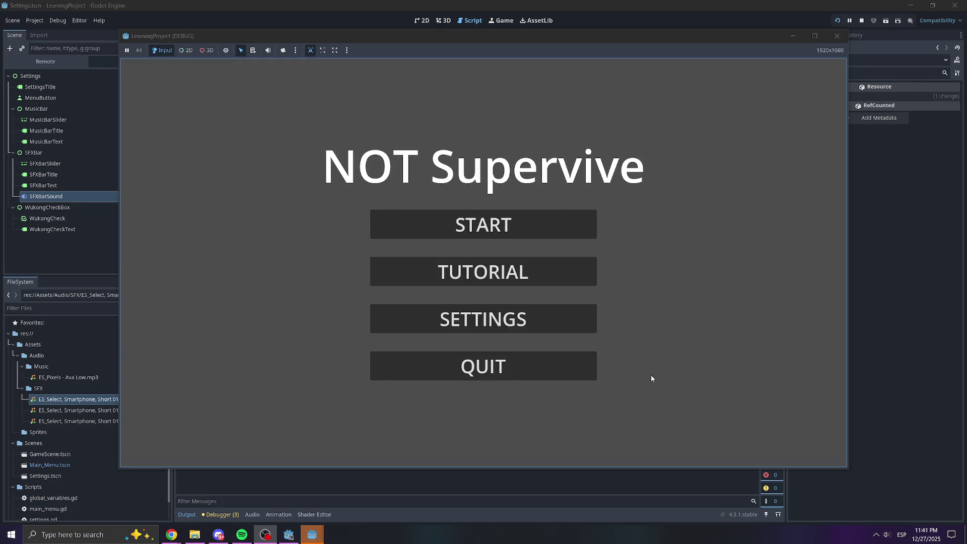
pyautogui.click(571, 378)
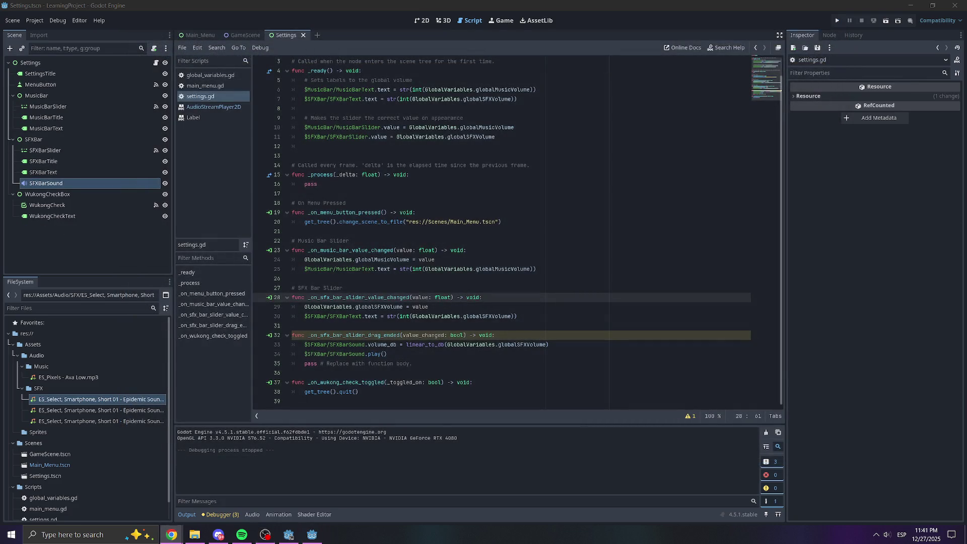
# Append /100 after the linear_to_db call on line 33 and relaunch the game.
pyautogui.click(448, 364)
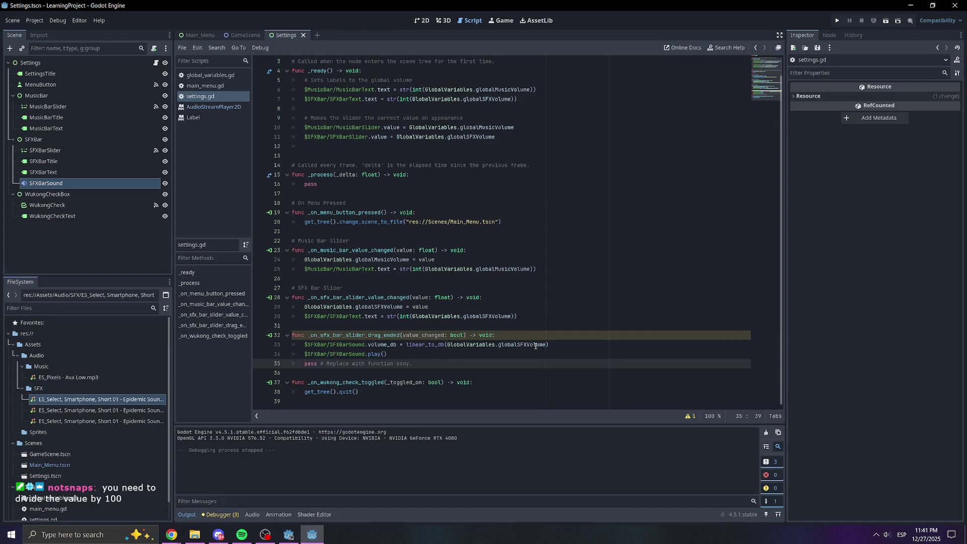
pyautogui.moveTo(526, 349)
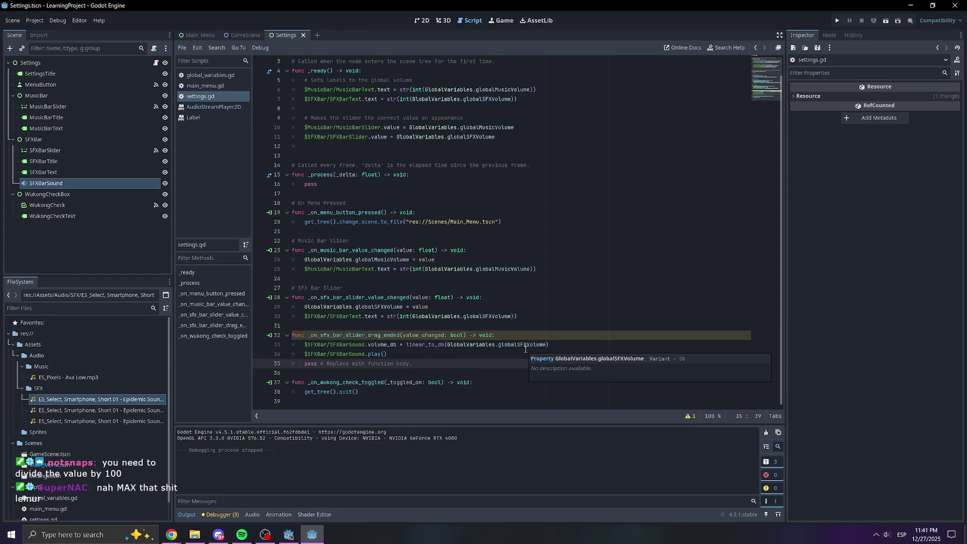
pyautogui.click(566, 346)
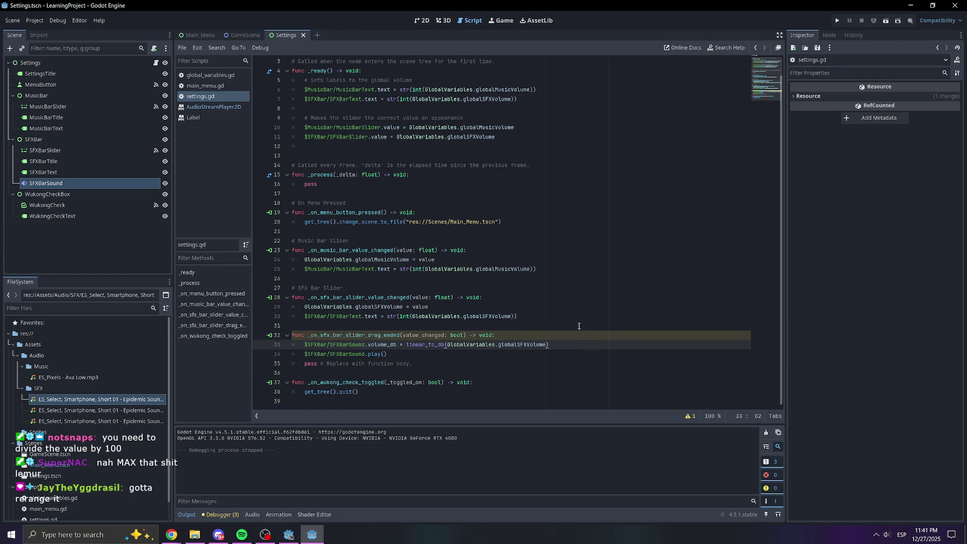
pyautogui.write('/100')
pyautogui.click(579, 326)
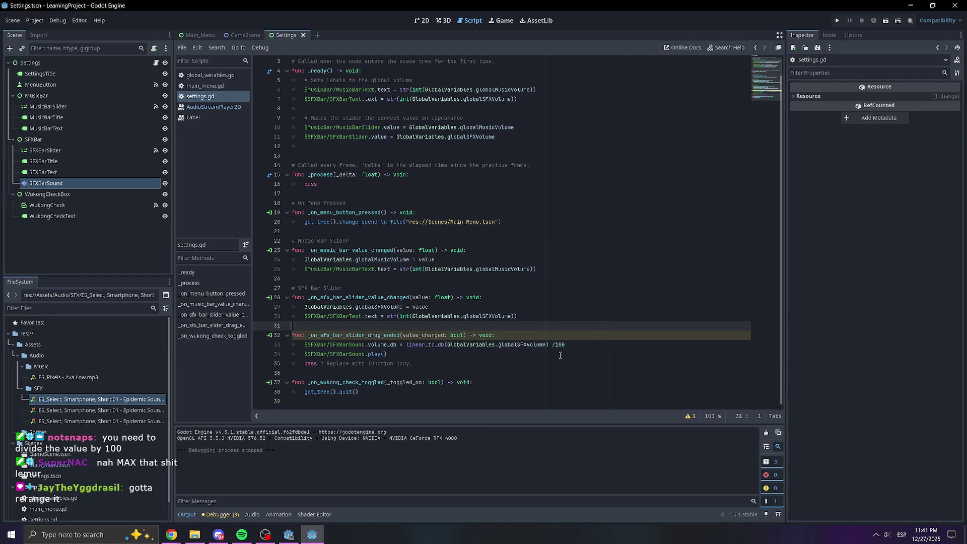
pyautogui.click(559, 345)
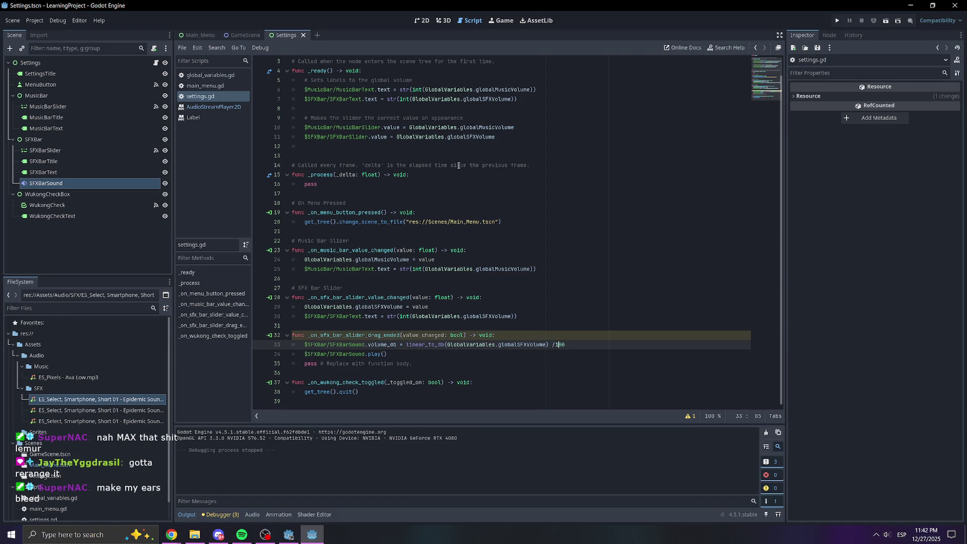
pyautogui.click(837, 21)
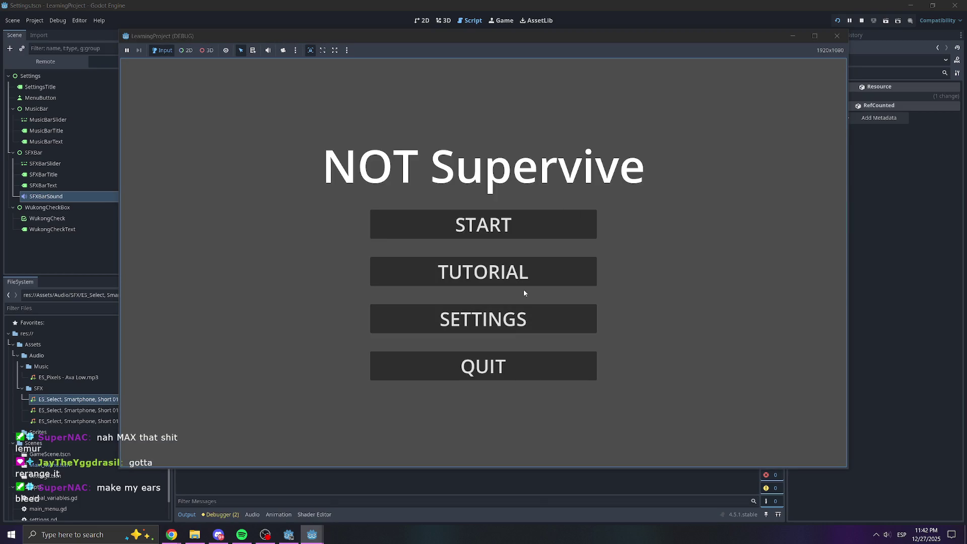
pyautogui.click(541, 323)
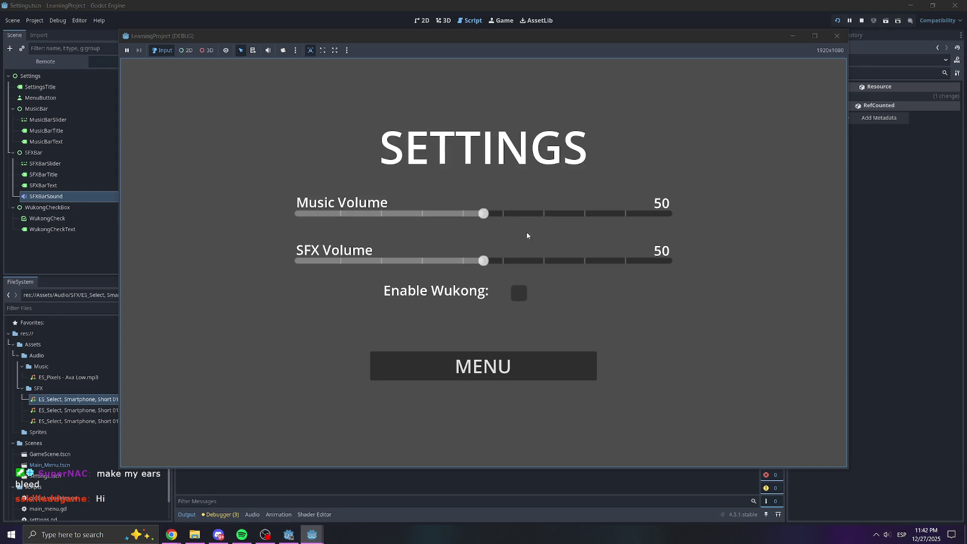
pyautogui.click(545, 268)
pyautogui.click(590, 263)
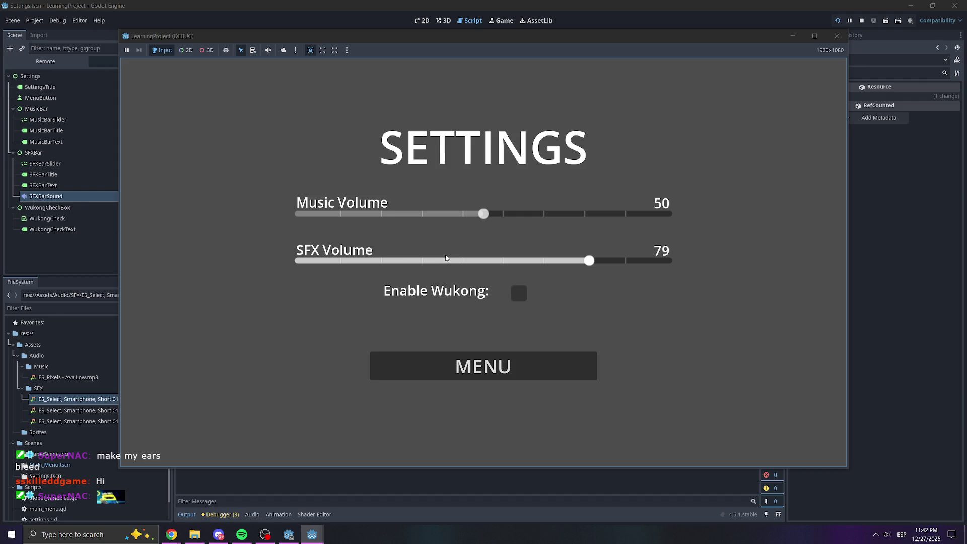
pyautogui.click(376, 267)
pyautogui.moveTo(376, 267)
pyautogui.mouseDown()
pyautogui.moveTo(301, 266)
pyautogui.moveTo(649, 267)
pyautogui.mouseUp()
pyautogui.click(319, 263)
pyautogui.click(364, 262)
pyautogui.click(395, 260)
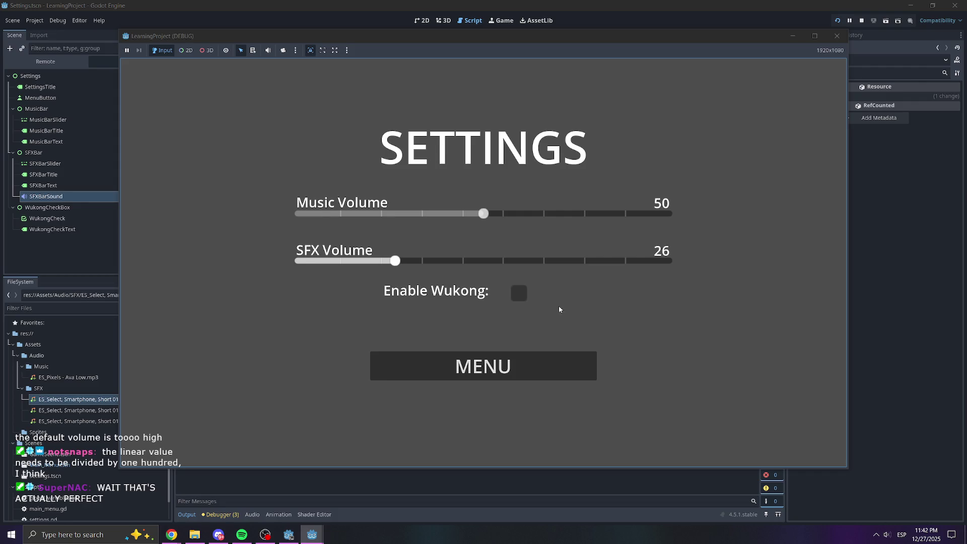
pyautogui.moveTo(665, 261)
pyautogui.mouseDown()
pyautogui.moveTo(307, 260)
pyautogui.moveTo(555, 262)
pyautogui.mouseUp()
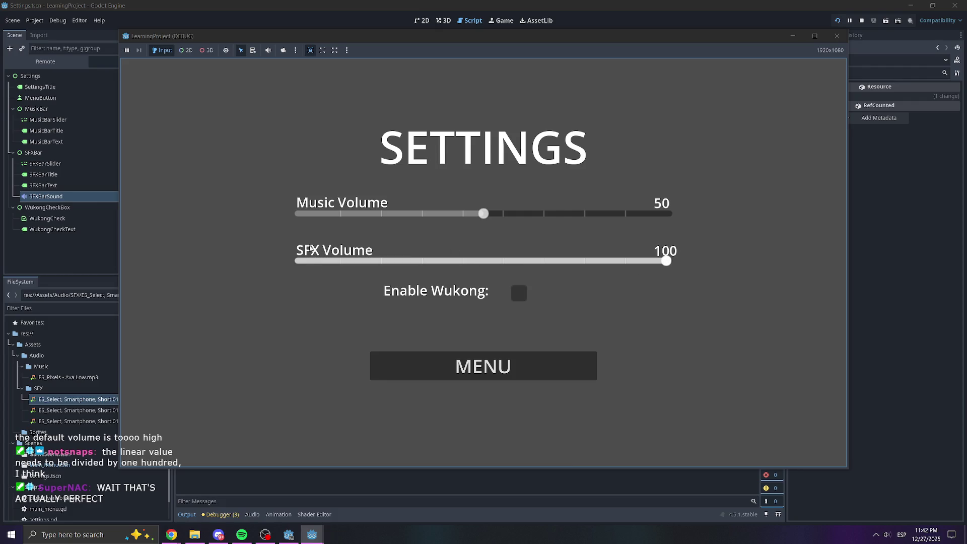
pyautogui.click(305, 260)
pyautogui.click(659, 260)
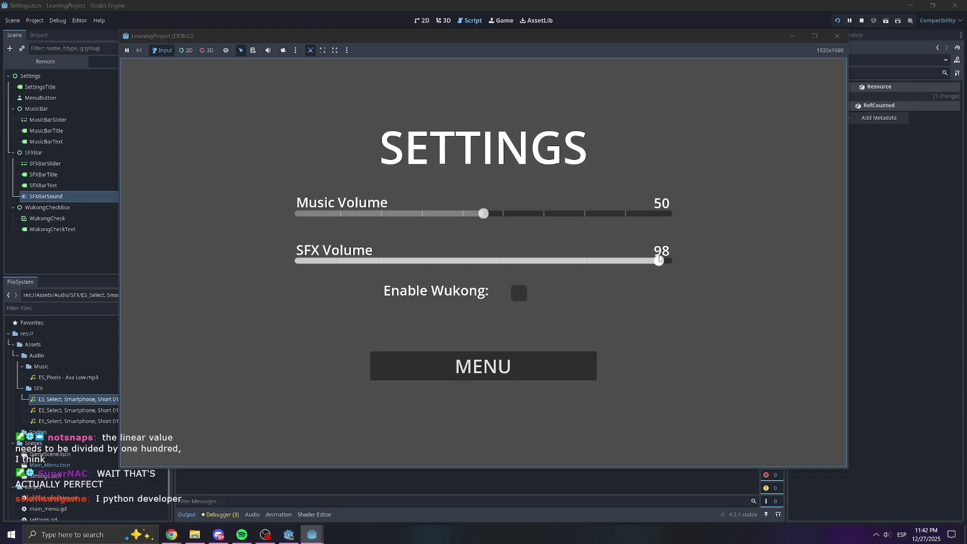
pyautogui.click(296, 261)
pyautogui.moveTo(301, 261); pyautogui.dragTo(614, 262)
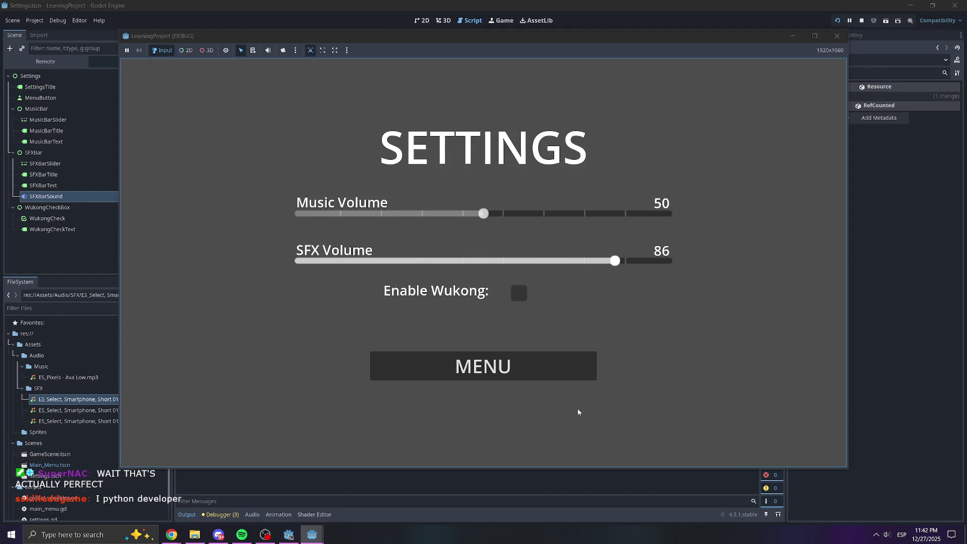
pyautogui.click(523, 361)
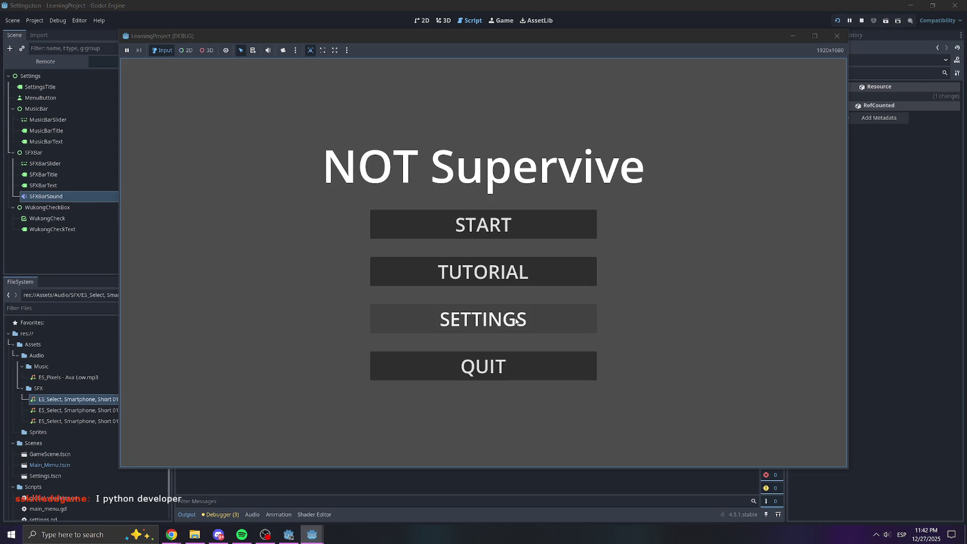
pyautogui.click(471, 369)
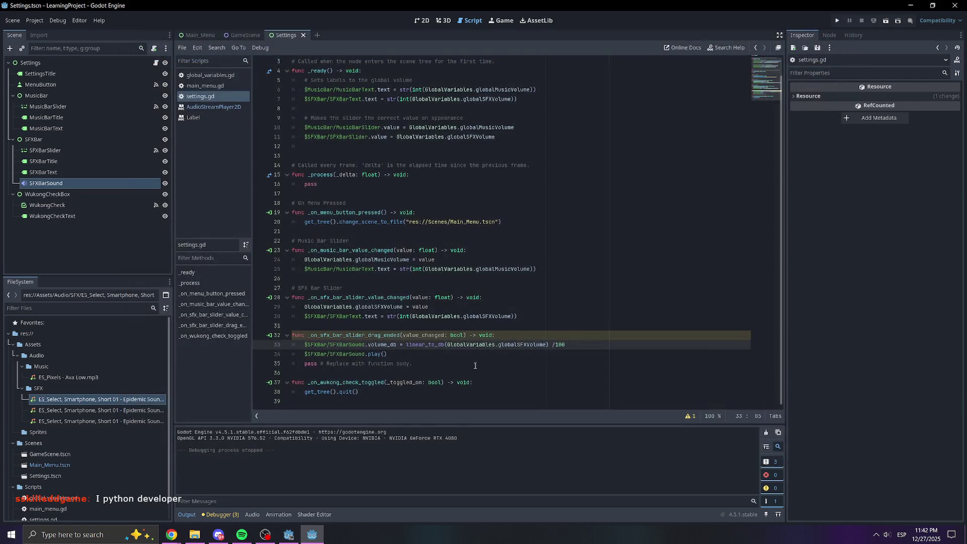
# Change line 33's divisor to 50 and test the SFX slider at about 30 and 20.
pyautogui.hotkey('shift', 'Left')
pyautogui.hotkey('shift', 'Left')
pyautogui.hotkey('shift', 'Left')
pyautogui.write('50')
pyautogui.click(591, 328)
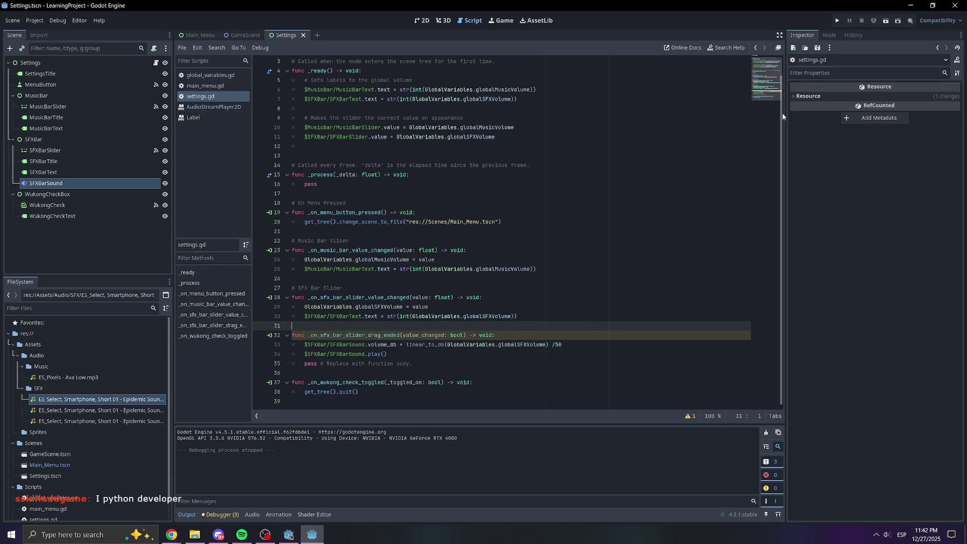
pyautogui.click(839, 19)
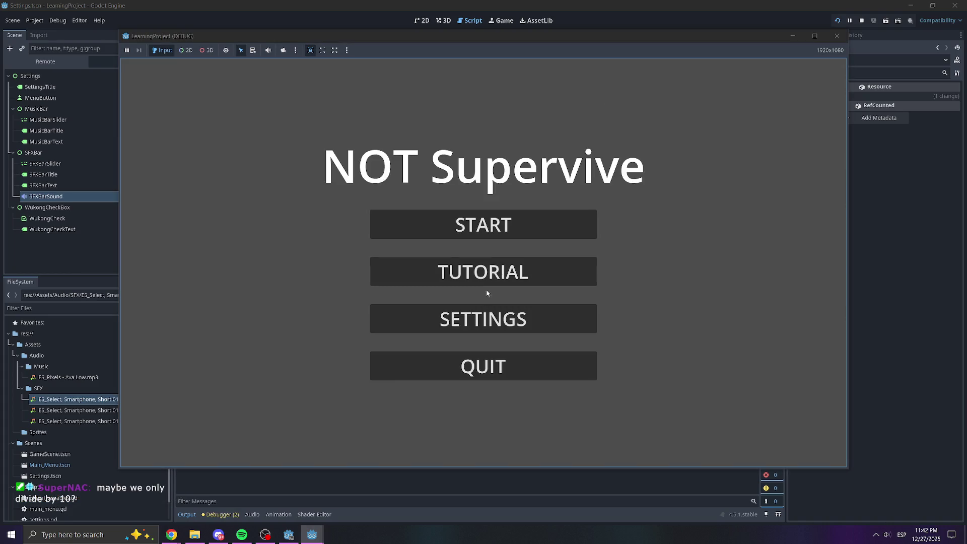
pyautogui.click(486, 312)
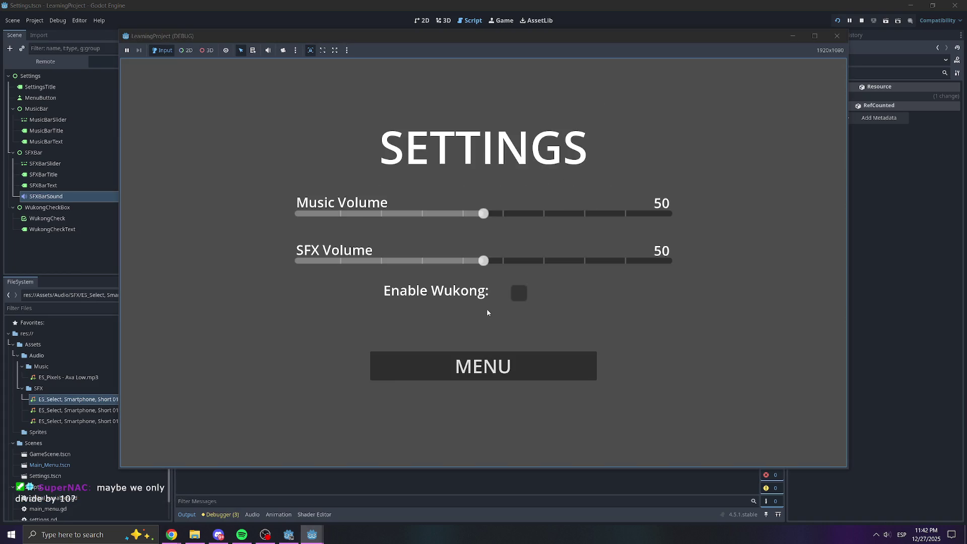
pyautogui.moveTo(524, 260)
pyautogui.mouseDown()
pyautogui.moveTo(311, 262)
pyautogui.moveTo(675, 264)
pyautogui.mouseUp()
pyautogui.click(372, 260)
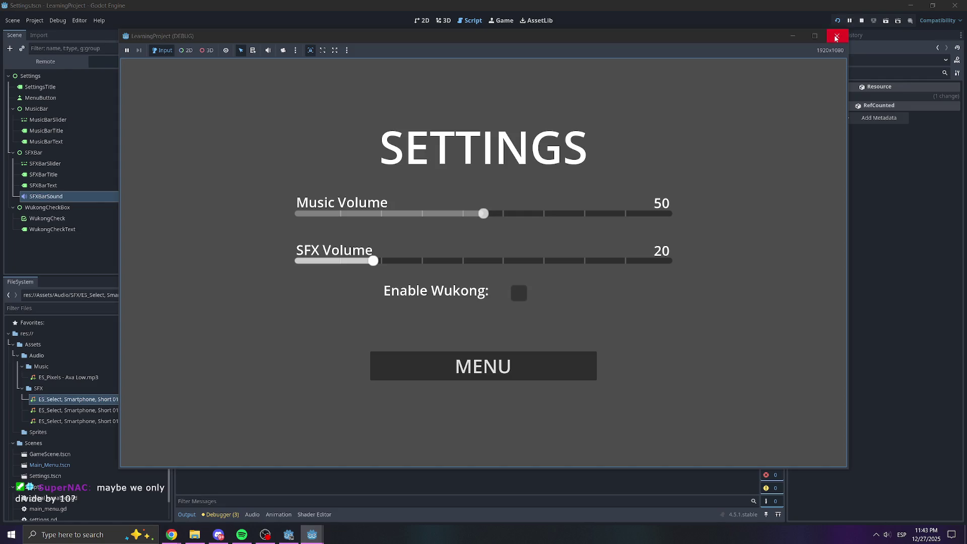
pyautogui.click(835, 37)
# Change the divisor to 10 and test the SFX slider from 100 down to about 45.
pyautogui.doubleClick(558, 344)
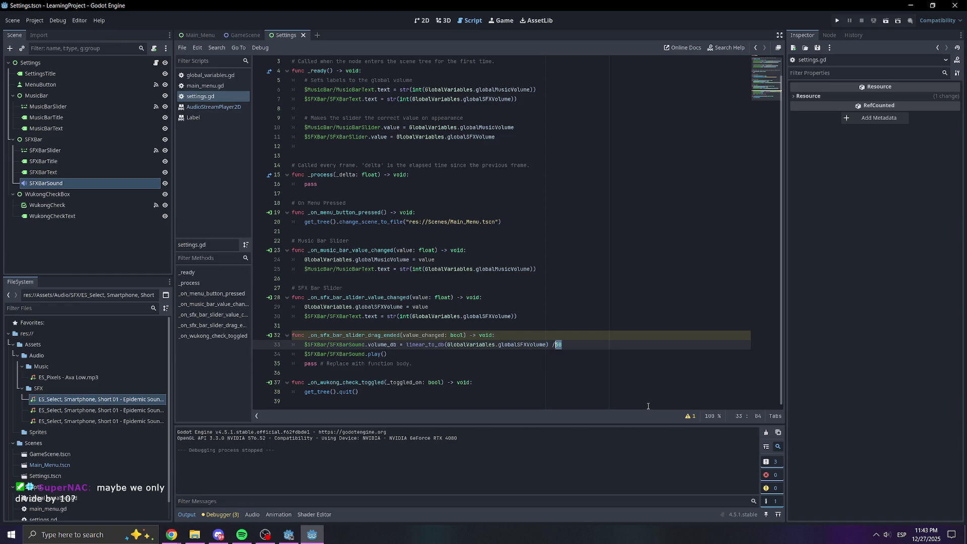
pyautogui.write('10')
pyautogui.click(638, 278)
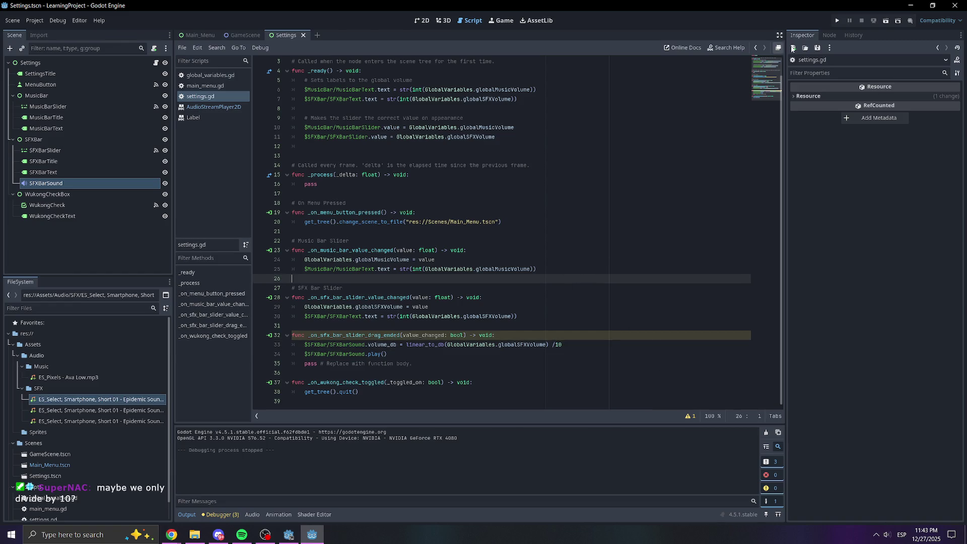
pyautogui.click(838, 22)
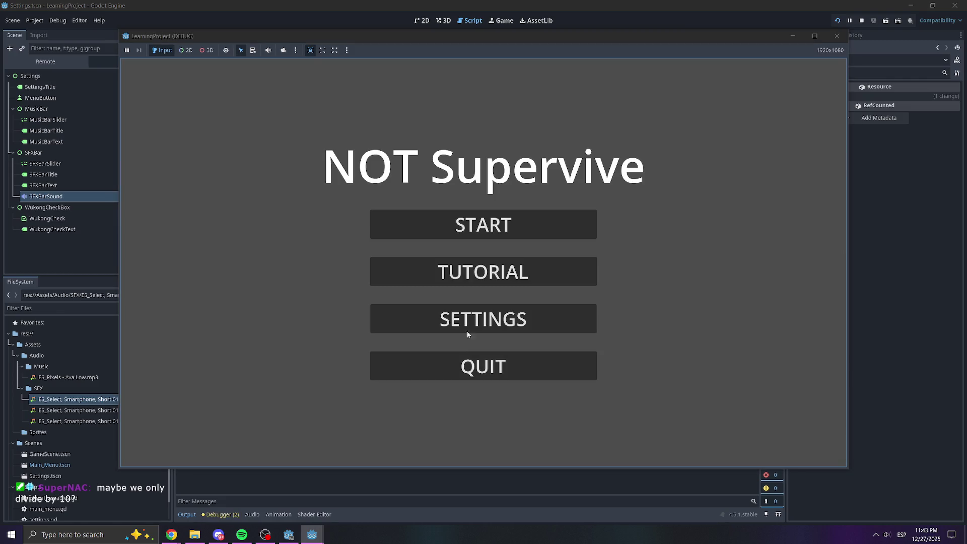
pyautogui.click(483, 320)
pyautogui.click(539, 264)
pyautogui.moveTo(538, 268); pyautogui.dragTo(670, 264)
pyautogui.click(342, 263)
pyautogui.moveTo(342, 264)
pyautogui.mouseDown()
pyautogui.moveTo(310, 263)
pyautogui.moveTo(672, 261)
pyautogui.moveTo(318, 261)
pyautogui.mouseUp()
pyautogui.click(836, 36)
# Change the divisor to 5 and do a quick test run of the game.
pyautogui.doubleClick(564, 347)
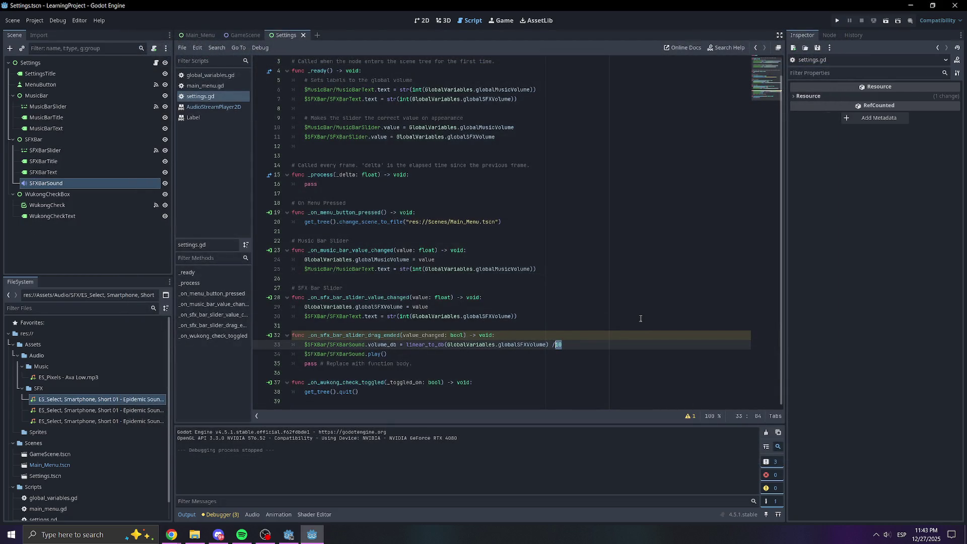
pyautogui.write('5')
pyautogui.click(836, 21)
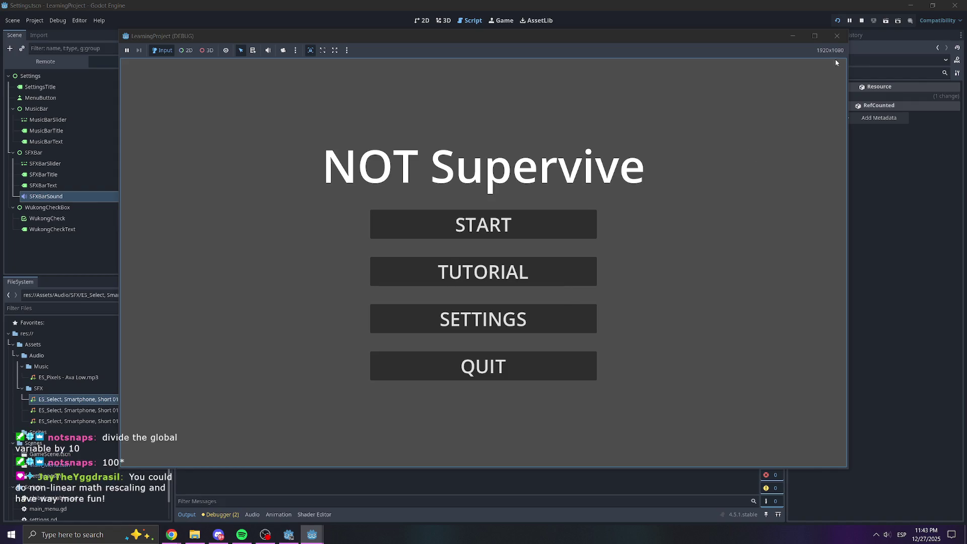
pyautogui.click(843, 38)
# Move the divisor inside linear_to_db as /100 on line 33 and save settings.gd.
pyautogui.press('BackSpace')
pyautogui.press('BackSpace')
pyautogui.press('BackSpace')
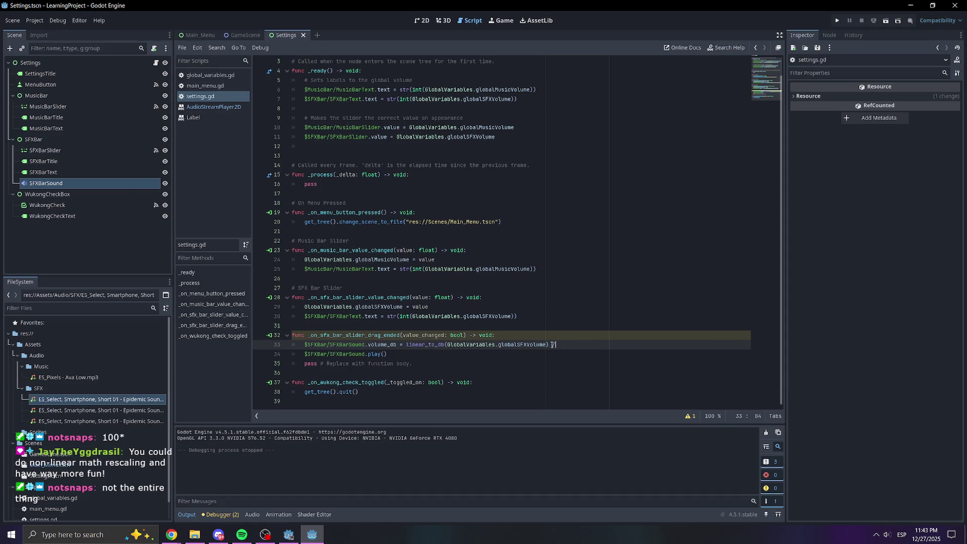
pyautogui.press('Left')
pyautogui.write('/100')
pyautogui.hotkey('ctrl', 's')
pyautogui.click(650, 262)
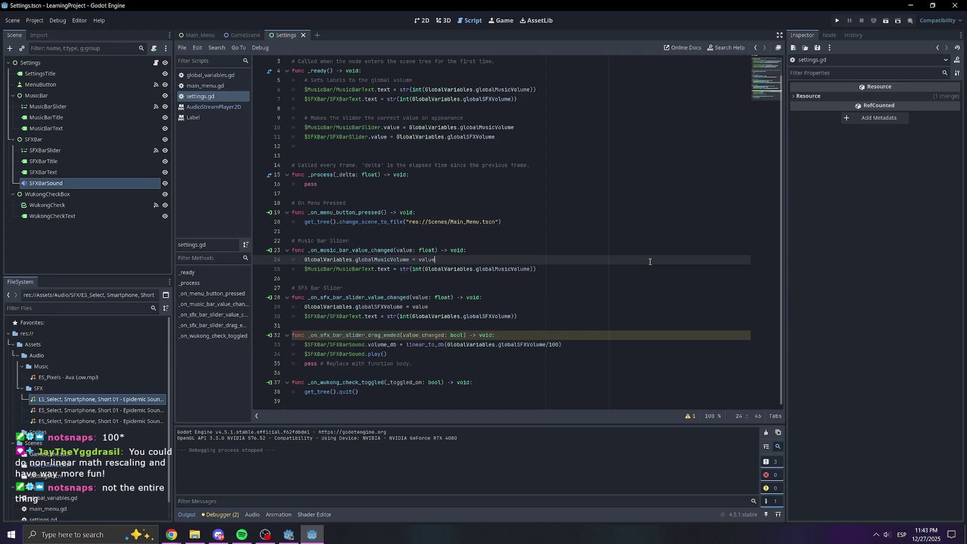
# Run the game, sweep the SFX slider to about 44, and close it.
pyautogui.click(835, 21)
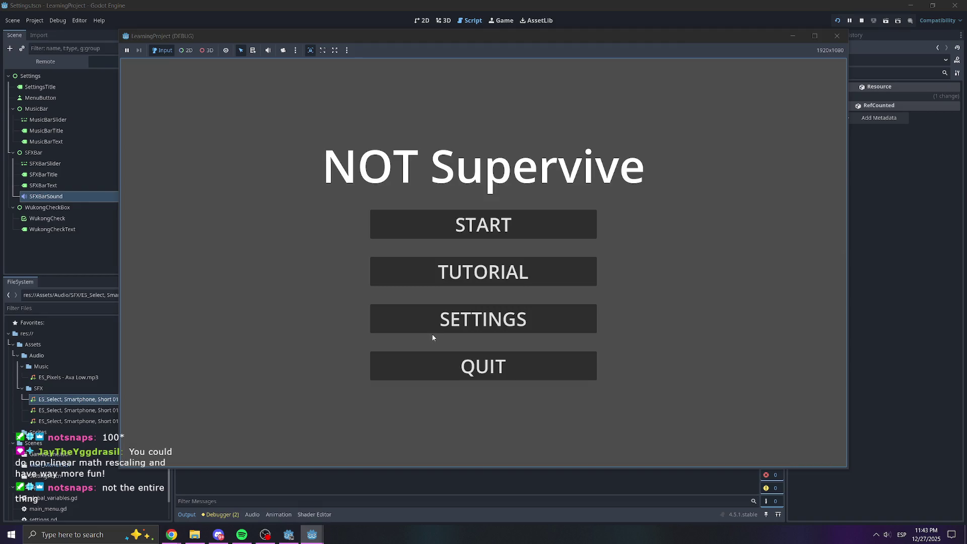
pyautogui.click(432, 324)
pyautogui.moveTo(453, 261); pyautogui.dragTo(677, 261)
pyautogui.moveTo(327, 261); pyautogui.dragTo(675, 261)
pyautogui.click(836, 36)
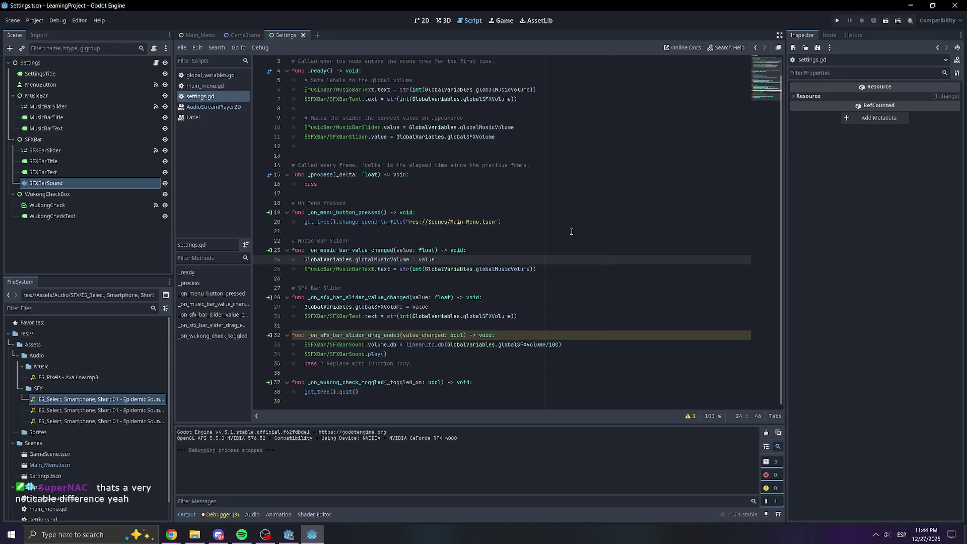
# Add '# Sound Ping on SFX Slider Change' above _on_sfx_bar_slider_drag_ended, then select SFXBarSound.
pyautogui.click(485, 326)
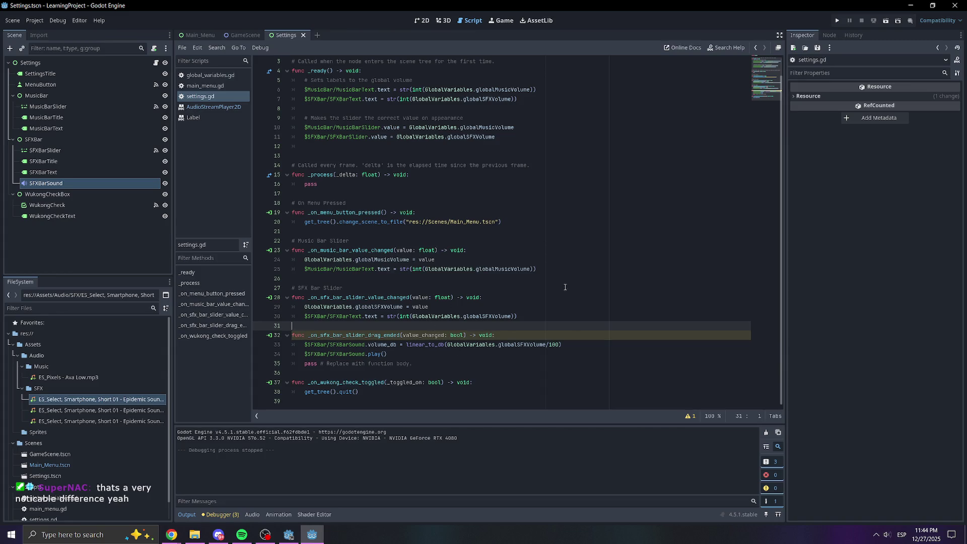
pyautogui.tripleClick(507, 345)
pyautogui.click(588, 327)
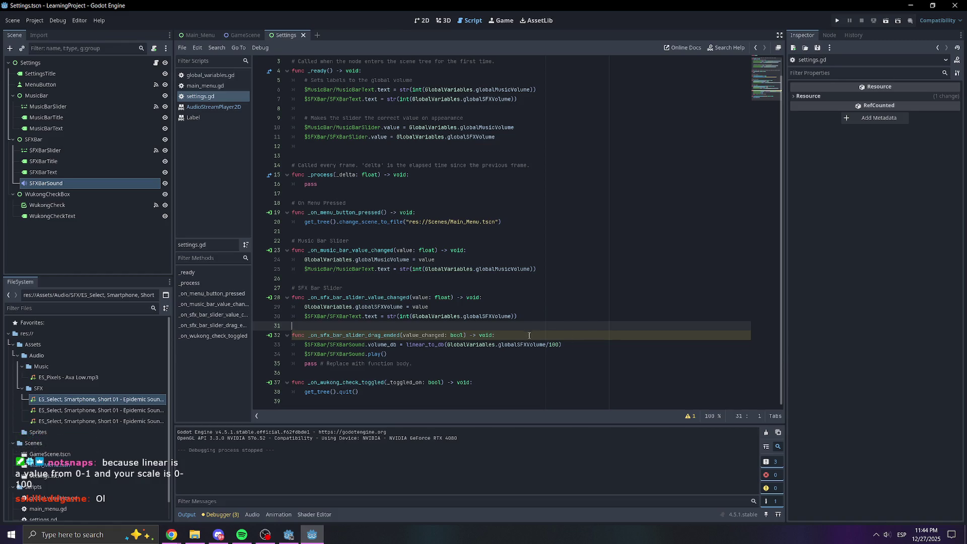
pyautogui.click(408, 353)
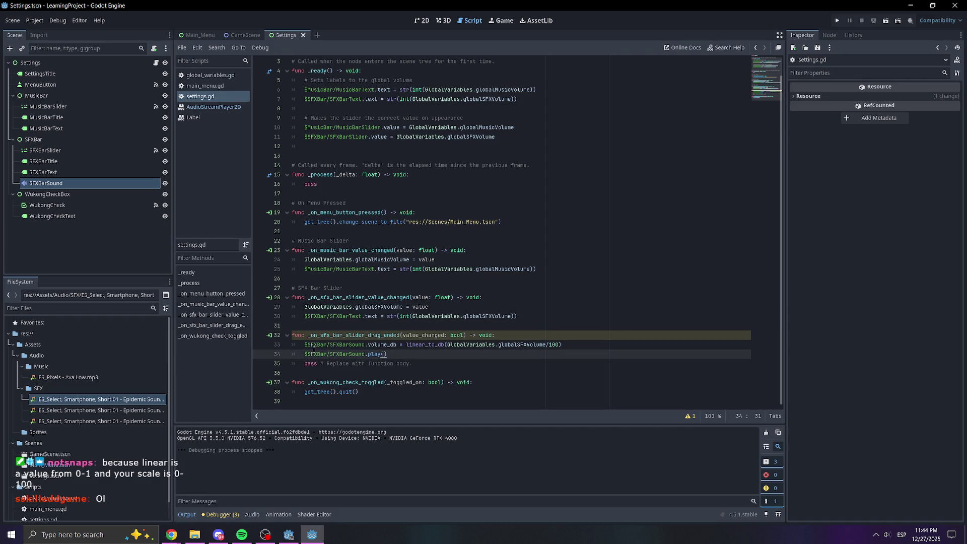
pyautogui.click(426, 327)
pyautogui.press('Return')
pyautogui.write('# Sound Ping on S')
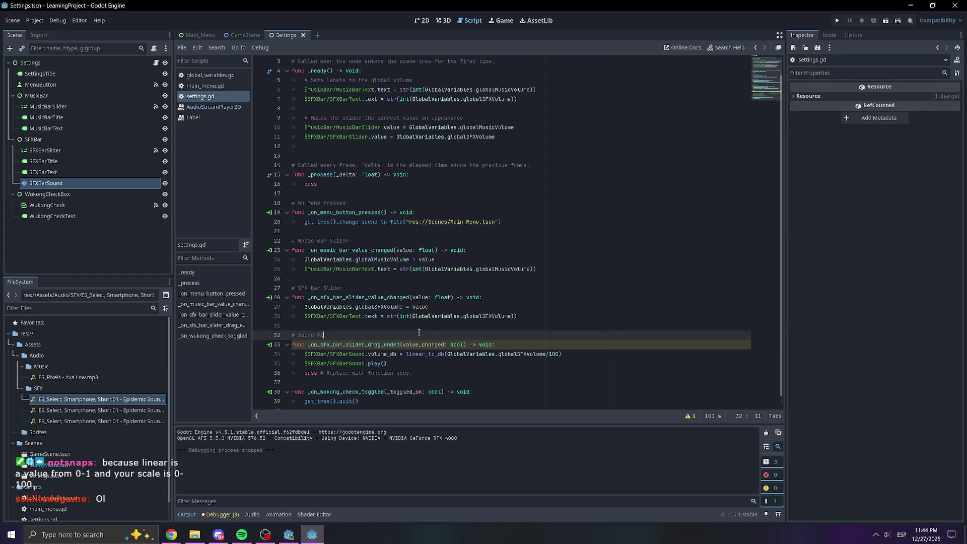
pyautogui.write('FX Slider c')
pyautogui.press('BackSpace')
pyautogui.write('Change')
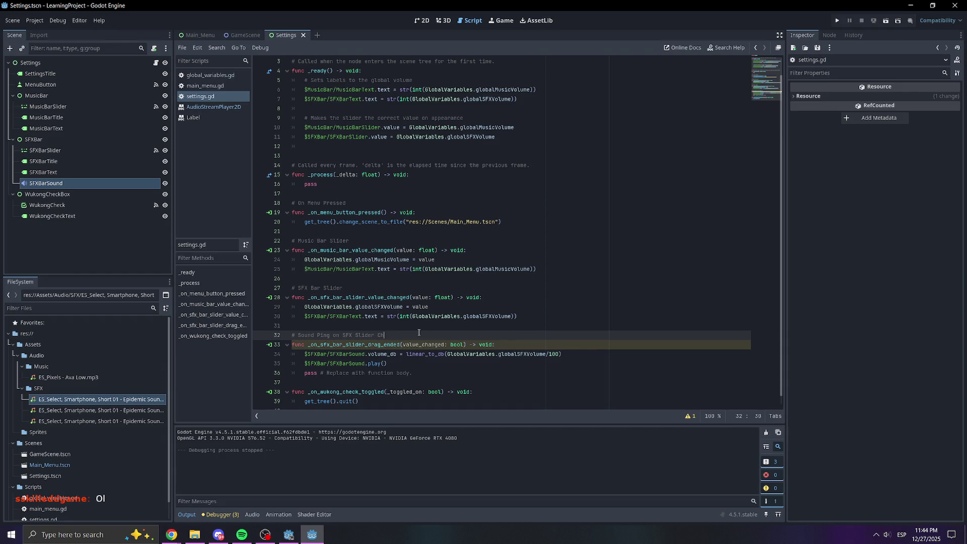
pyautogui.click(591, 212)
pyautogui.click(72, 183)
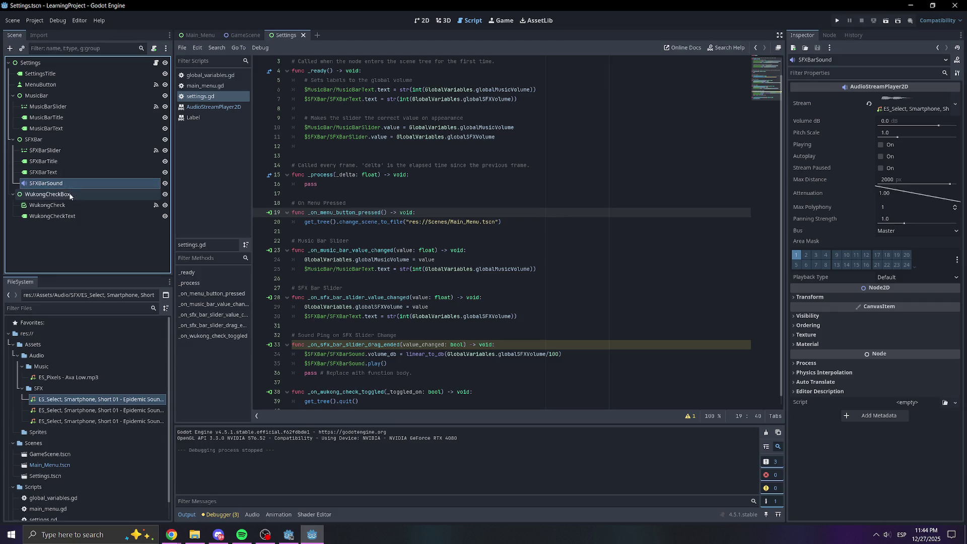
# Duplicate SFXBarSound, move the copy under MusicBar, rename it MusicBarSound, and save the scene.
pyautogui.hotkey('ctrl', 'd')
pyautogui.moveTo(61, 195)
pyautogui.mouseDown()
pyautogui.moveTo(60, 103)
pyautogui.moveTo(54, 126)
pyautogui.mouseUp()
pyautogui.click(44, 146)
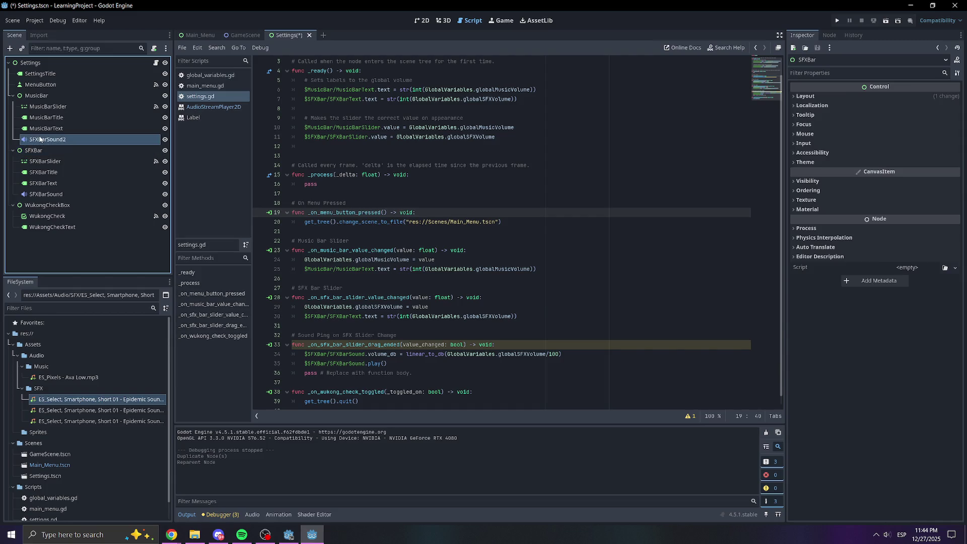
pyautogui.doubleClick(39, 139)
pyautogui.press('BackSpace')
pyautogui.press('BackSpace')
pyautogui.press('BackSpace')
pyautogui.write('MusicBarSound')
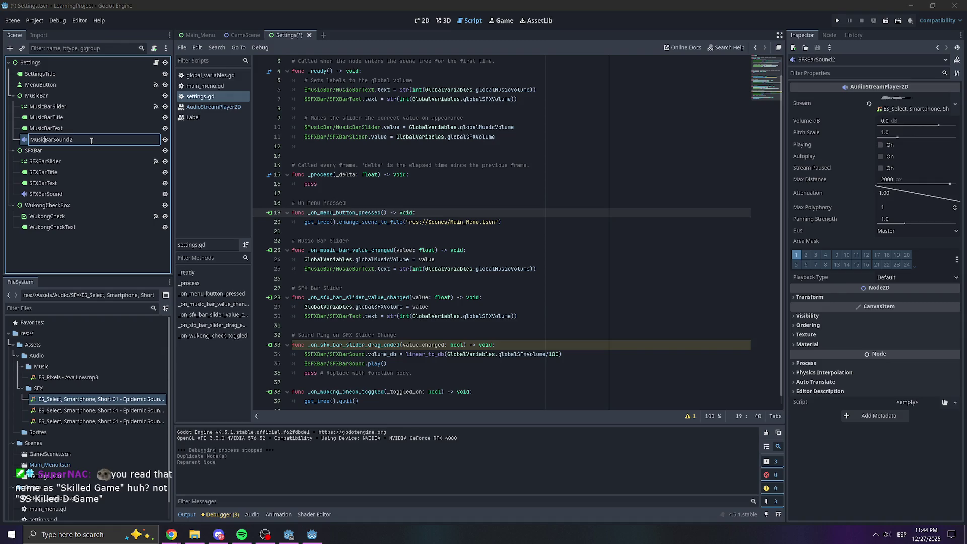
pyautogui.press('Return')
pyautogui.hotkey('ctrl', 's')
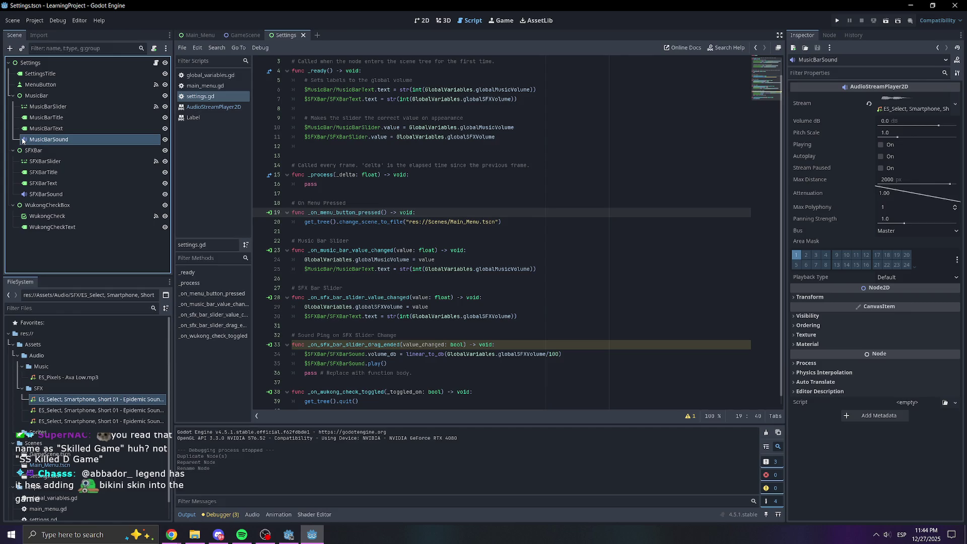
# Open and close the import settings for ES_Pixels - Ava Low.mp3.
pyautogui.click(61, 377)
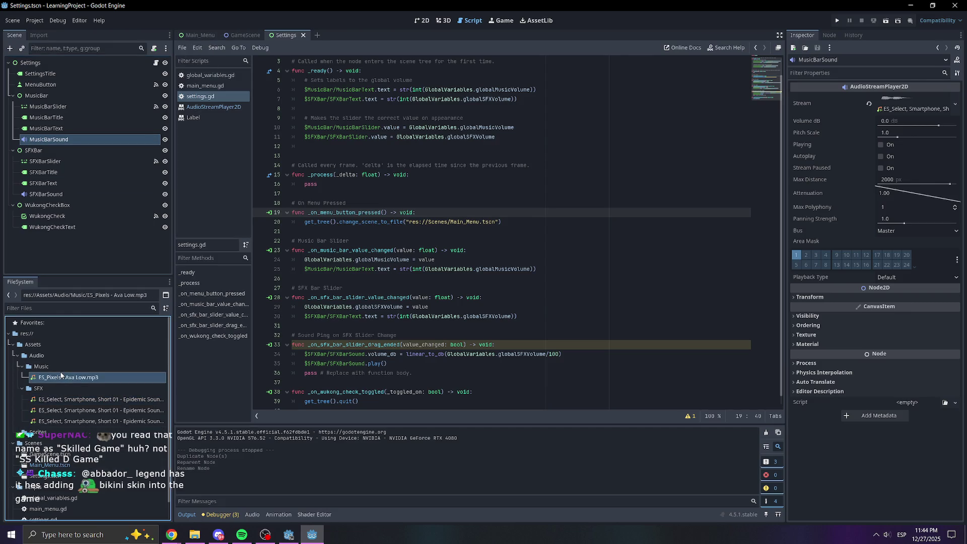
pyautogui.doubleClick(61, 377)
pyautogui.click(533, 344)
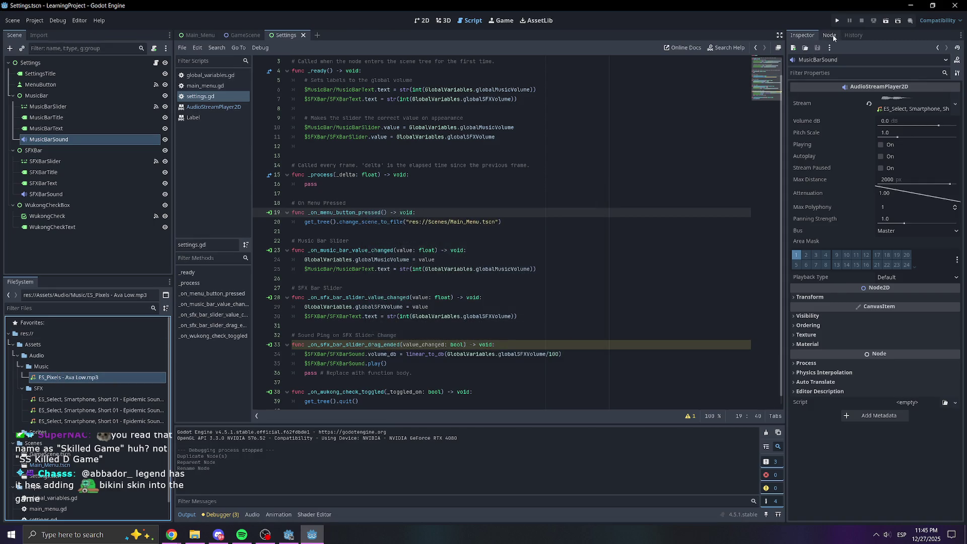
# Show the Settings scene in 2D, select SFXBarSound, and reopen the mp3's import settings.
pyautogui.click(423, 21)
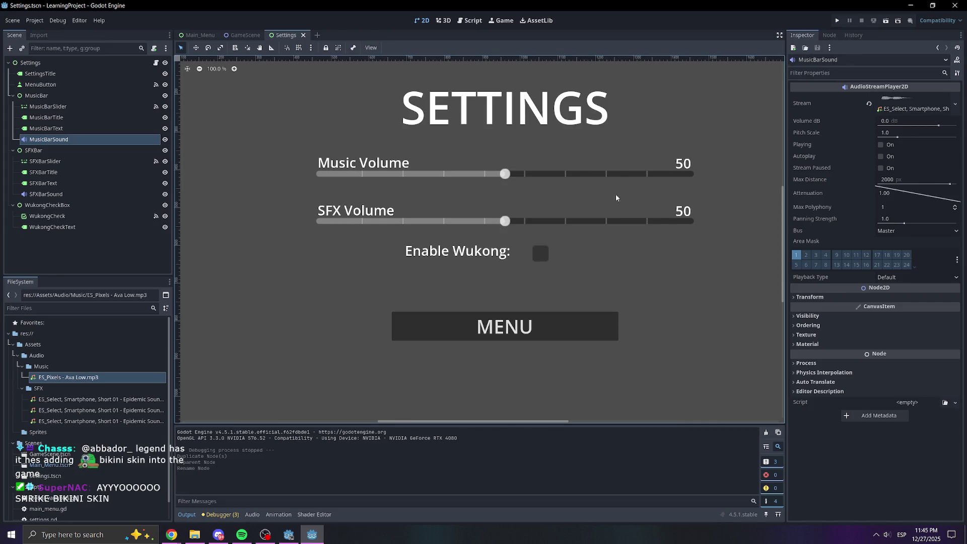
pyautogui.click(46, 378)
pyautogui.click(46, 194)
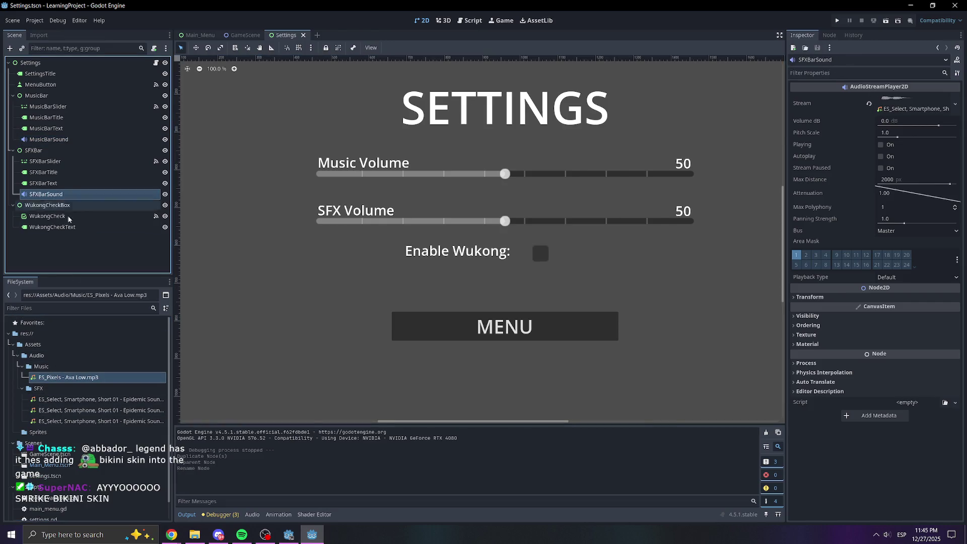
pyautogui.click(890, 110)
pyautogui.click(890, 110)
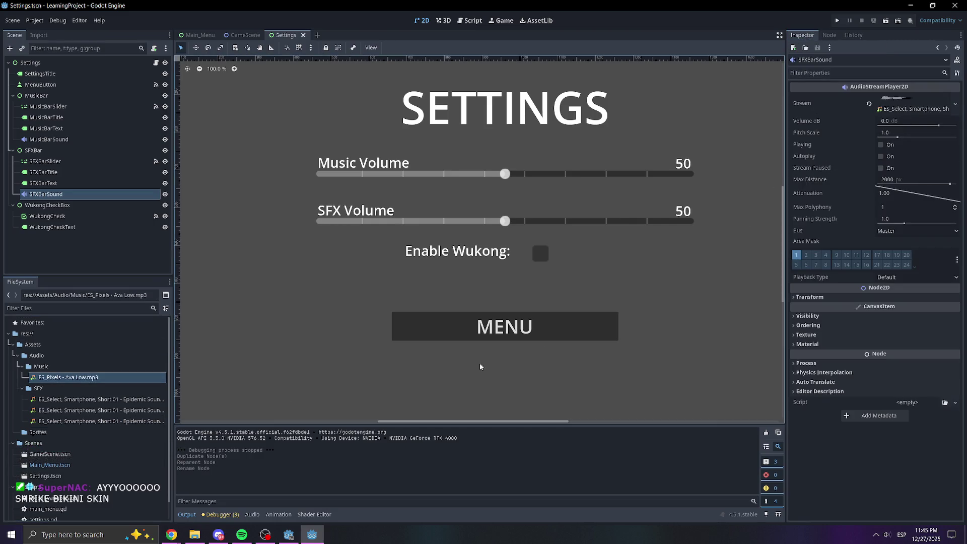
pyautogui.doubleClick(60, 377)
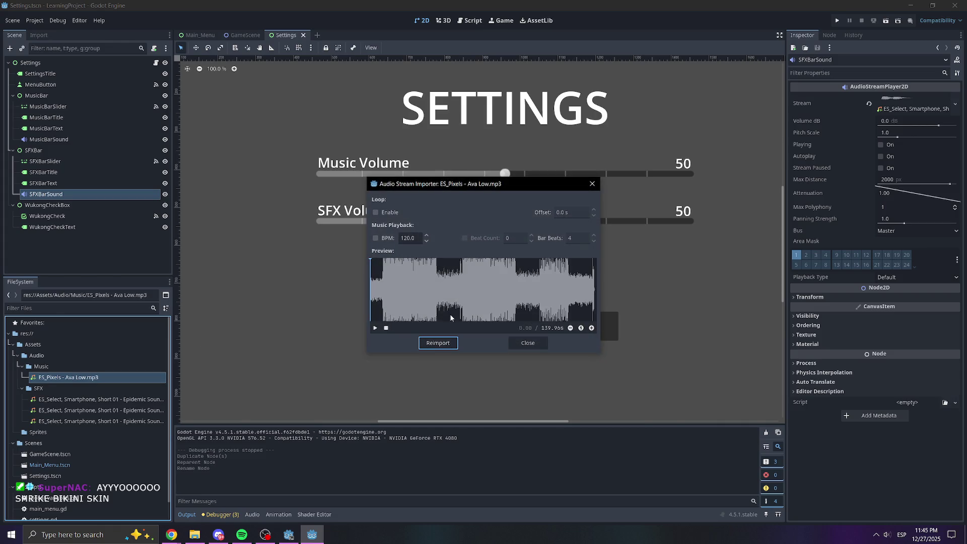
pyautogui.click(377, 329)
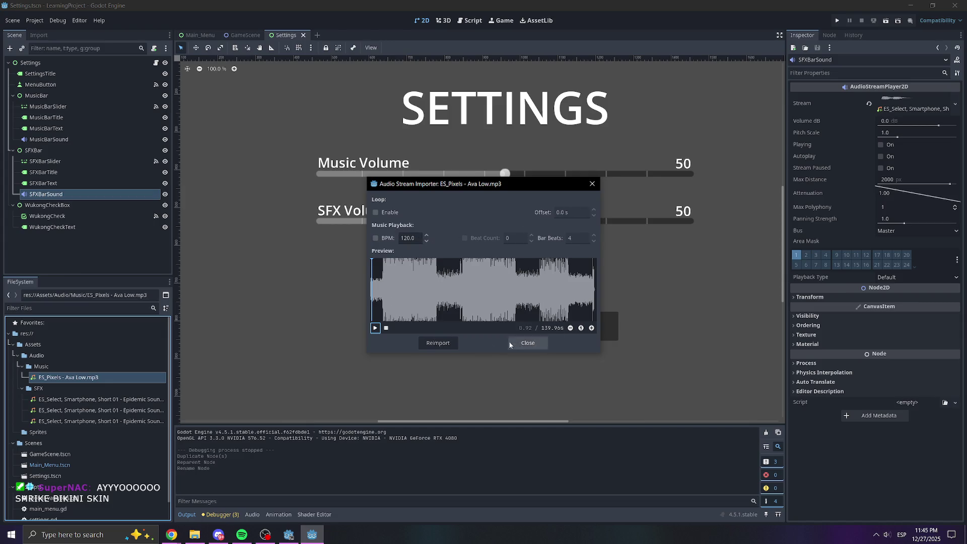
pyautogui.click(541, 343)
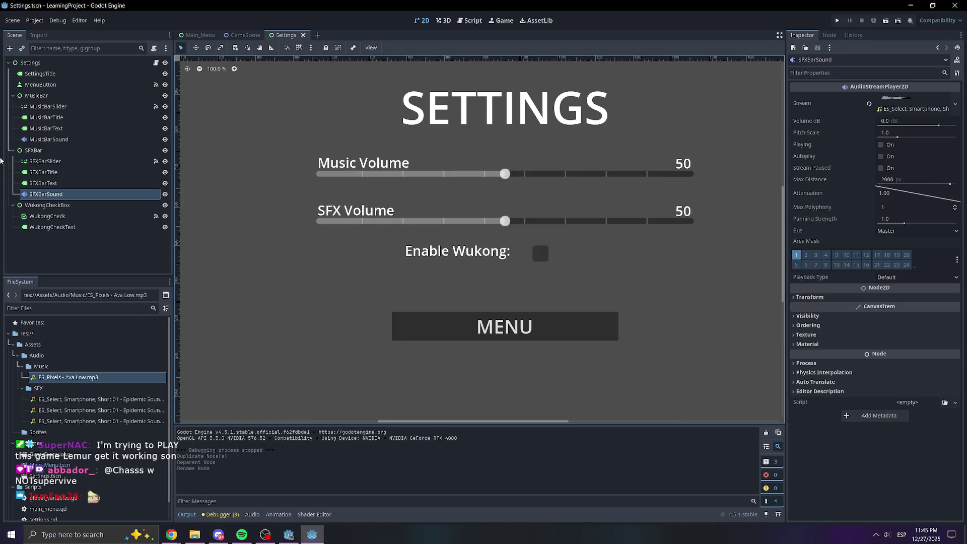
# Select MusicBarSound and flip between the GameScene, Main_Menu and Settings scene tabs.
pyautogui.click(49, 139)
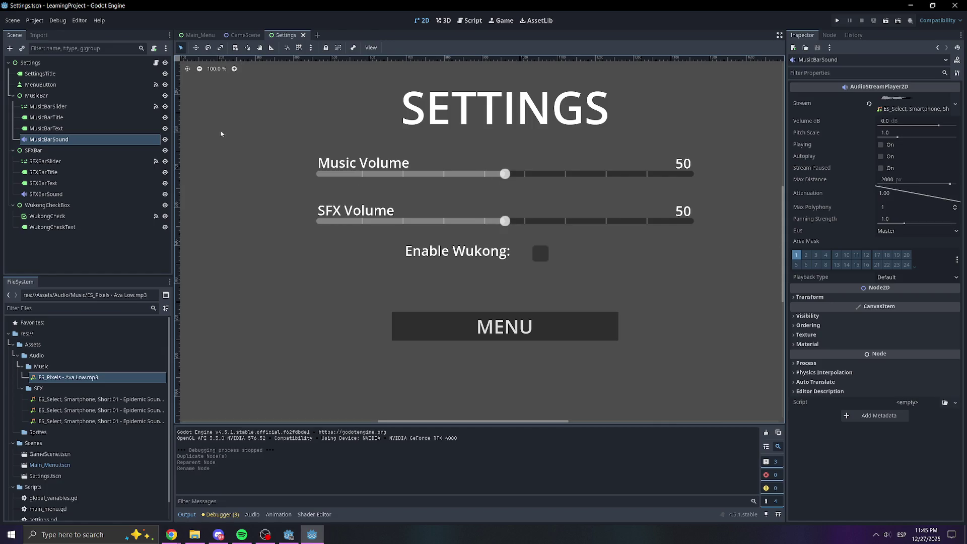
pyautogui.click(239, 38)
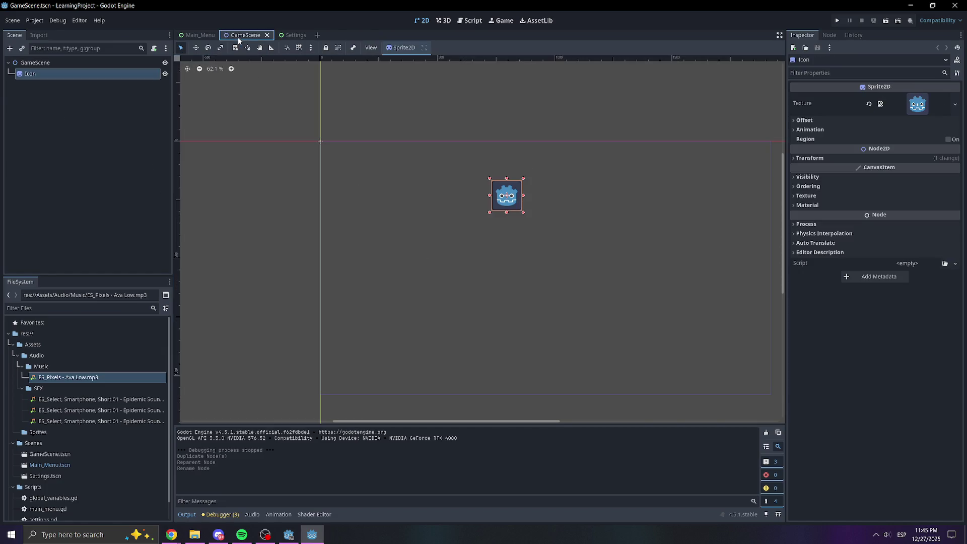
pyautogui.click(194, 36)
pyautogui.click(283, 36)
pyautogui.click(242, 36)
pyautogui.click(286, 35)
# Return to settings.gd and review the music and SFX label lines and the drag-ended function.
pyautogui.click(479, 23)
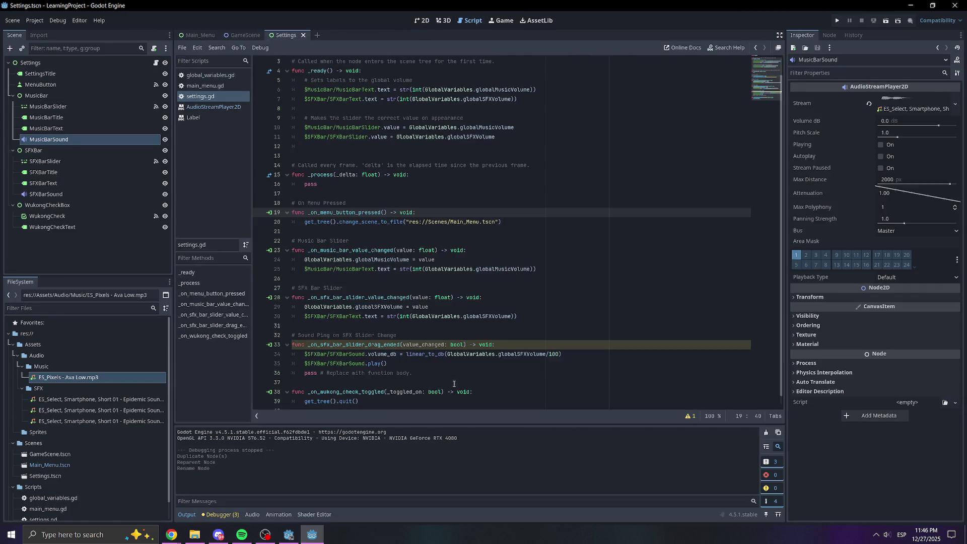
pyautogui.click(468, 269)
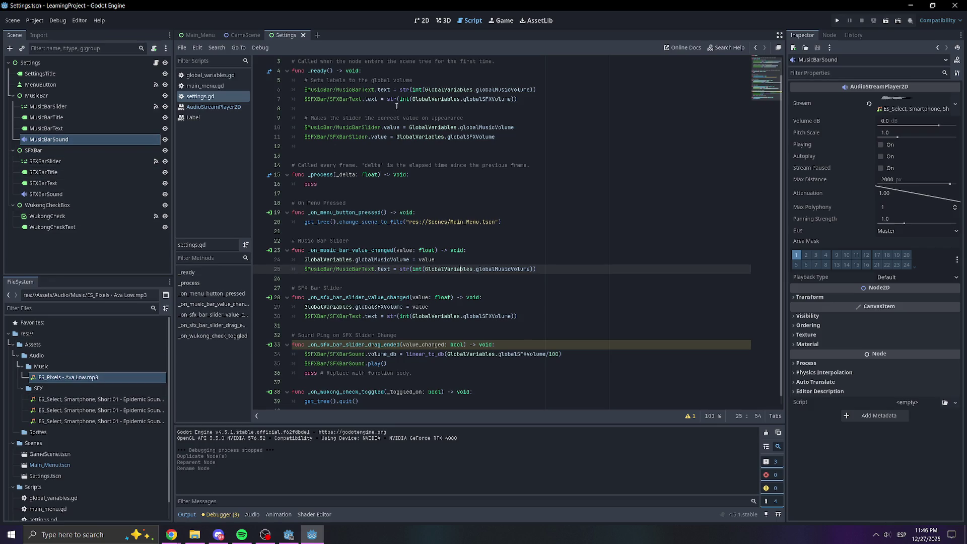
pyautogui.scroll(-1, 433, 236)
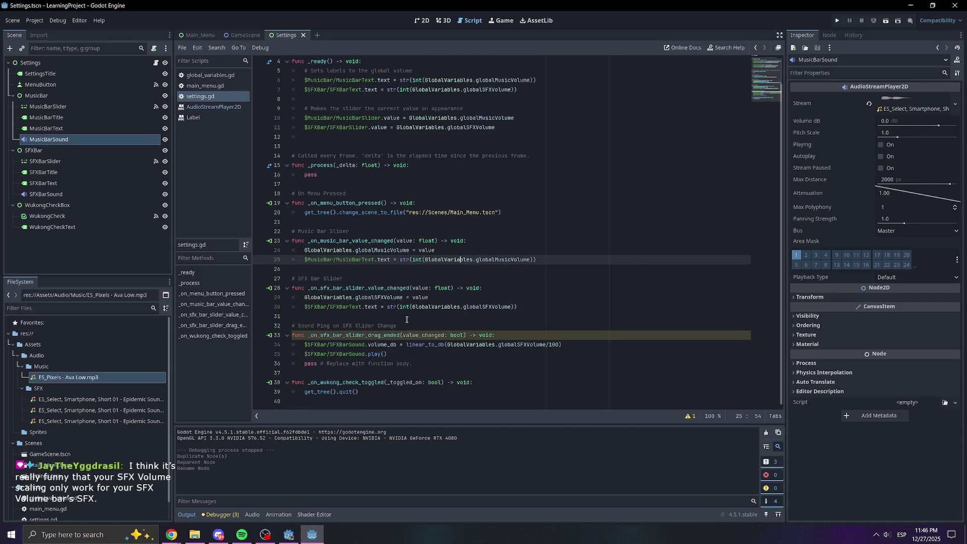
pyautogui.click(431, 307)
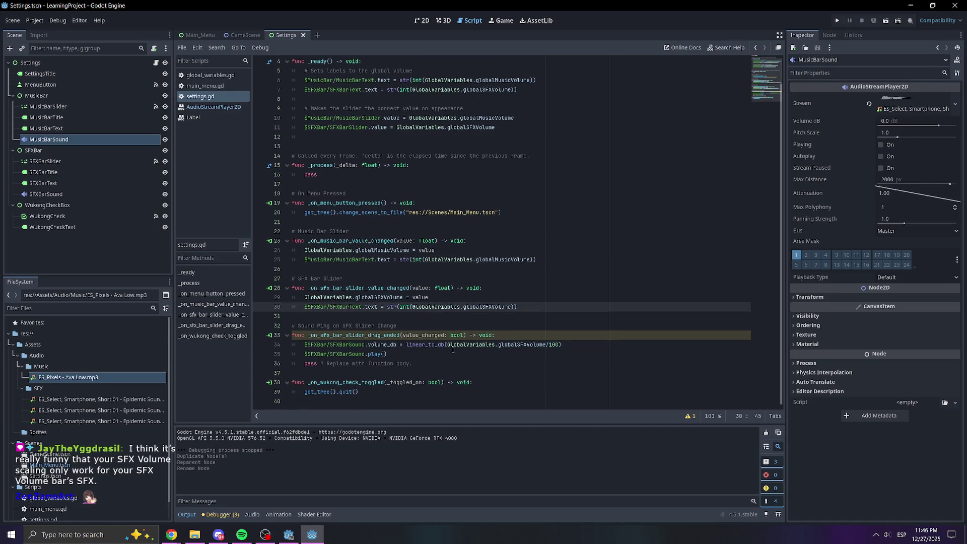
pyautogui.click(495, 335)
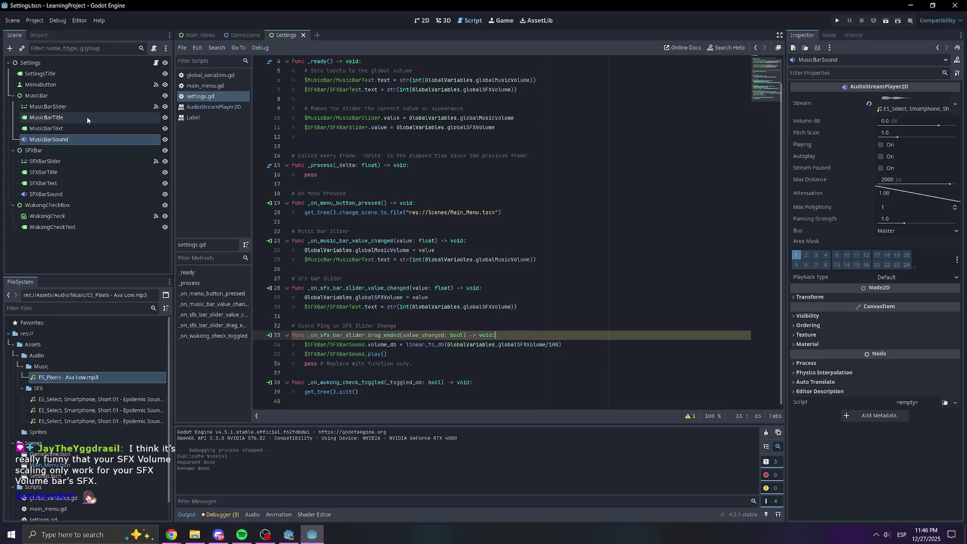
pyautogui.click(57, 142)
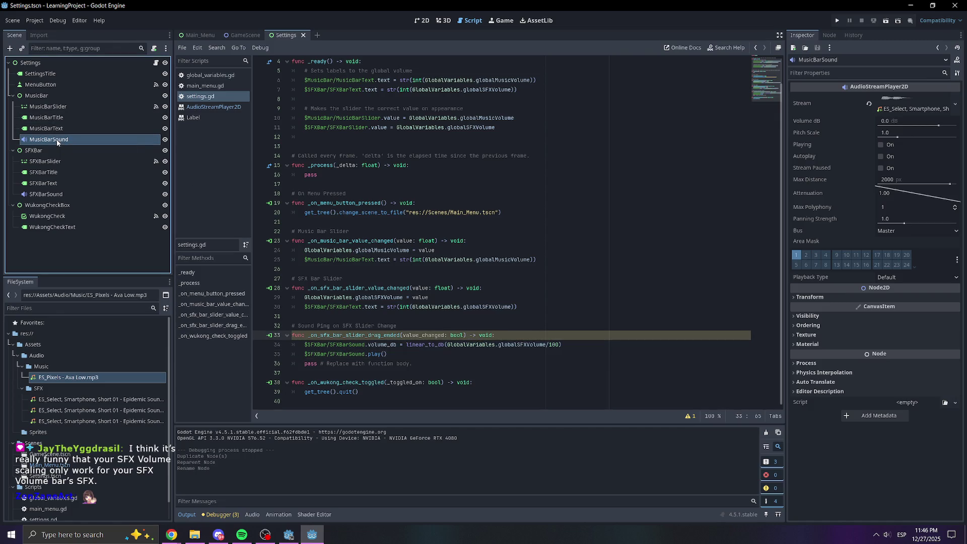
# Connect MusicBarSlider's drag_ended signal to a new handler in settings.gd.
pyautogui.click(63, 107)
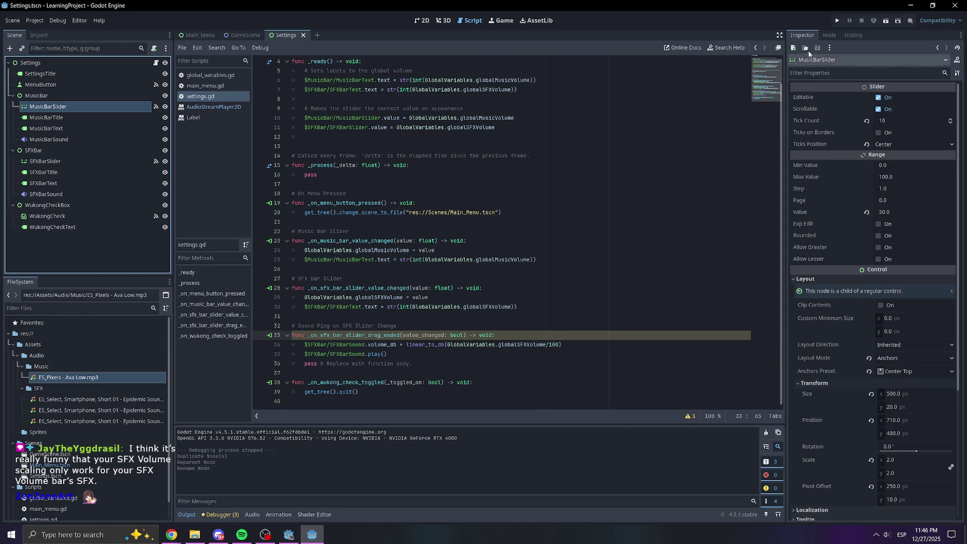
pyautogui.click(828, 35)
pyautogui.click(846, 87)
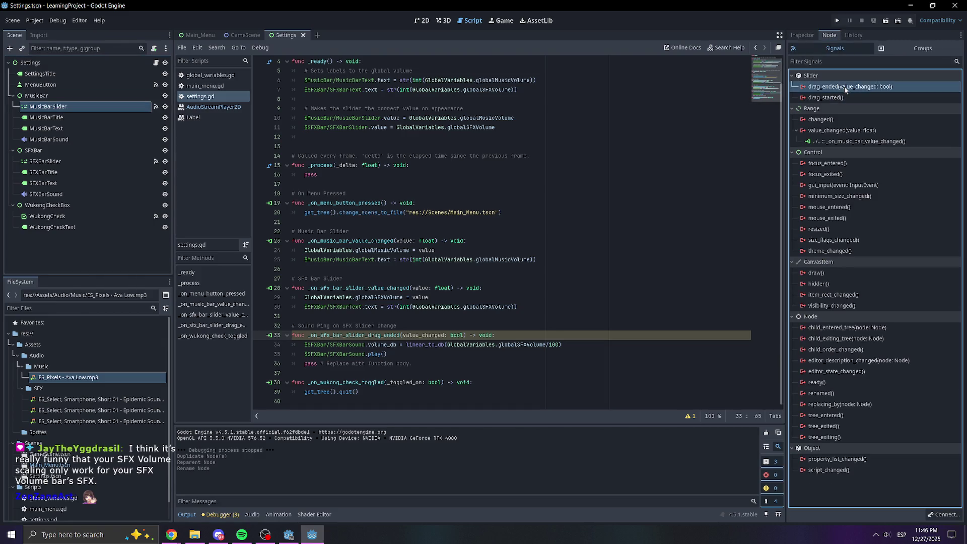
pyautogui.doubleClick(846, 87)
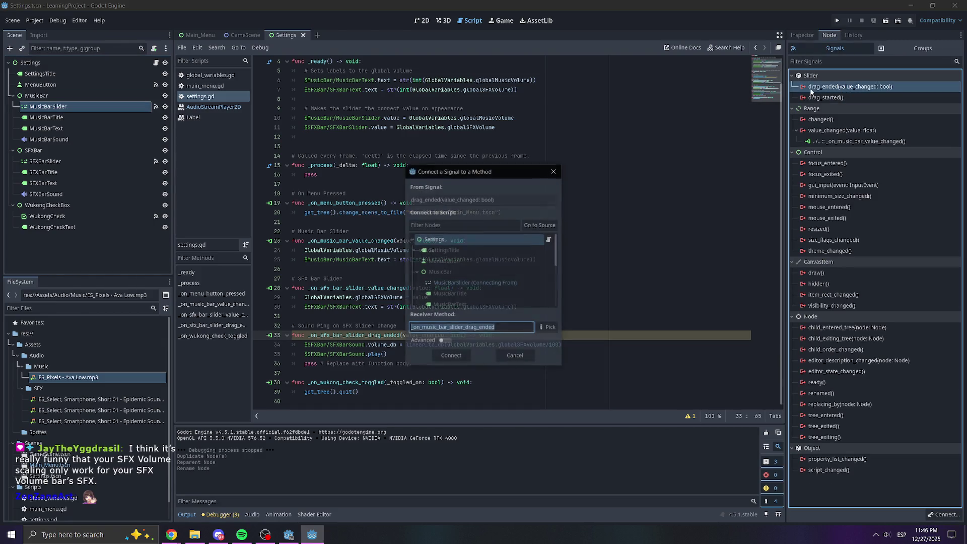
pyautogui.click(468, 355)
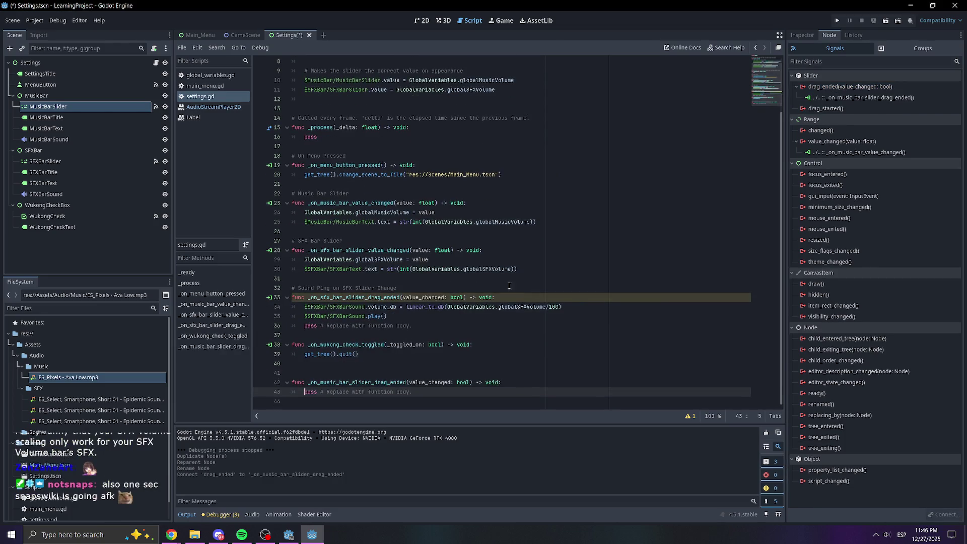
# Move the new drag_ended stub from the script's end to below the music value handler.
pyautogui.moveTo(444, 393)
pyautogui.mouseDown()
pyautogui.moveTo(309, 396)
pyautogui.moveTo(291, 383)
pyautogui.mouseUp()
pyautogui.press('BackSpace')
pyautogui.press('BackSpace')
pyautogui.press('BackSpace')
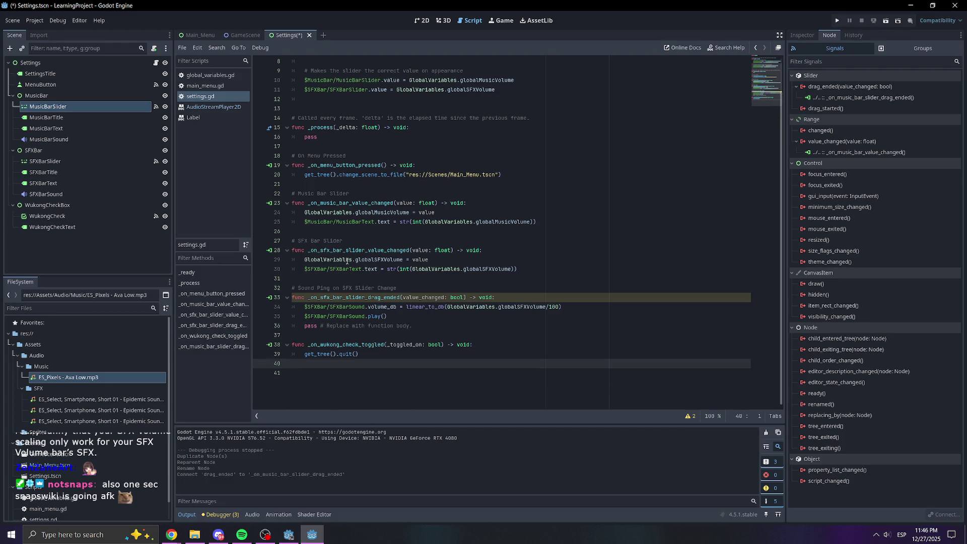
pyautogui.click(329, 236)
pyautogui.hotkey('ctrl', 'v')
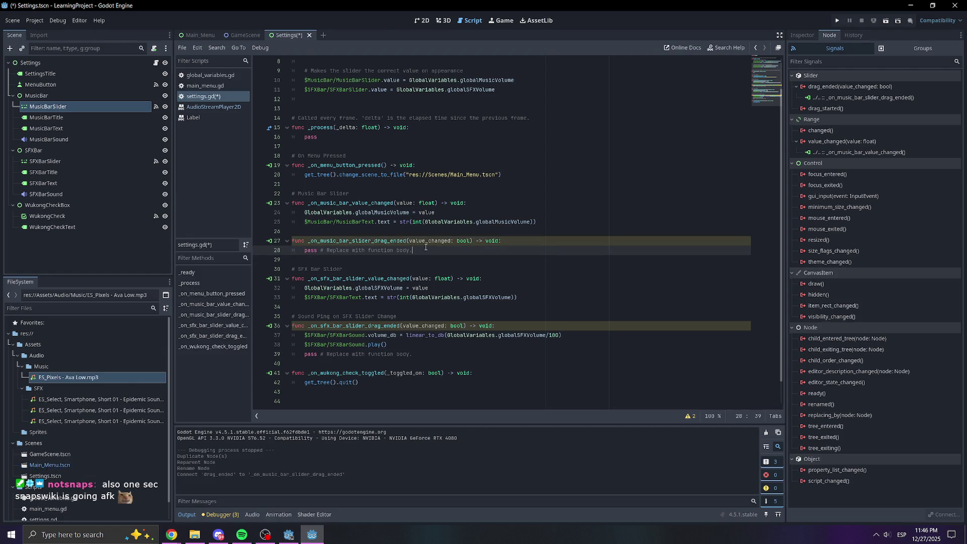
# Delete the placeholder pass lines and insert the MusicBarSound node path into the new handler.
pyautogui.doubleClick(427, 336)
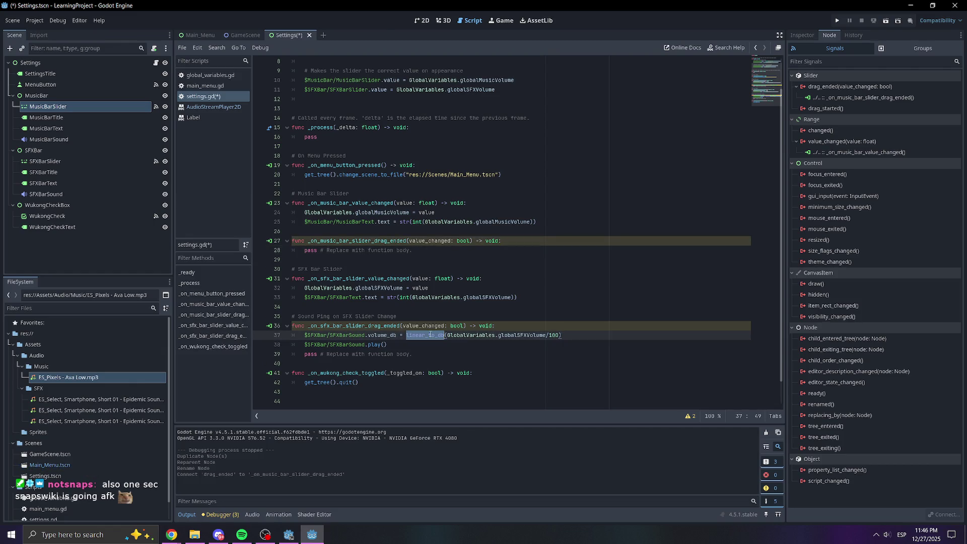
pyautogui.click(52, 140)
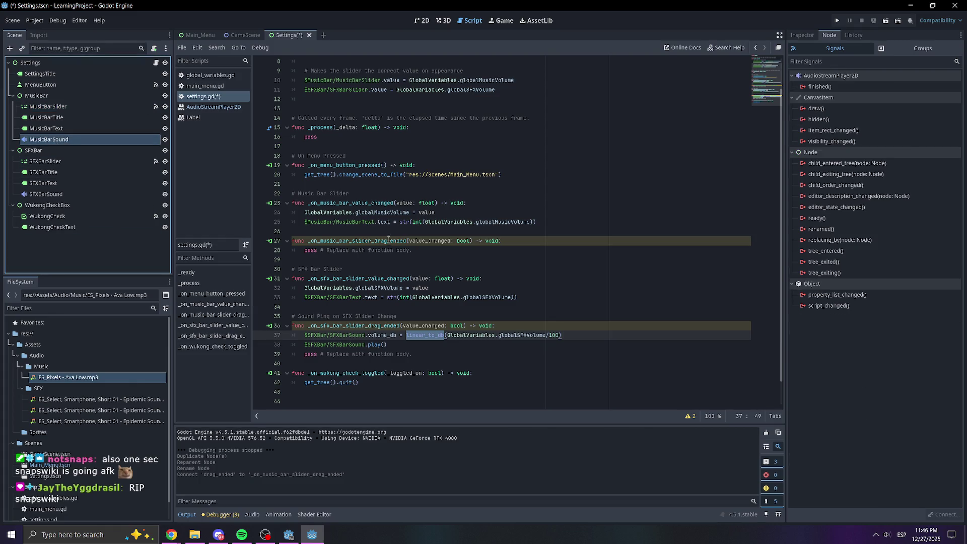
pyautogui.moveTo(427, 251); pyautogui.dragTo(307, 253)
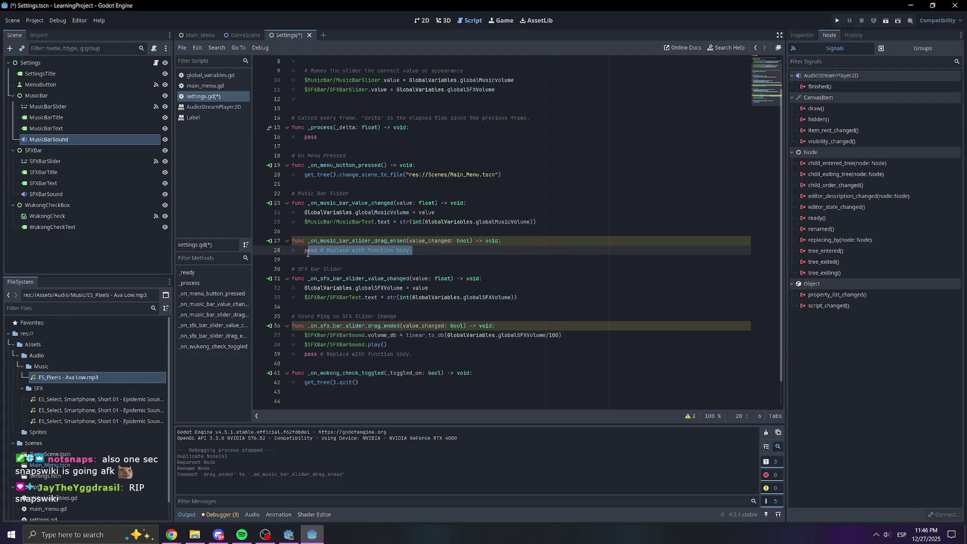
pyautogui.press('BackSpace')
pyautogui.moveTo(426, 352); pyautogui.dragTo(291, 354)
pyautogui.press('BackSpace')
pyautogui.click(333, 251)
pyautogui.moveTo(49, 139)
pyautogui.mouseDown()
pyautogui.moveTo(40, 151)
pyautogui.moveTo(350, 208)
pyautogui.moveTo(322, 250)
pyautogui.mouseUp()
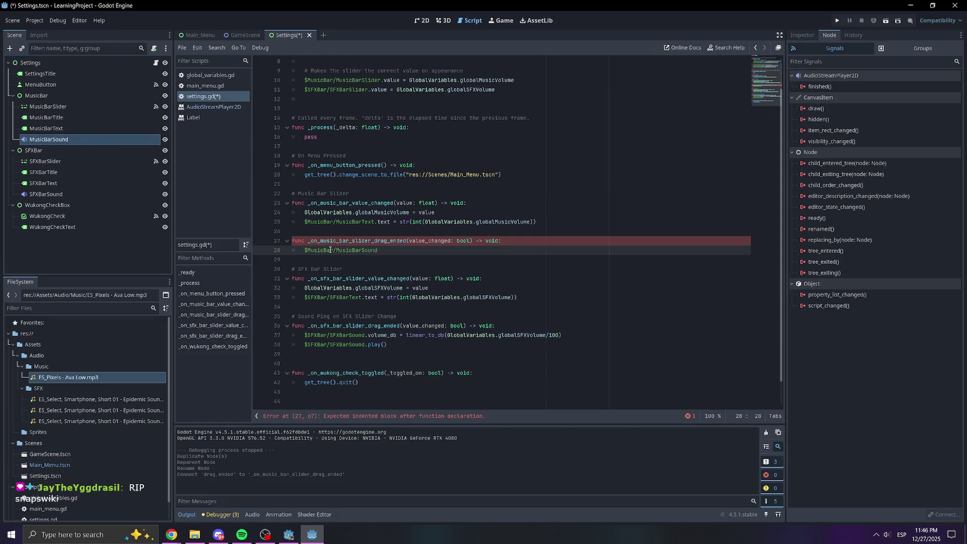
# Give MusicBarSound volume_db = linear_to_db(globalMusicVolume/100), copied from the SFX line, and save.
pyautogui.moveTo(563, 334); pyautogui.dragTo(365, 336)
pyautogui.hotkey('ctrl', 'c')
pyautogui.click(426, 250)
pyautogui.hotkey('ctrl', 'v')
pyautogui.click(547, 250)
pyautogui.press('BackSpace')
pyautogui.press('BackSpace')
pyautogui.press('BackSpace')
pyautogui.write('Music')
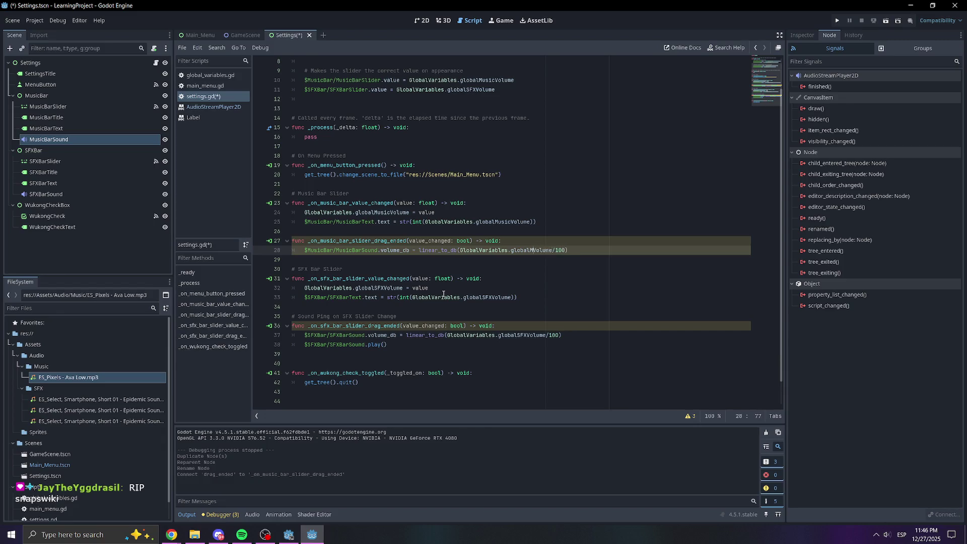
pyautogui.click(577, 140)
pyautogui.hotkey('ctrl', 's')
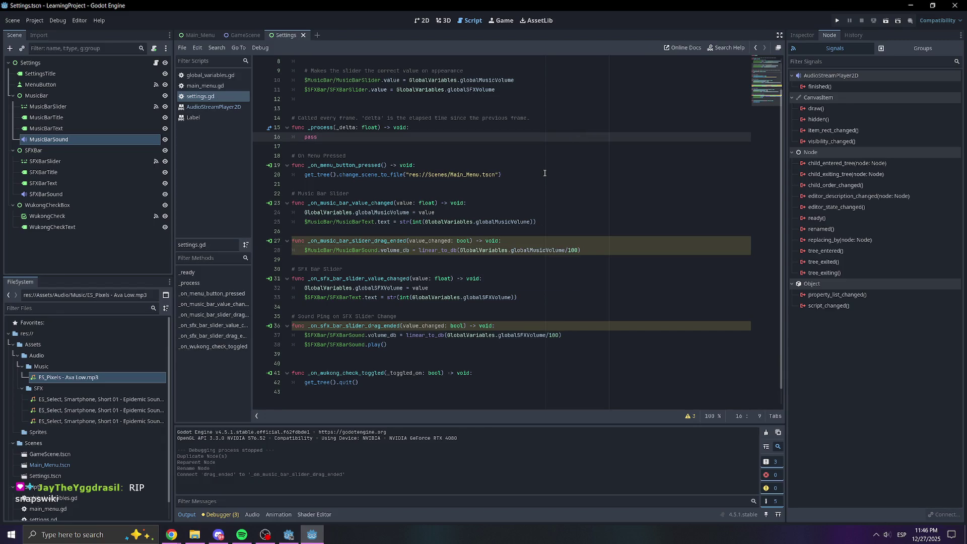
# Prefix the value_changed parameters in the music and SFX handlers with an underscore and save.
pyautogui.click(541, 172)
pyautogui.click(416, 240)
pyautogui.write('_')
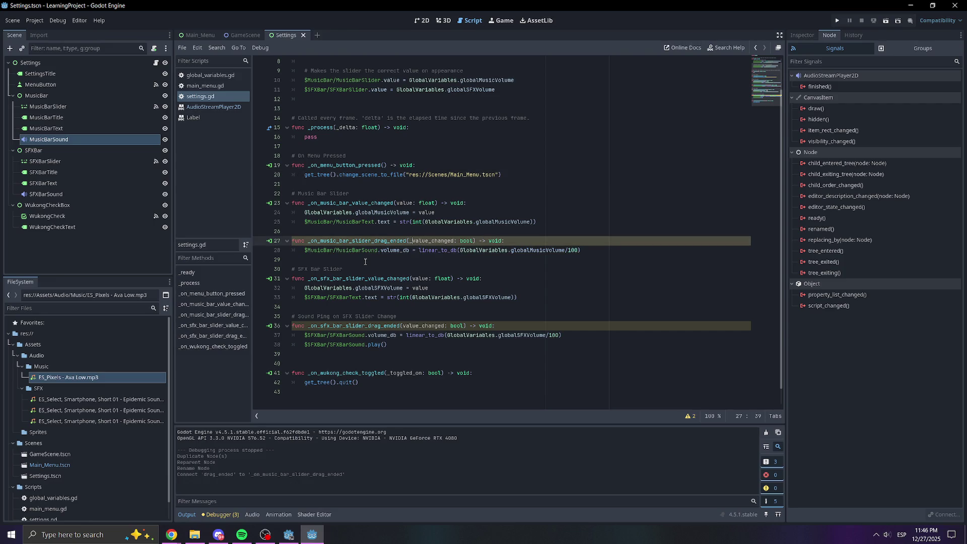
pyautogui.click(402, 325)
pyautogui.write('_')
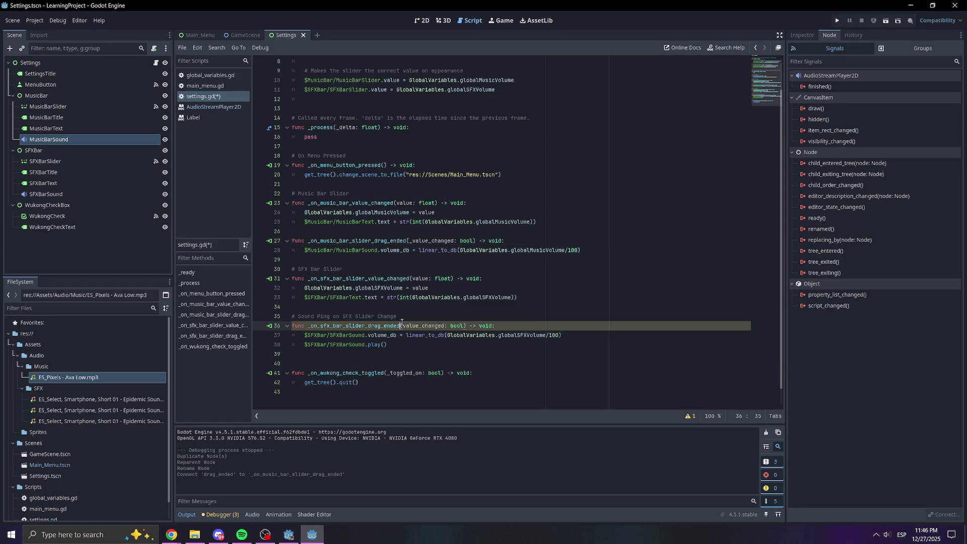
pyautogui.hotkey('ctrl', 's')
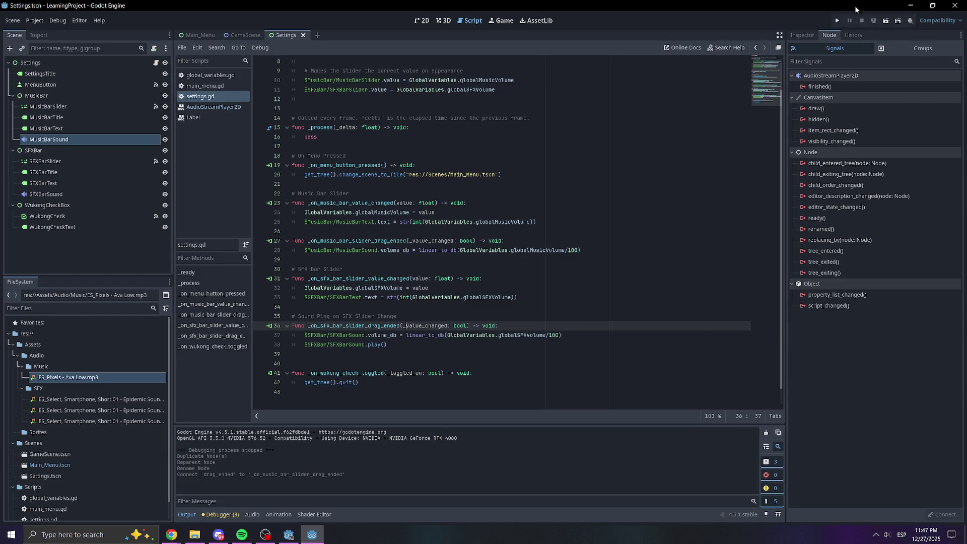
# Run the game, test the Music Volume slider at 44 in Settings, then close the game.
pyautogui.click(836, 21)
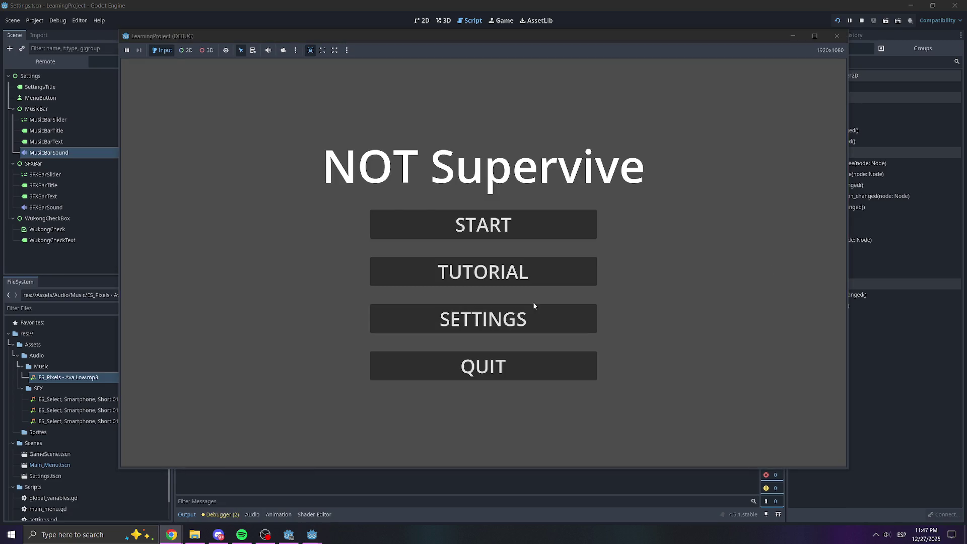
pyautogui.click(521, 322)
pyautogui.moveTo(483, 213)
pyautogui.mouseDown()
pyautogui.moveTo(415, 213)
pyautogui.moveTo(479, 213)
pyautogui.mouseUp()
pyautogui.click(837, 36)
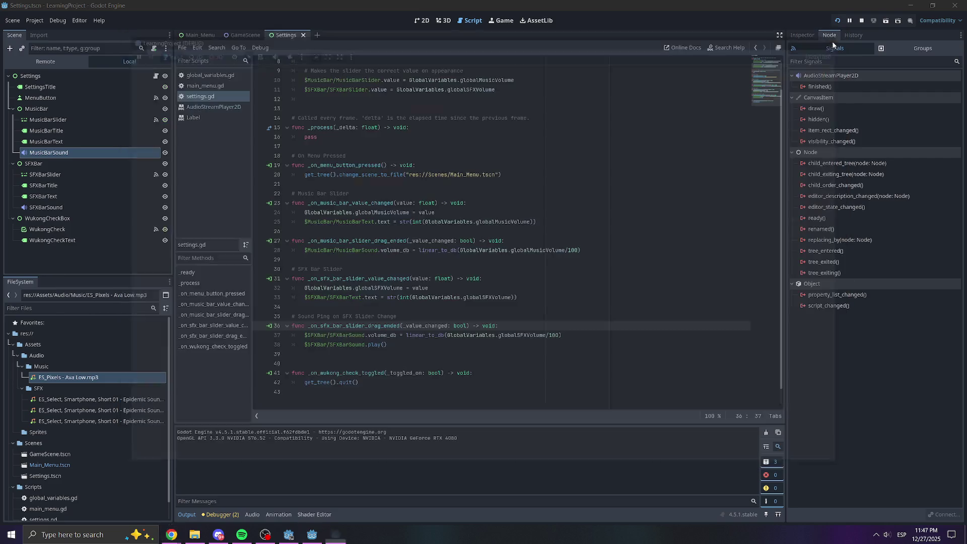
pyautogui.click(793, 36)
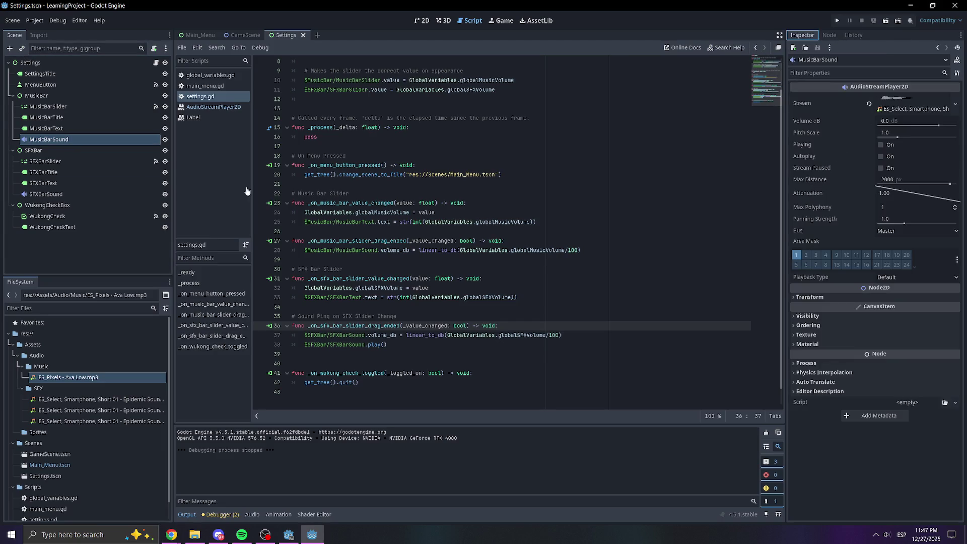
# Review the music and SFX volume lines in the settings script.
pyautogui.click(407, 251)
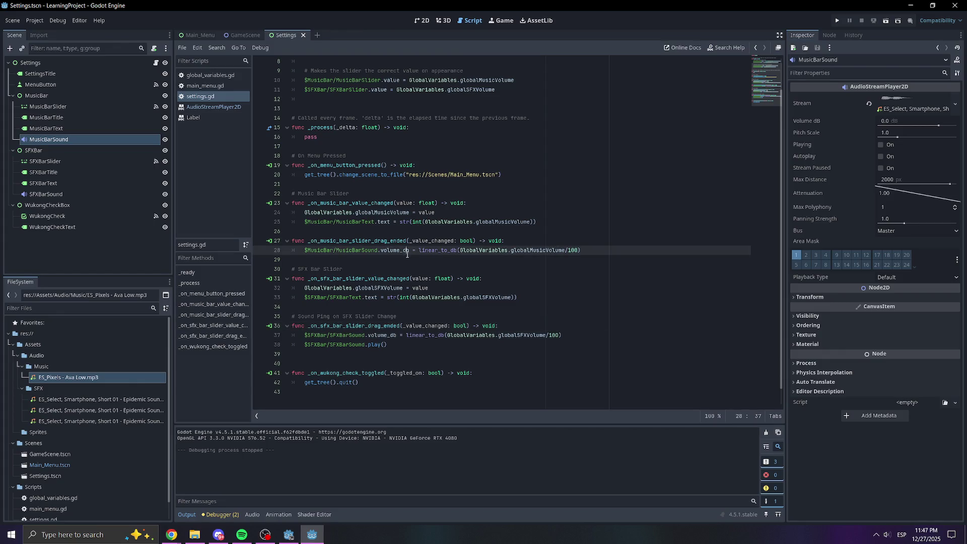
pyautogui.click(383, 344)
pyautogui.click(408, 336)
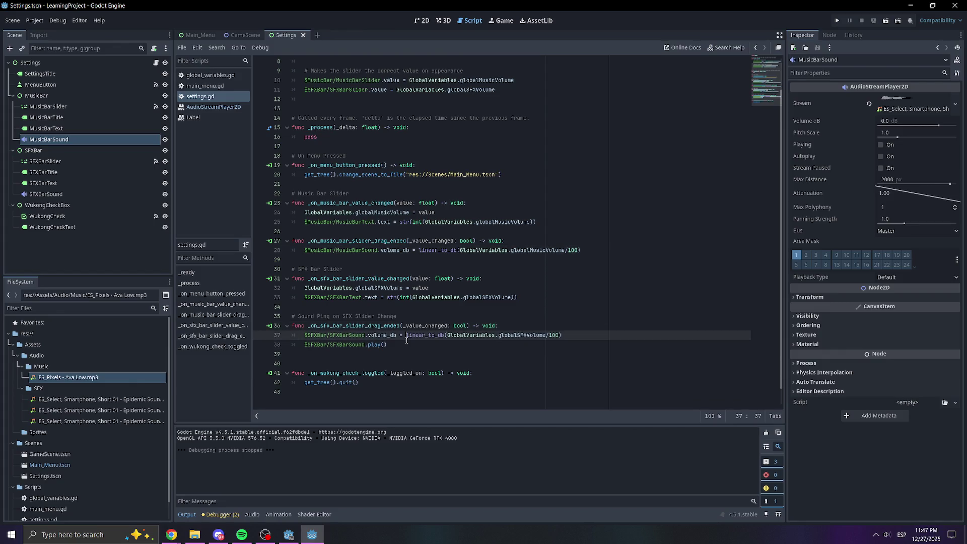
pyautogui.moveTo(408, 336); pyautogui.dragTo(292, 344)
pyautogui.click(384, 345)
# Add an indented MusicBarSound.play() call to _on_music_bar_value_changed, save, and run the game.
pyautogui.click(426, 241)
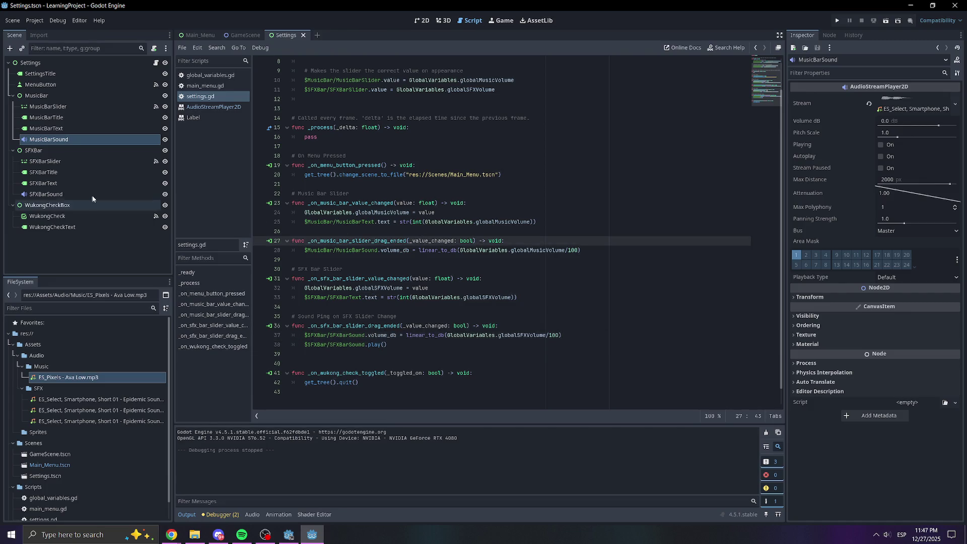
pyautogui.moveTo(37, 144)
pyautogui.mouseDown()
pyautogui.moveTo(303, 199)
pyautogui.moveTo(315, 230)
pyautogui.mouseUp()
pyautogui.press('Return')
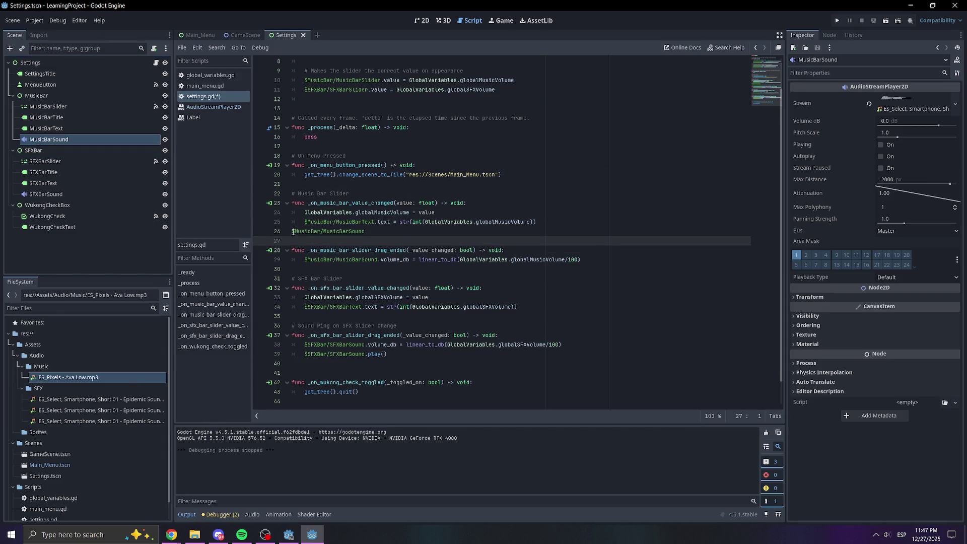
pyautogui.click(292, 231)
pyautogui.press('Tab')
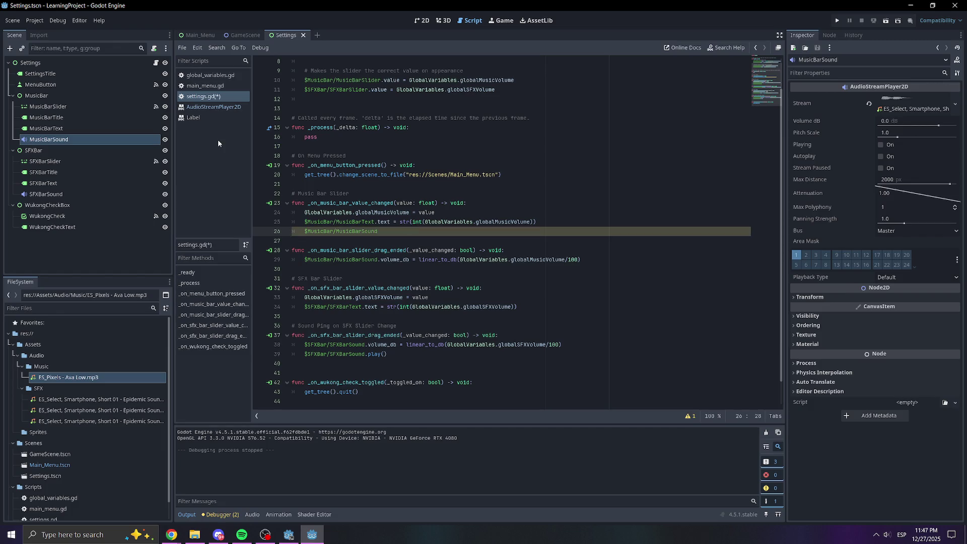
pyautogui.write('.play()')
pyautogui.hotkey('ctrl', 's')
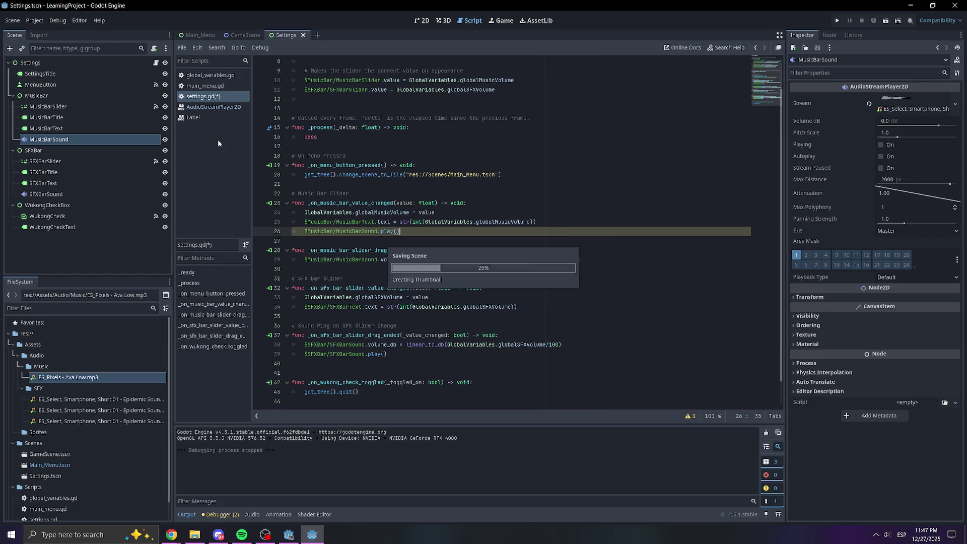
pyautogui.click(837, 20)
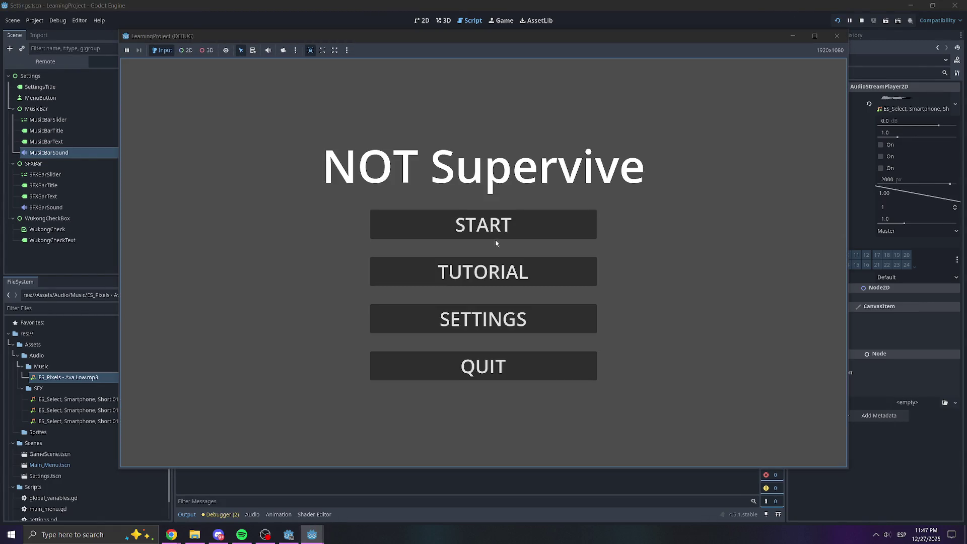
# In the game's settings, move the Music and SFX volume sliders, toggle menus, then close the game.
pyautogui.click(483, 318)
pyautogui.moveTo(485, 219)
pyautogui.mouseDown()
pyautogui.moveTo(330, 215)
pyautogui.moveTo(623, 216)
pyautogui.mouseUp()
pyautogui.moveTo(484, 260); pyautogui.dragTo(603, 261)
pyautogui.moveTo(621, 214)
pyautogui.mouseDown()
pyautogui.moveTo(443, 214)
pyautogui.moveTo(664, 213)
pyautogui.mouseUp()
pyautogui.moveTo(603, 260); pyautogui.dragTo(388, 261)
pyautogui.click(483, 366)
pyautogui.click(503, 318)
pyautogui.click(518, 292)
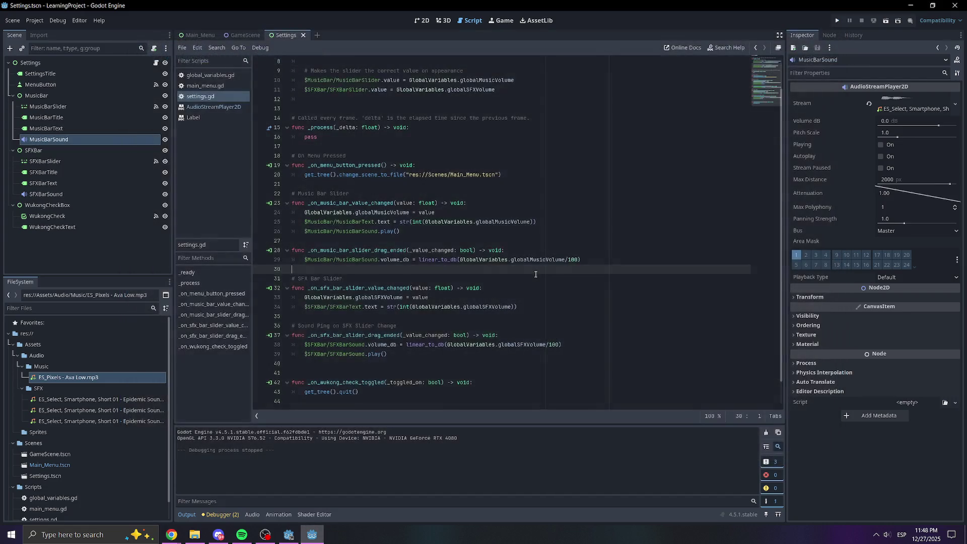
# Relaunch the game, set SFX Volume to 26 and Music Volume to 88, then close it.
pyautogui.click(837, 20)
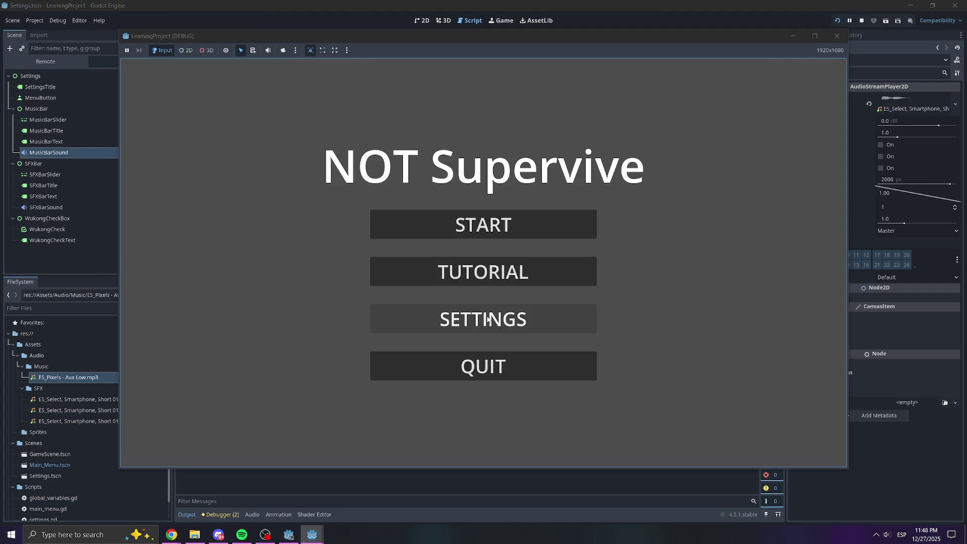
pyautogui.click(494, 313)
pyautogui.moveTo(512, 261); pyautogui.dragTo(607, 261)
pyautogui.moveTo(525, 214); pyautogui.dragTo(358, 214)
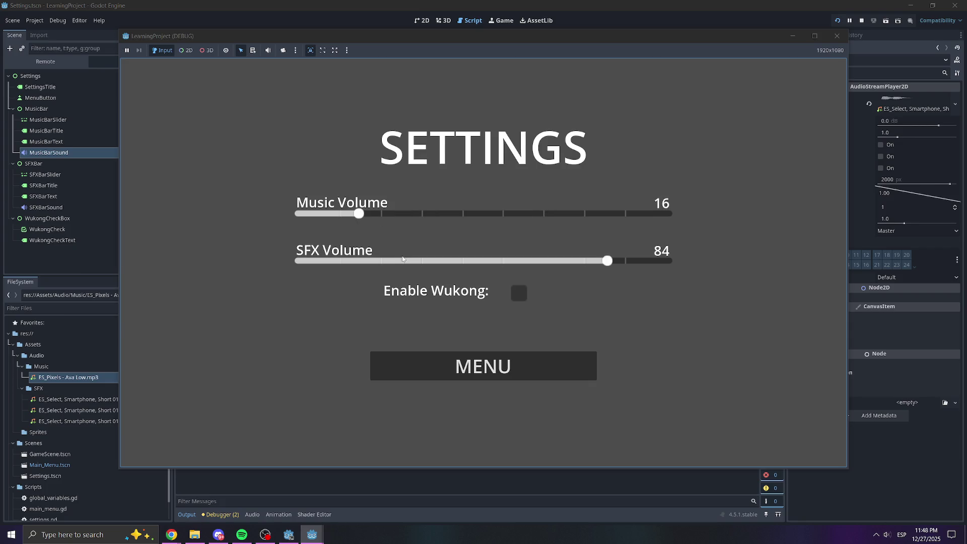
pyautogui.click(395, 260)
pyautogui.click(621, 213)
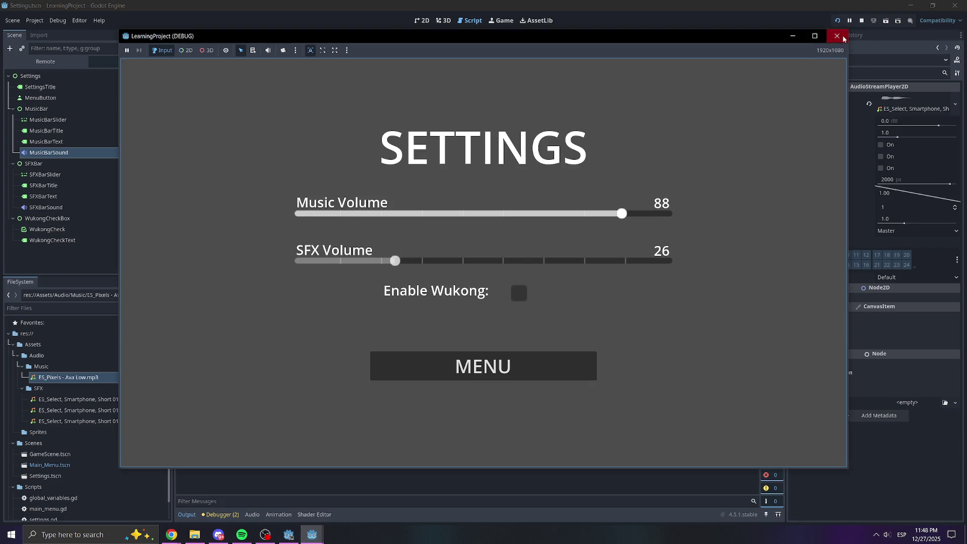
pyautogui.click(836, 35)
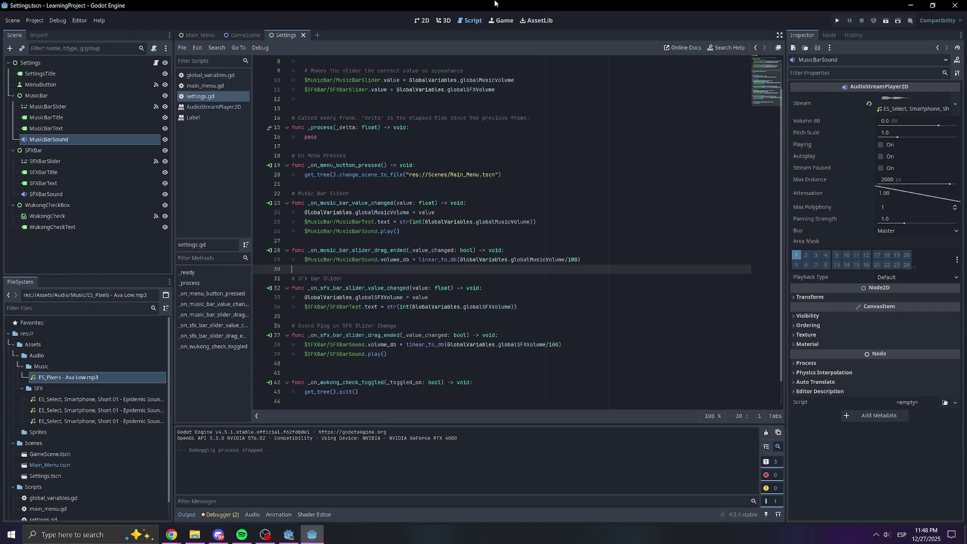
# Open the Main_Menu scene in the 2D workspace and look over its canvas.
pyautogui.click(245, 35)
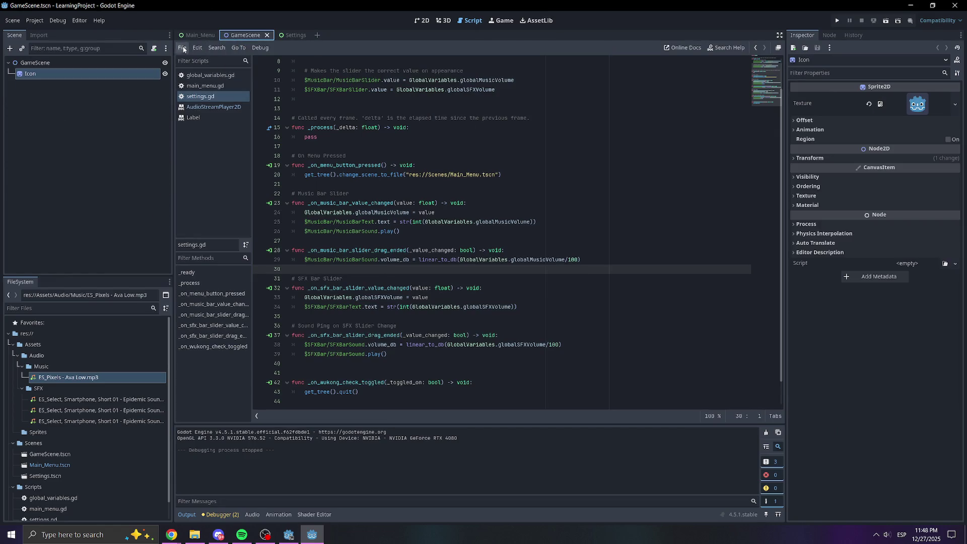
pyautogui.click(199, 34)
pyautogui.click(426, 20)
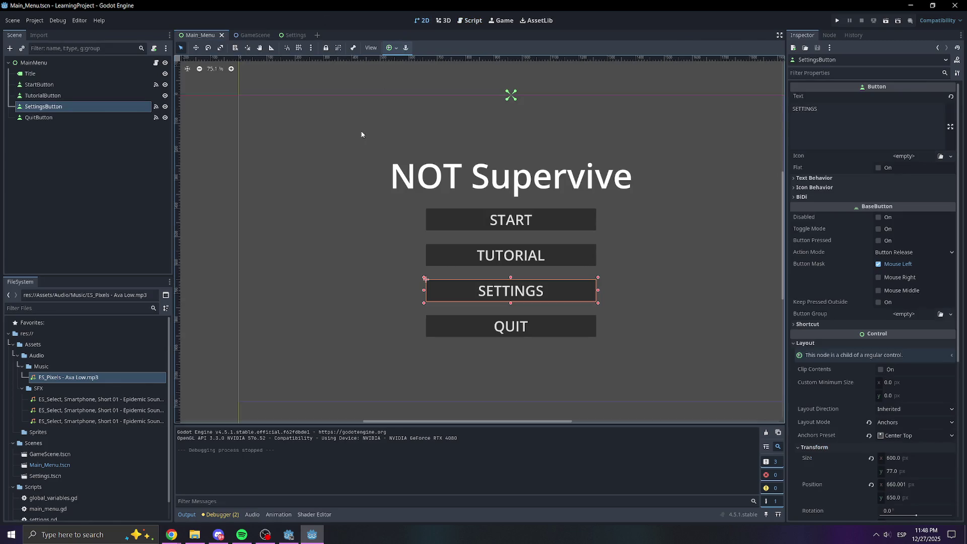
pyautogui.click(378, 220)
pyautogui.hscroll(3, 468, 345)
pyautogui.click(517, 394)
pyautogui.scroll(-1, 403, 286)
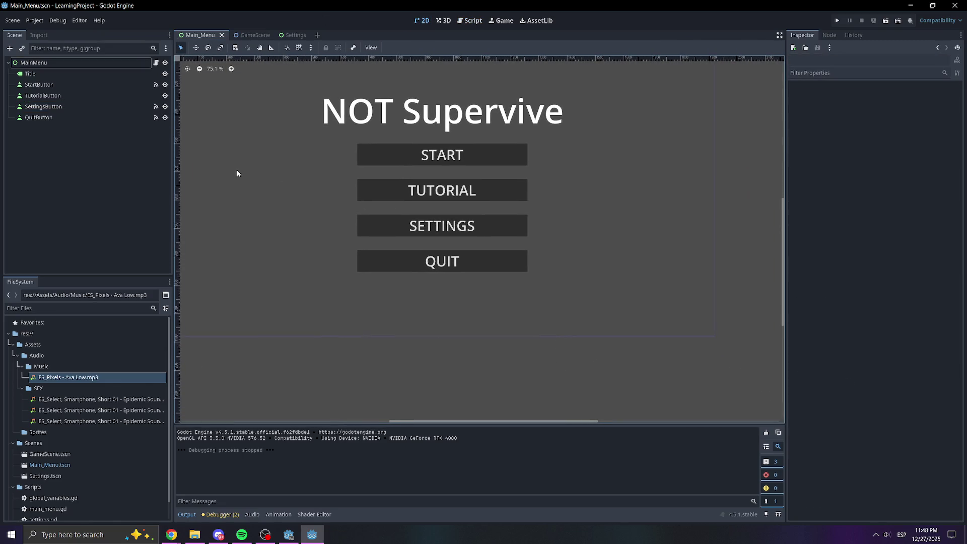
# Glance at the GameScene and Settings scenes, then return to Main_Menu and select its root.
pyautogui.click(252, 35)
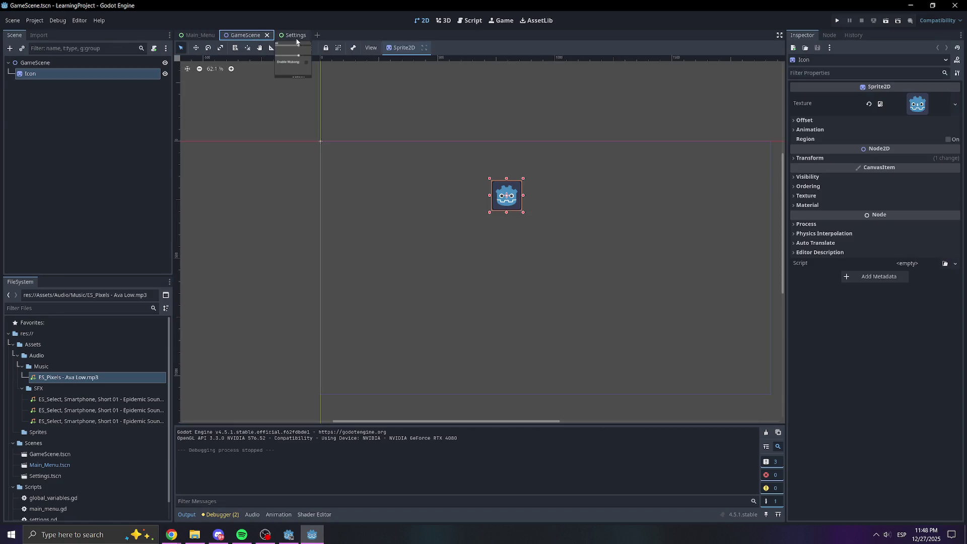
pyautogui.click(291, 35)
pyautogui.click(200, 35)
pyautogui.click(84, 190)
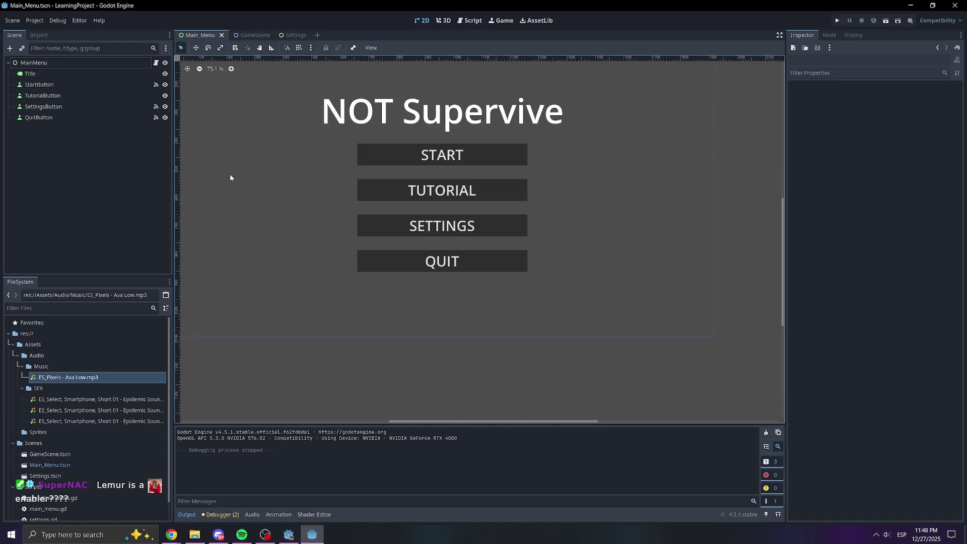
pyautogui.click(158, 166)
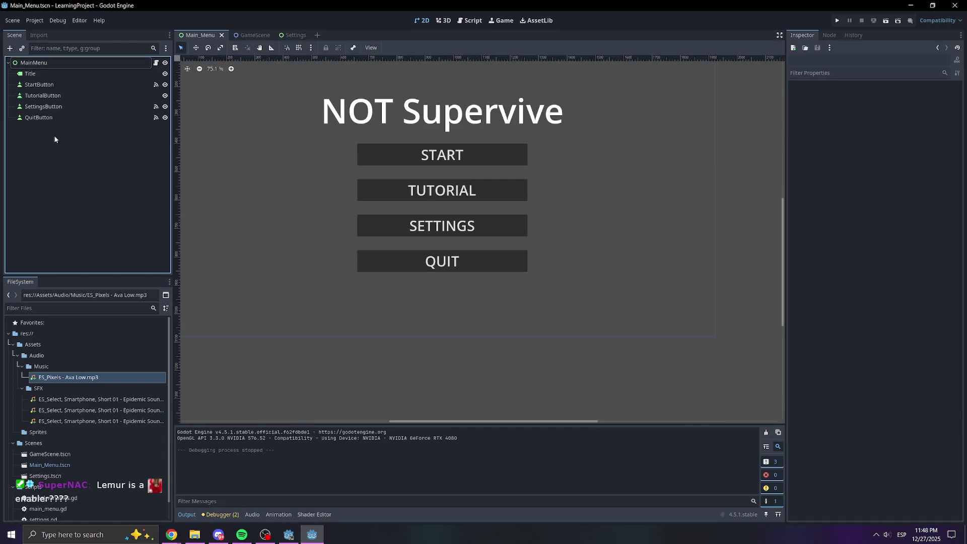
# Add an AudioStreamPlayer2D to MainMenu, rename it MenuMusic, and save the scene.
pyautogui.click(11, 49)
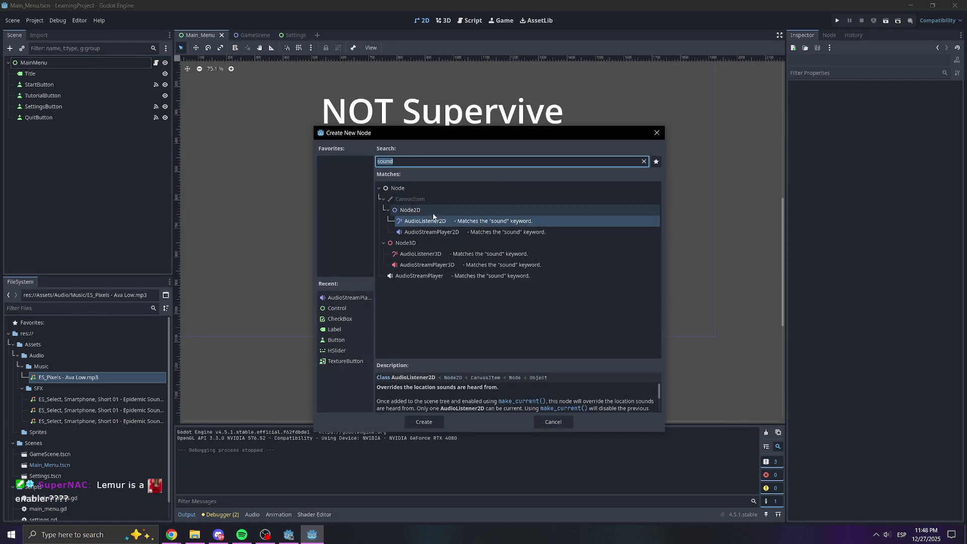
pyautogui.click(417, 236)
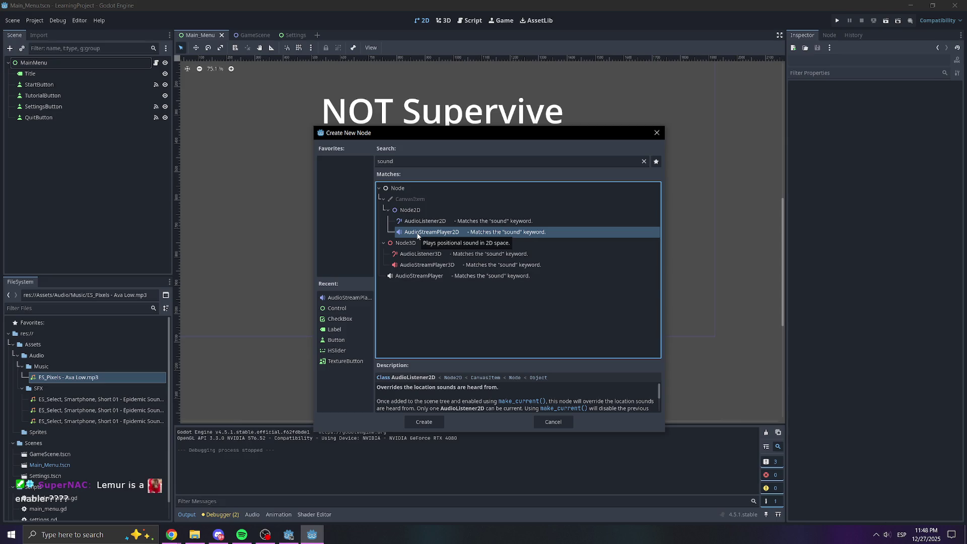
pyautogui.doubleClick(418, 236)
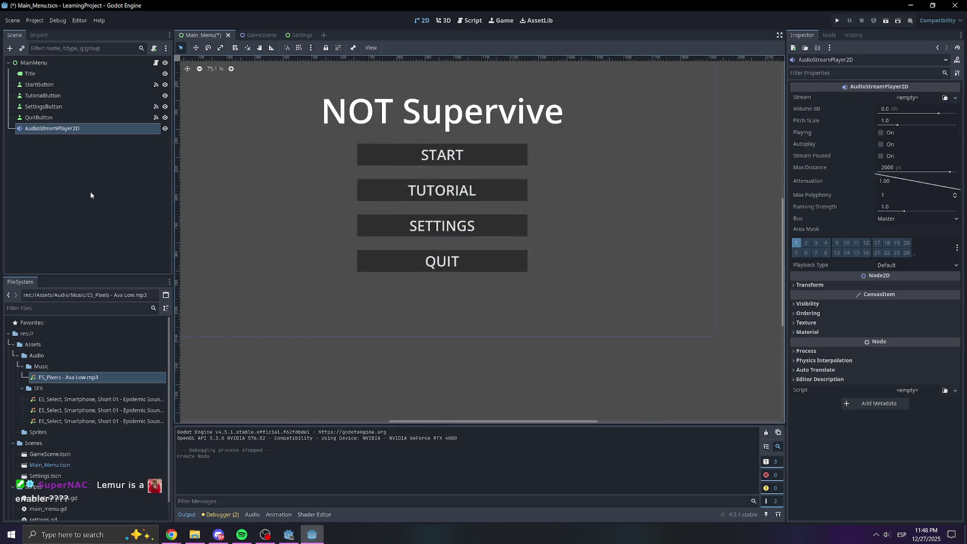
pyautogui.doubleClick(56, 128)
pyautogui.write('MusicPlayer')
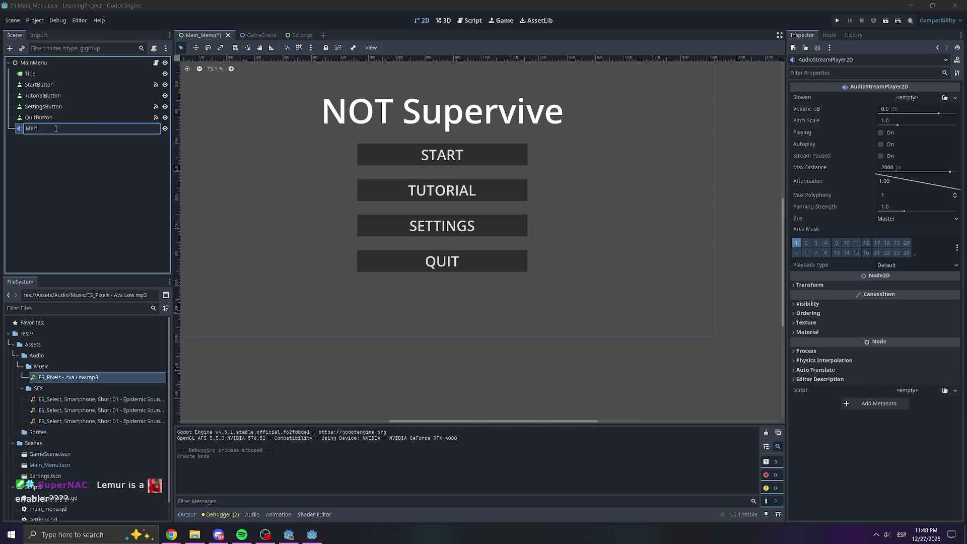
pyautogui.press('Escape')
pyautogui.hotkey('ctrl', 's')
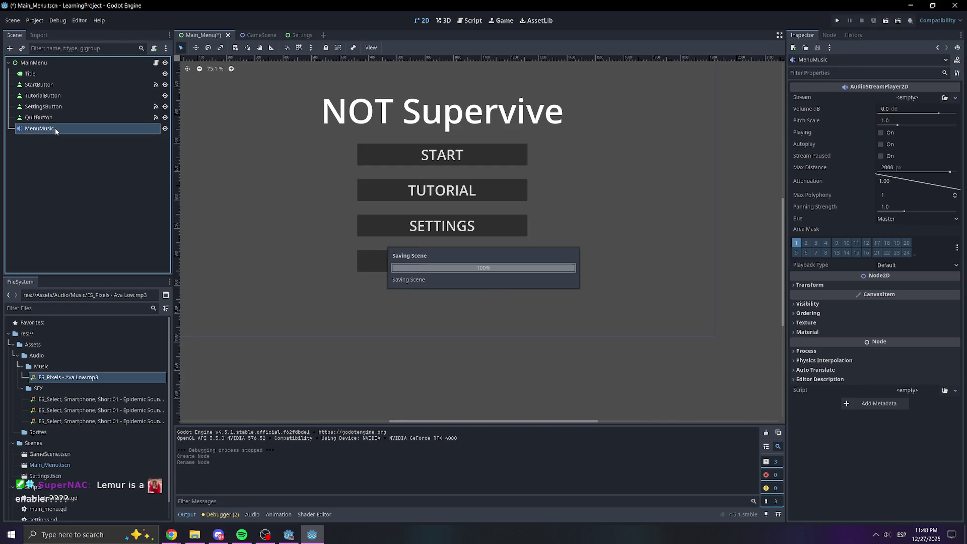
# Set MenuMusic's stream to ES_Pixels - Ava Low.mp3 at about -9 dB and run the game.
pyautogui.click(43, 133)
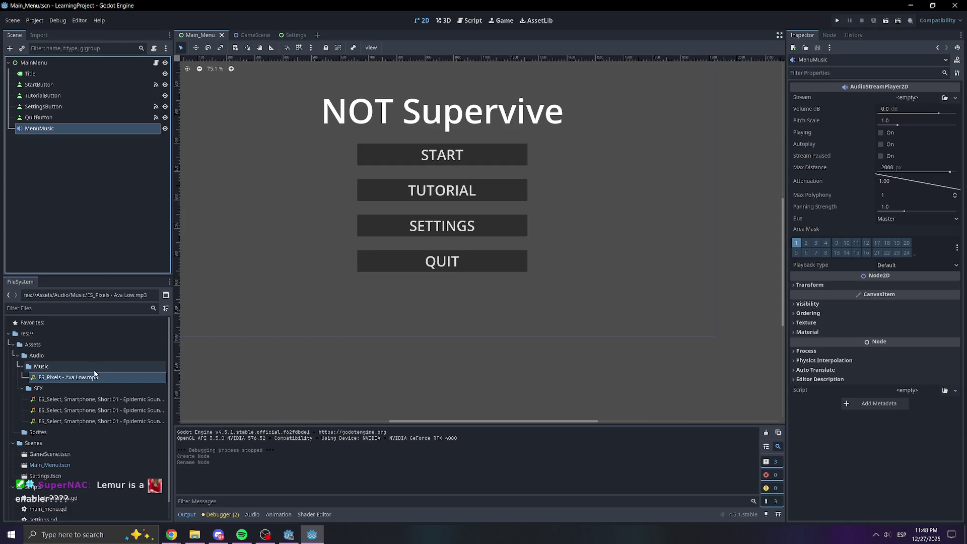
pyautogui.moveTo(77, 379)
pyautogui.mouseDown()
pyautogui.moveTo(51, 384)
pyautogui.moveTo(151, 227)
pyautogui.moveTo(906, 98)
pyautogui.mouseUp()
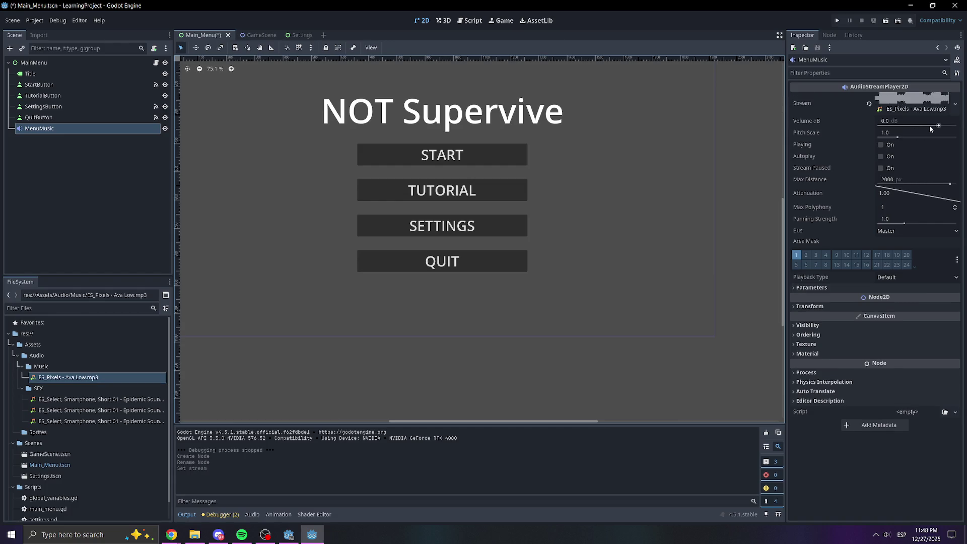
pyautogui.moveTo(931, 126)
pyautogui.moveTo(929, 126); pyautogui.dragTo(921, 126)
pyautogui.click(837, 20)
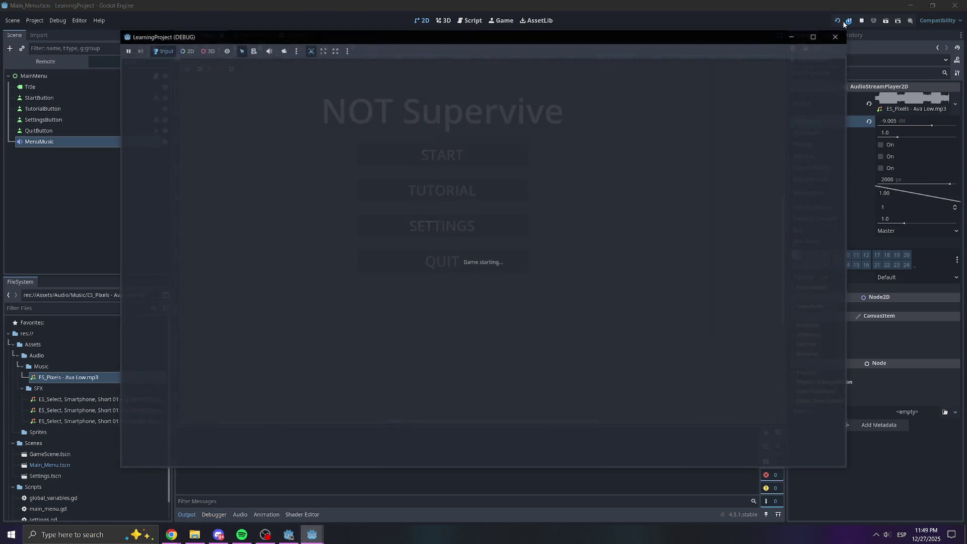
# Enable Autoplay on MenuMusic, rerun the game, and set its Volume dB to -17.
pyautogui.click(844, 35)
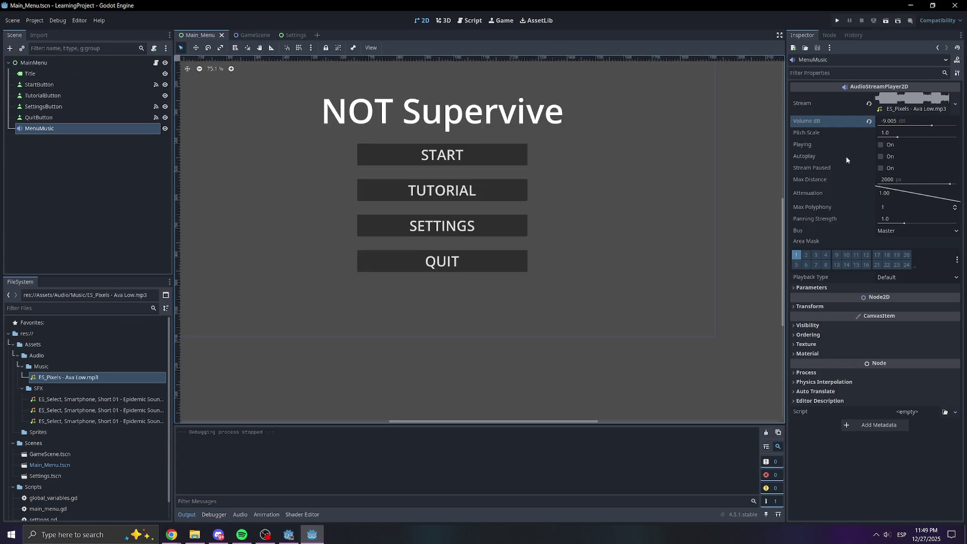
pyautogui.click(879, 157)
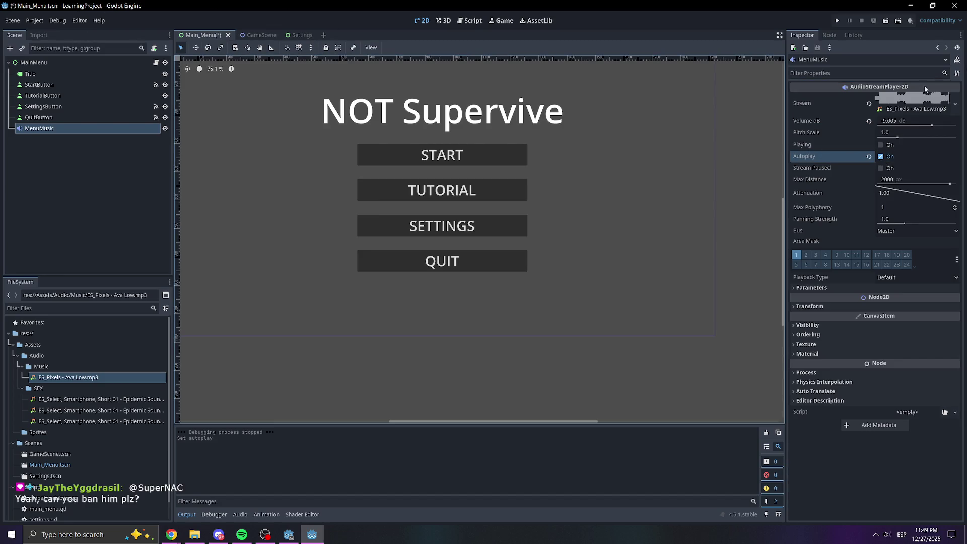
pyautogui.click(836, 20)
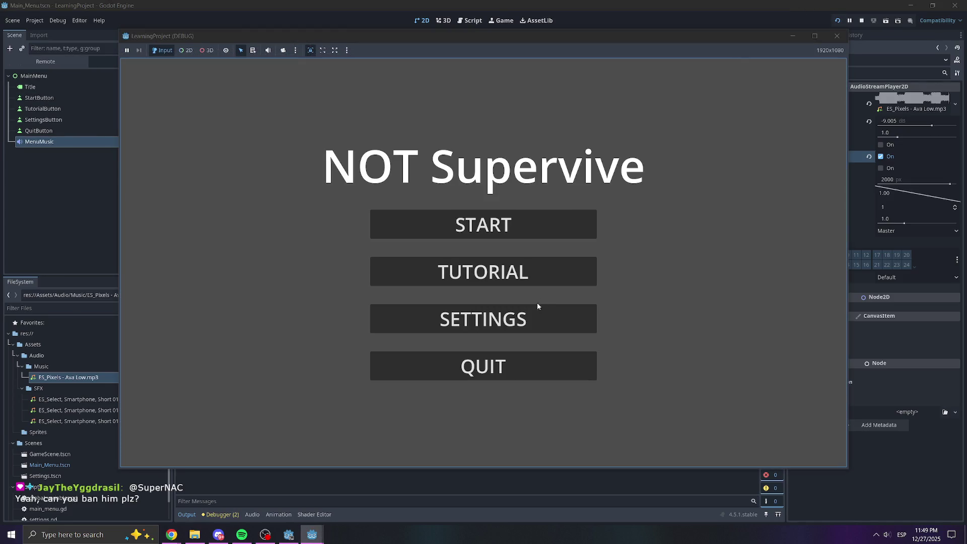
pyautogui.moveTo(931, 130); pyautogui.dragTo(924, 127)
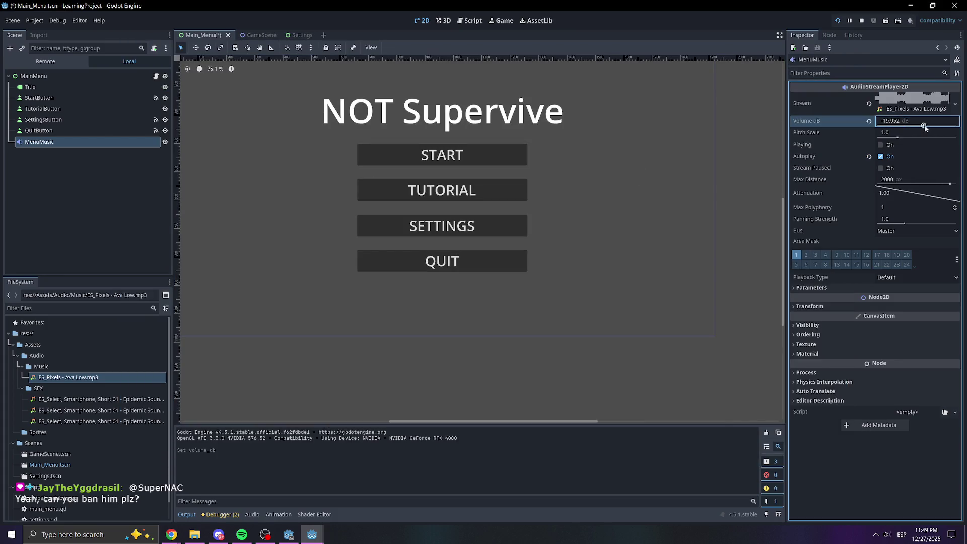
pyautogui.click(912, 127)
pyautogui.write('-15')
pyautogui.press('Return')
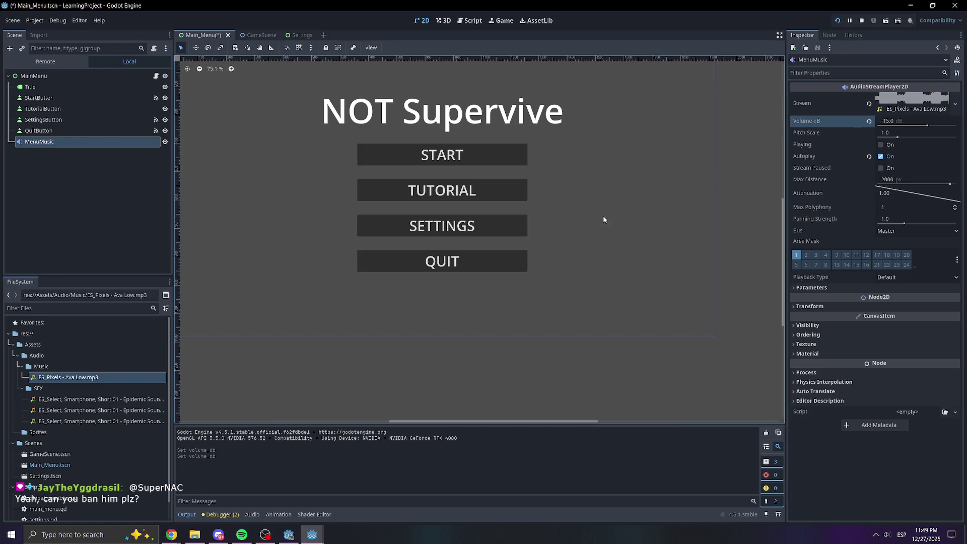
pyautogui.write('-17')
pyautogui.press('Return')
# Close the test game, keep the volume at -17 dB, and save the Main_Menu scene.
pyautogui.moveTo(298, 542)
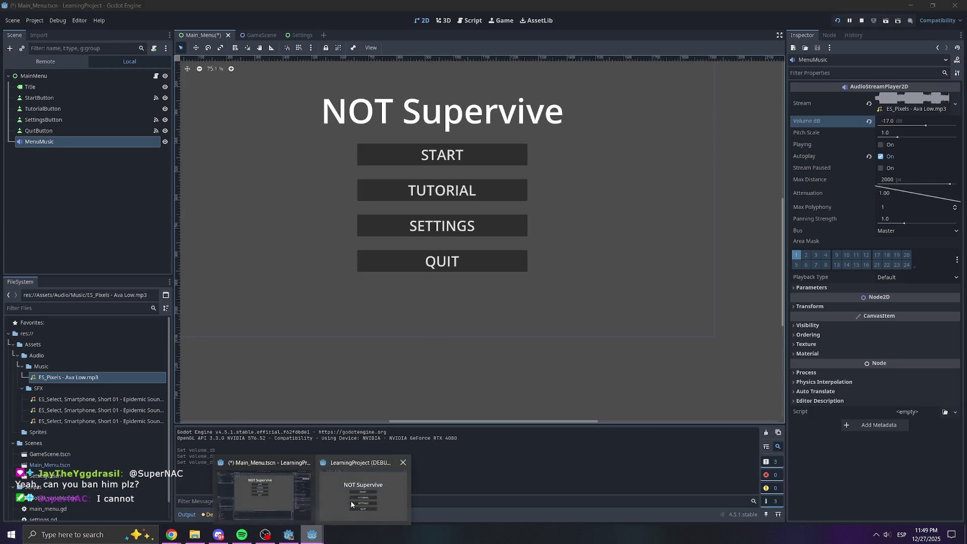
pyautogui.click(371, 456)
pyautogui.moveTo(660, 37)
pyautogui.mouseDown()
pyautogui.moveTo(649, 61)
pyautogui.moveTo(668, 49)
pyautogui.mouseUp()
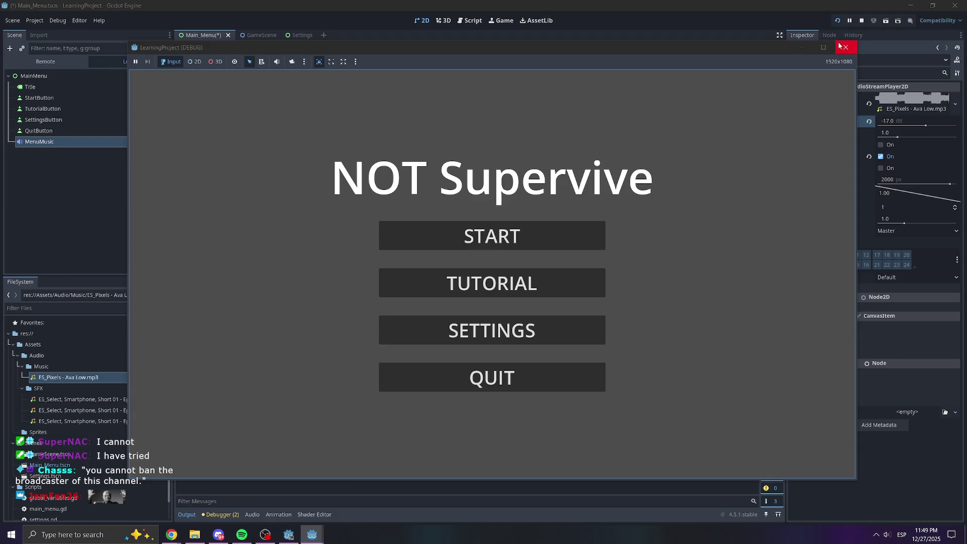
pyautogui.click(840, 46)
pyautogui.click(896, 122)
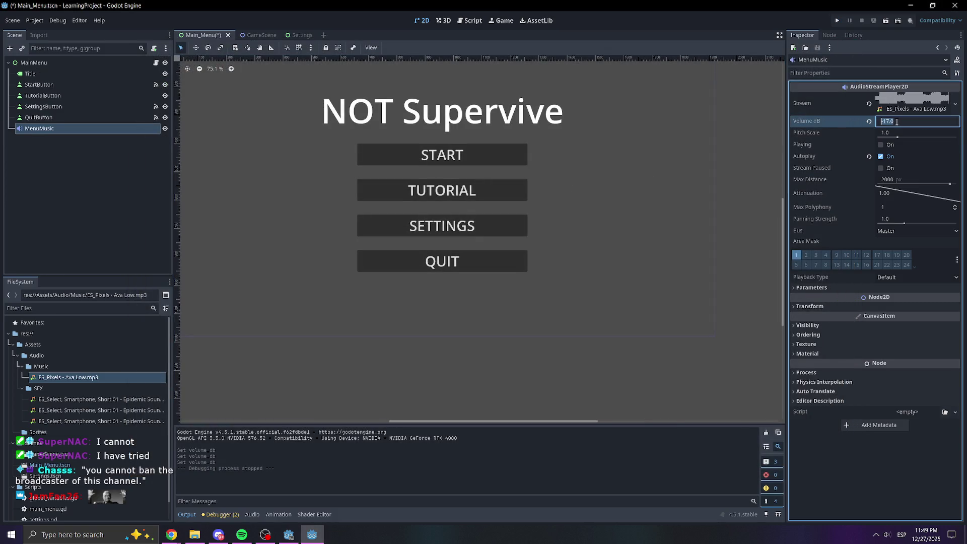
pyautogui.write('-')
pyautogui.press('Escape')
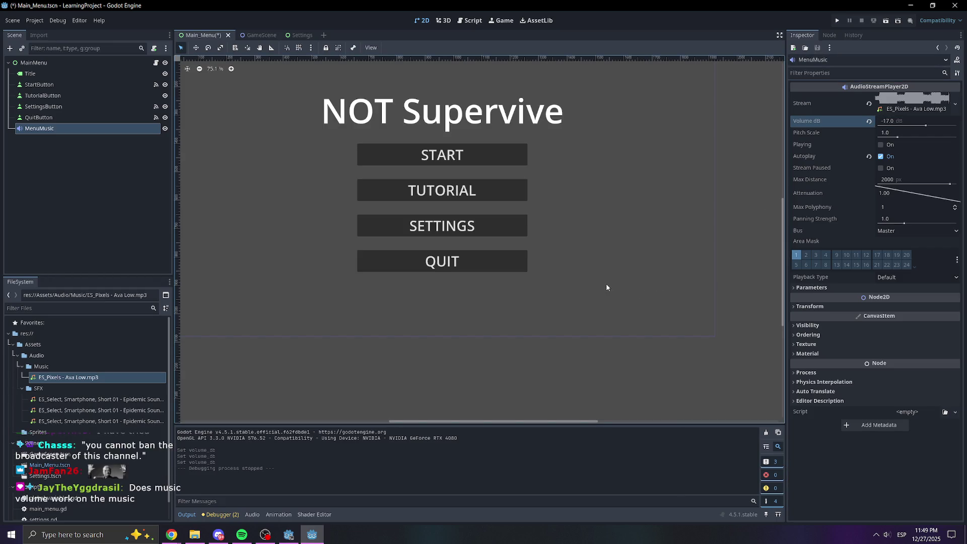
pyautogui.hotkey('ctrl', 's')
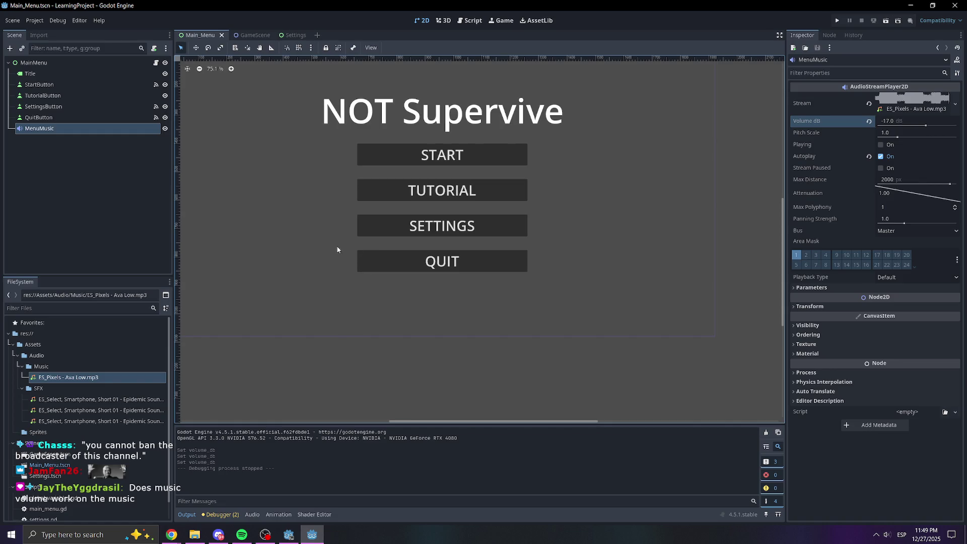
# Look at the Settings scene, then return to Main_Menu and select MenuMusic.
pyautogui.click(88, 157)
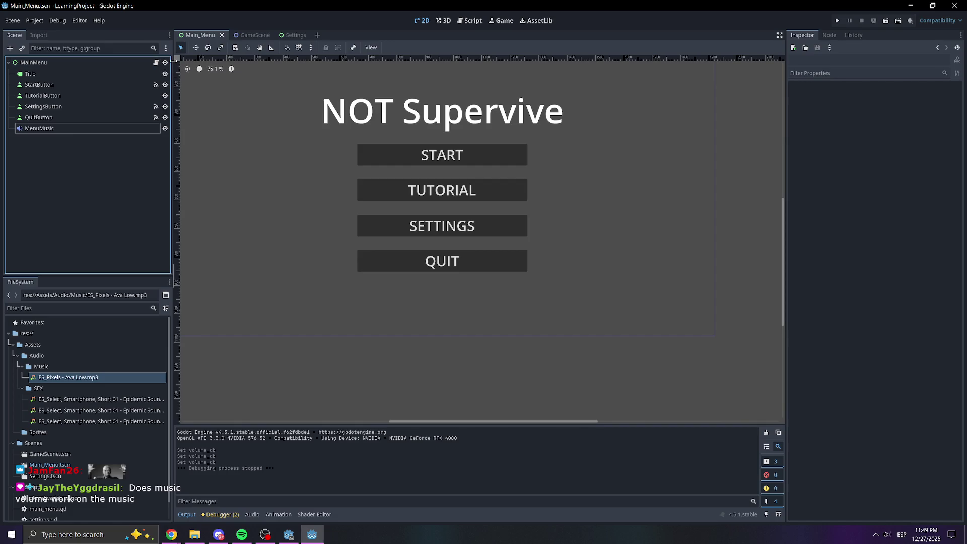
pyautogui.click(96, 130)
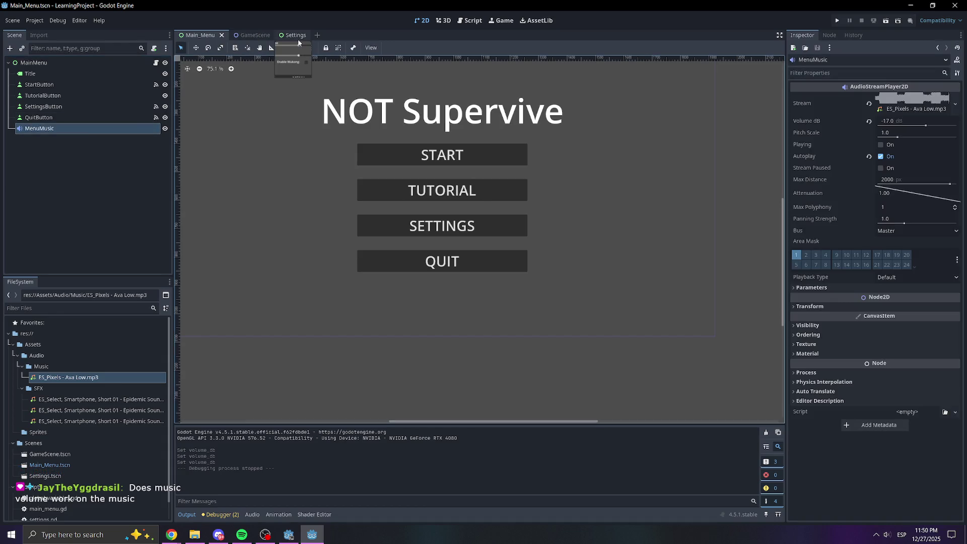
pyautogui.click(293, 35)
pyautogui.click(111, 249)
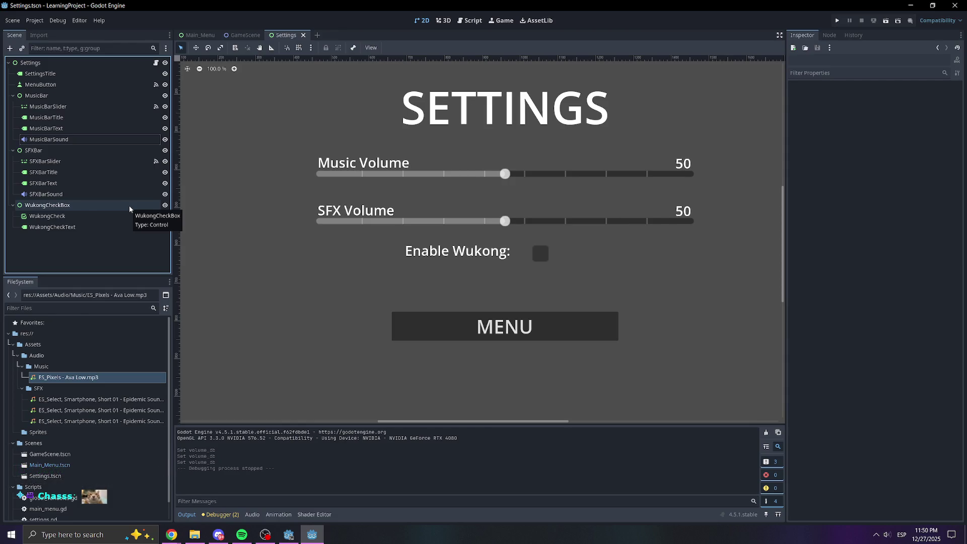
pyautogui.click(199, 35)
pyautogui.click(46, 146)
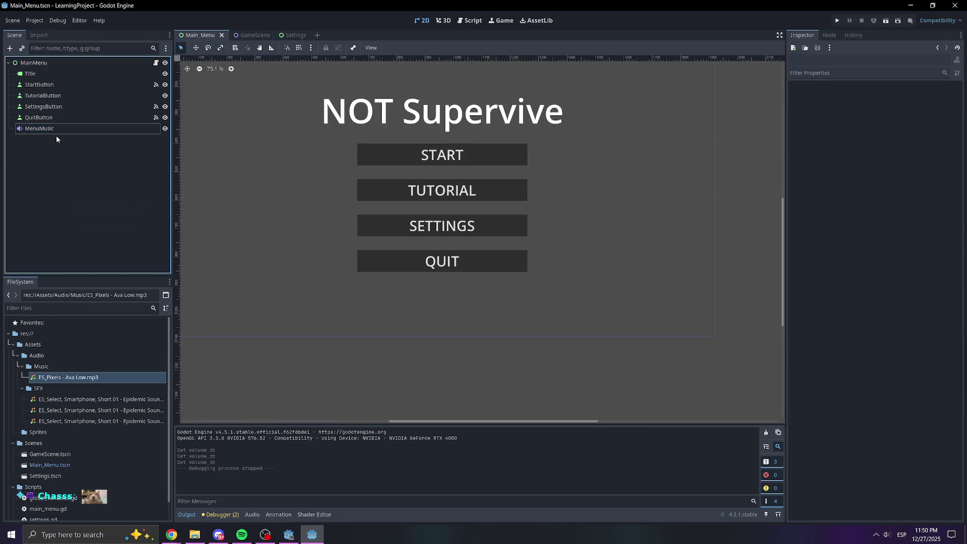
pyautogui.click(34, 130)
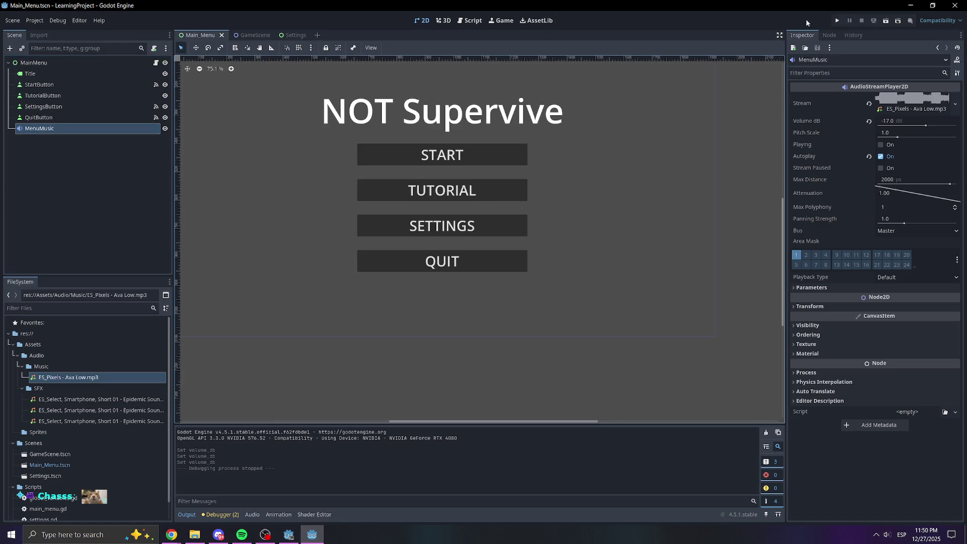
# Run the game, visit its Settings screen and main menu, then close it.
pyautogui.click(836, 20)
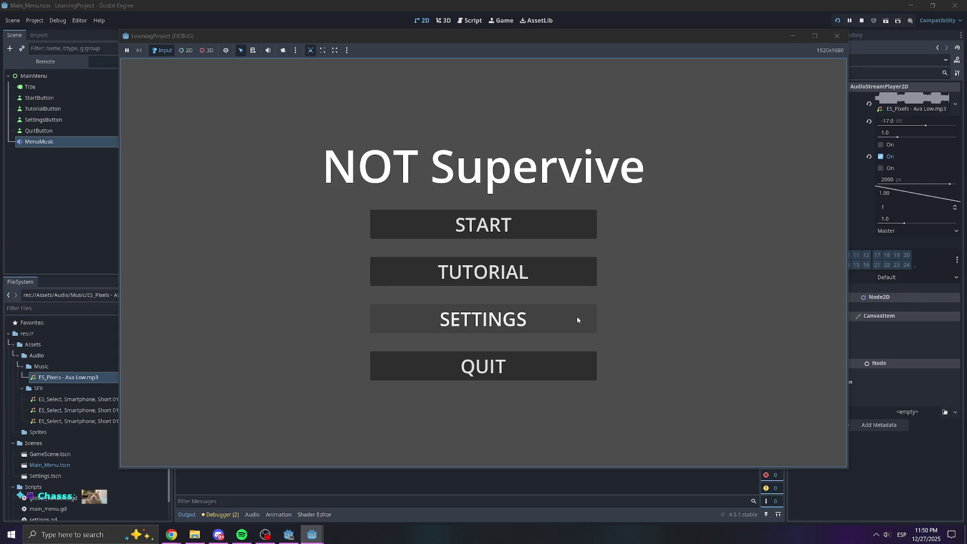
pyautogui.click(577, 317)
pyautogui.click(541, 359)
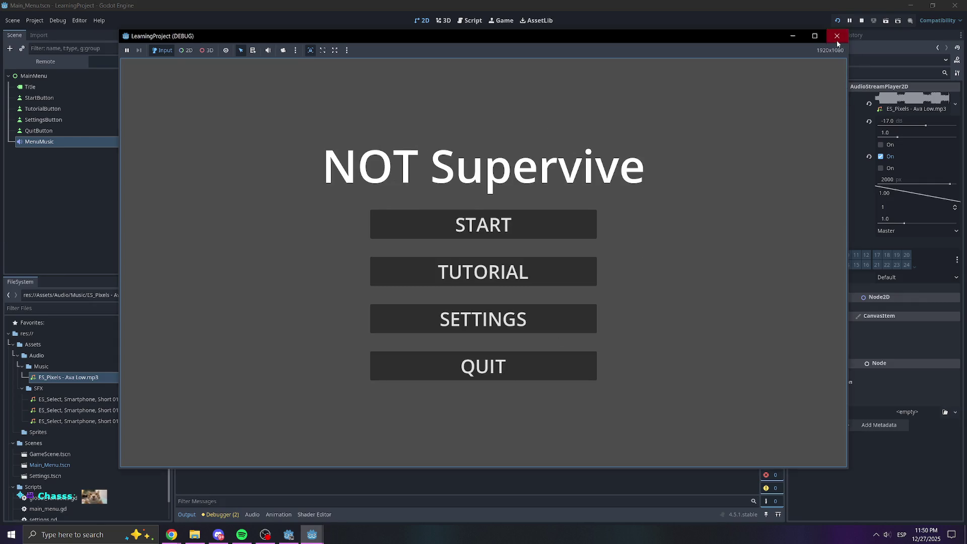
pyautogui.click(837, 36)
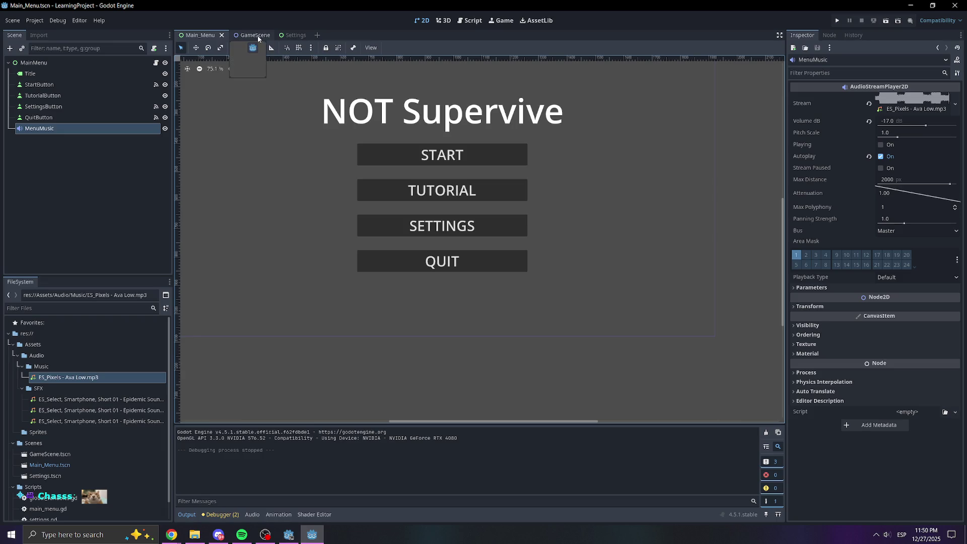
# Check the GameScene and Settings scene tabs, then return to Main_Menu.
pyautogui.click(245, 37)
pyautogui.click(288, 37)
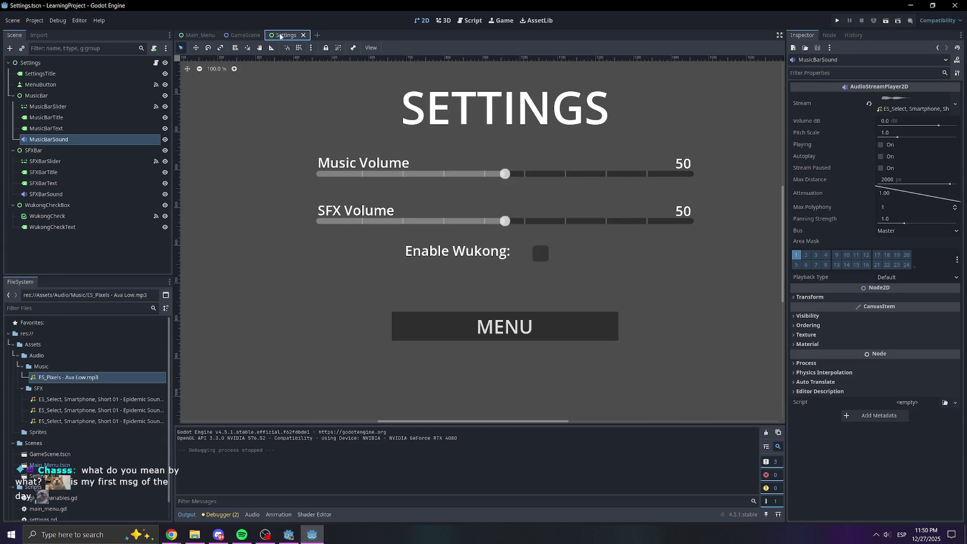
pyautogui.click(196, 35)
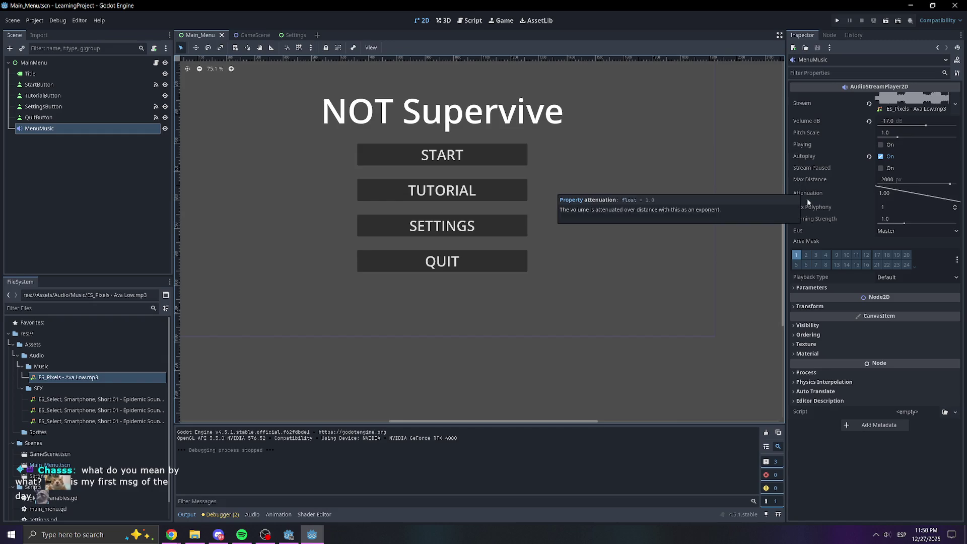
pyautogui.click(790, 295)
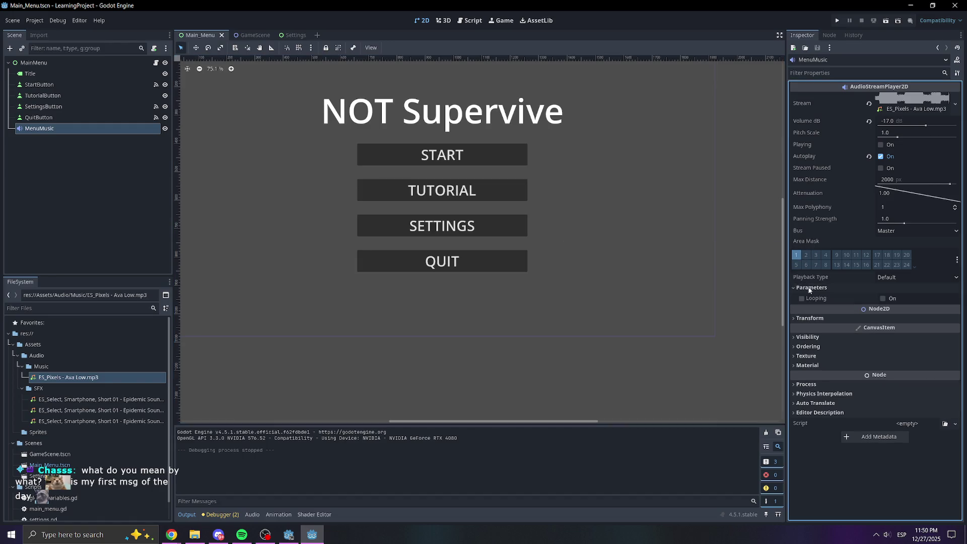
# Turn on Looping under MenuMusic's Parameters and save the Main_Menu scene.
pyautogui.click(809, 288)
pyautogui.click(811, 288)
pyautogui.click(817, 289)
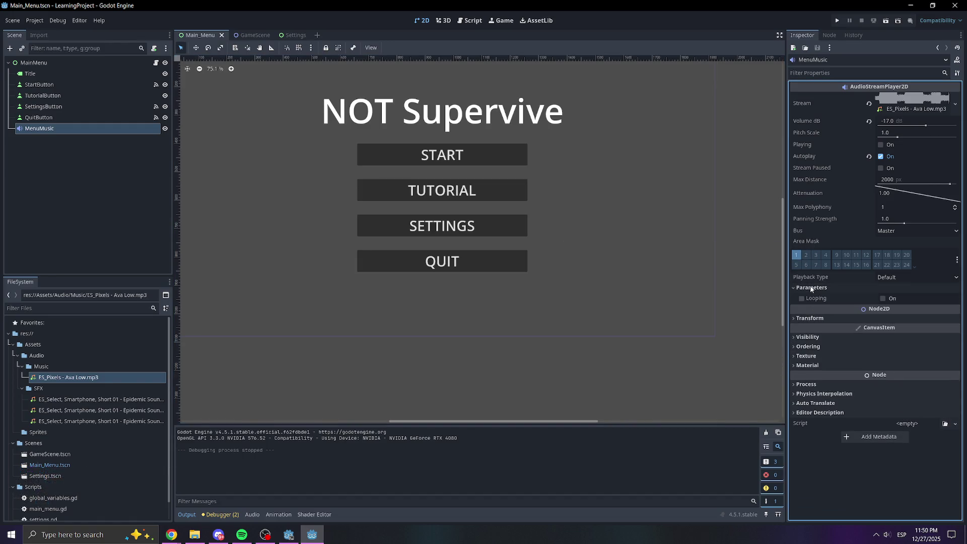
pyautogui.click(882, 297)
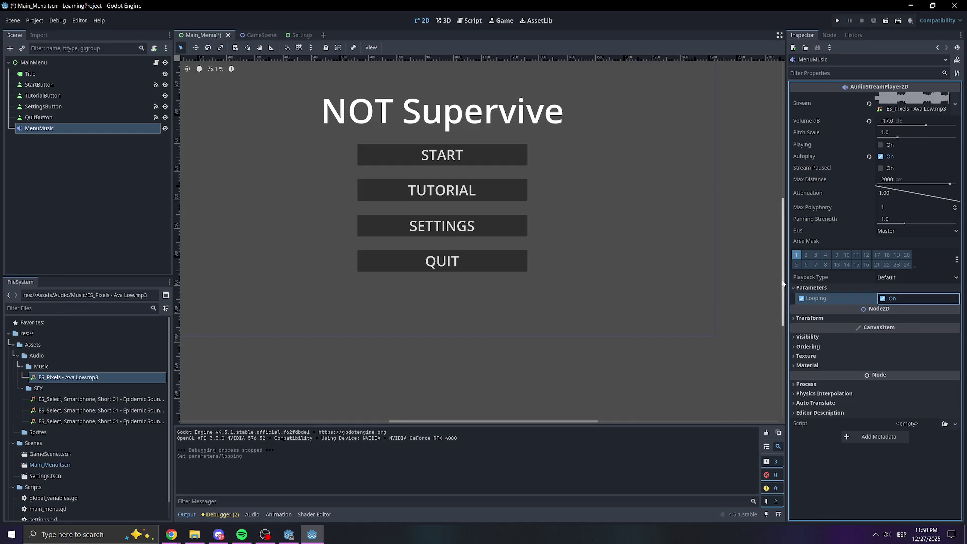
pyautogui.hotkey('ctrl', 's')
# Expand and collapse the Transform, Ordering, Texture, Material, Process and other Inspector sections.
pyautogui.click(805, 287)
pyautogui.click(809, 307)
pyautogui.click(809, 306)
pyautogui.click(804, 335)
pyautogui.click(804, 335)
pyautogui.click(802, 344)
pyautogui.click(803, 344)
pyautogui.click(803, 354)
pyautogui.click(802, 354)
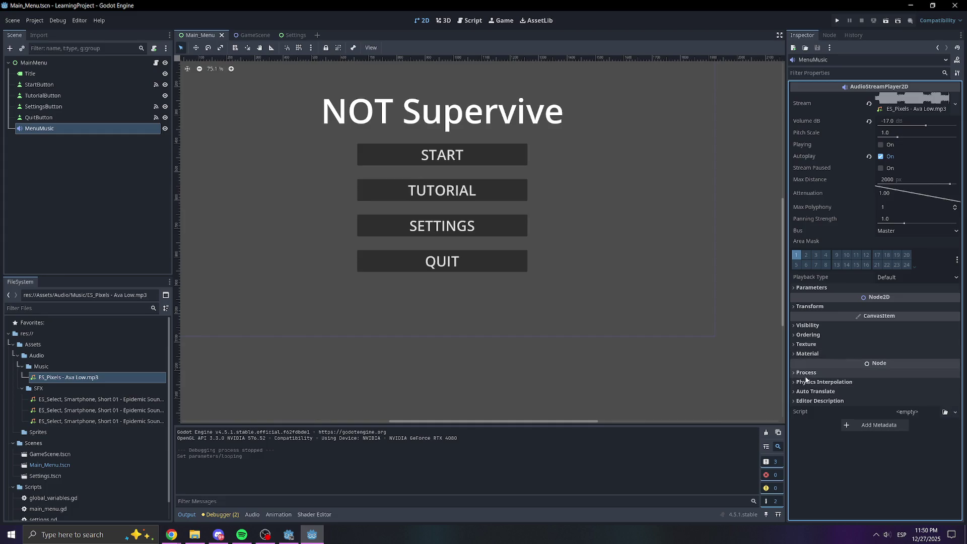
pyautogui.click(805, 373)
pyautogui.click(805, 376)
pyautogui.click(806, 381)
pyautogui.click(806, 382)
pyautogui.click(808, 391)
pyautogui.click(808, 391)
pyautogui.click(810, 400)
pyautogui.click(810, 401)
pyautogui.click(810, 401)
pyautogui.click(810, 401)
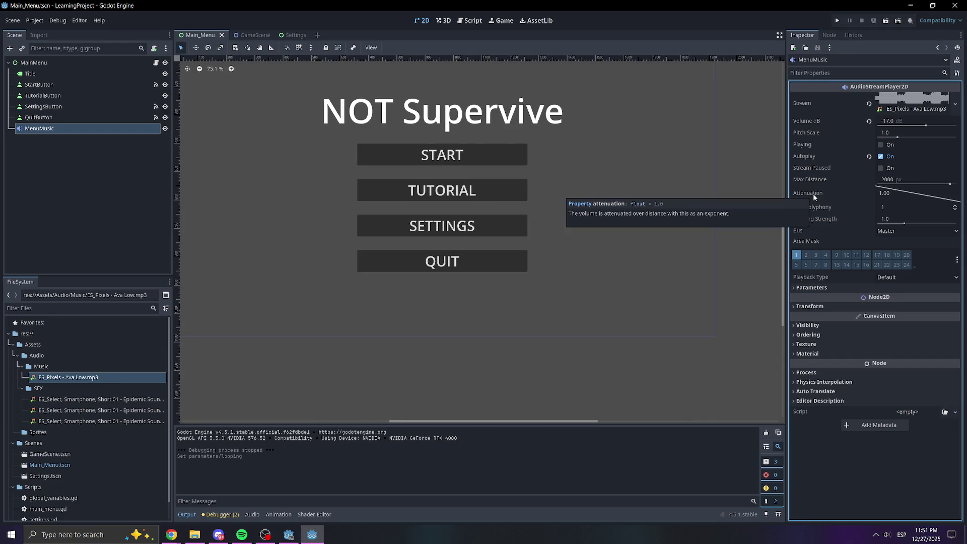
# Check the Bus dropdown (only Master) and open the Bus property's documentation from its context menu.
pyautogui.moveTo(814, 212)
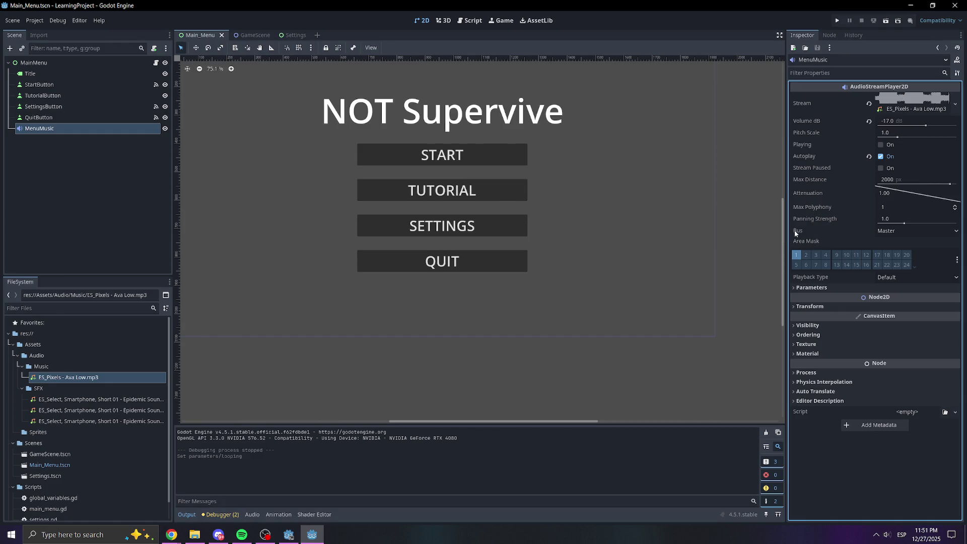
pyautogui.click(889, 231)
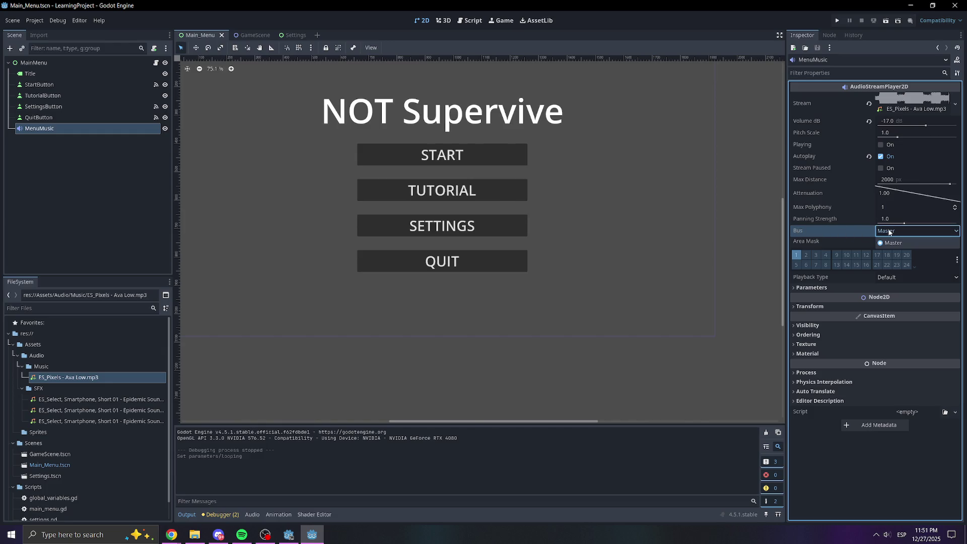
pyautogui.rightClick(840, 227)
pyautogui.rightClick(803, 231)
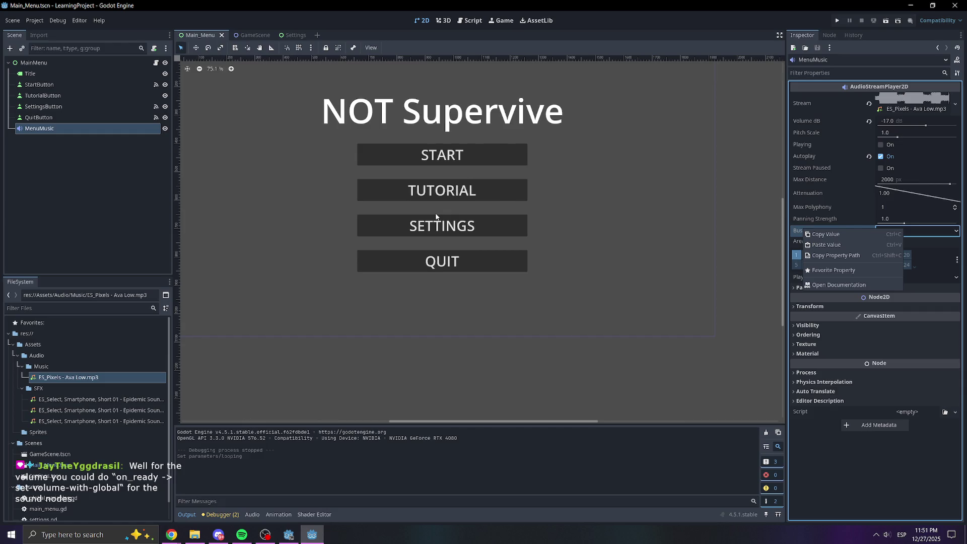
pyautogui.click(820, 286)
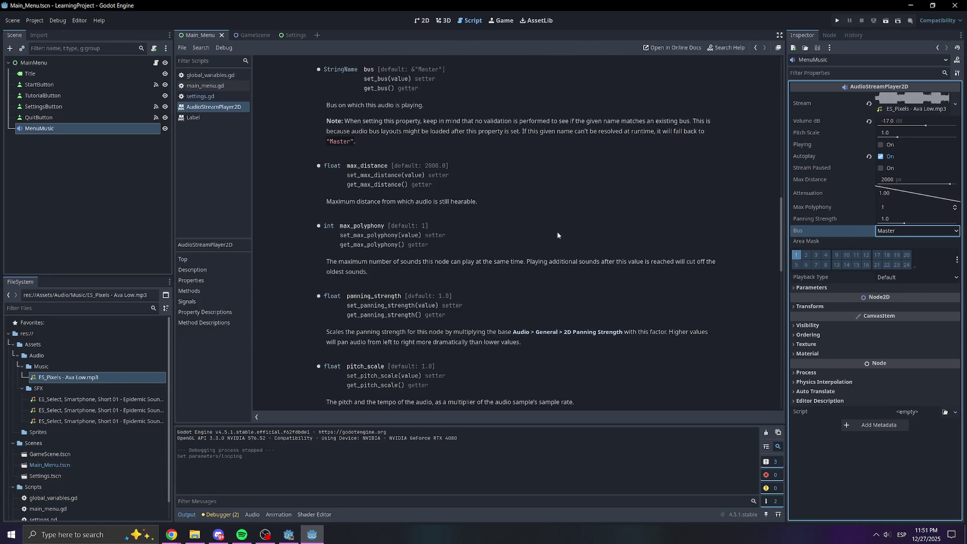
# Read the AudioStreamPlayer2D bus docs, recheck the bus list unchanged, and open Project Settings.
pyautogui.scroll(1, 558, 233)
pyautogui.scroll(3, 557, 232)
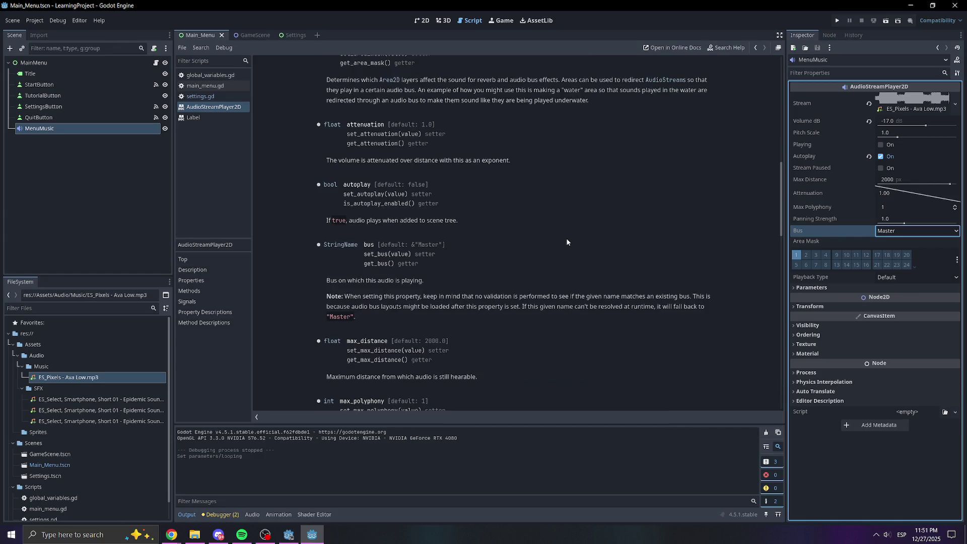
pyautogui.scroll(-1, 565, 241)
pyautogui.moveTo(399, 252); pyautogui.dragTo(413, 252)
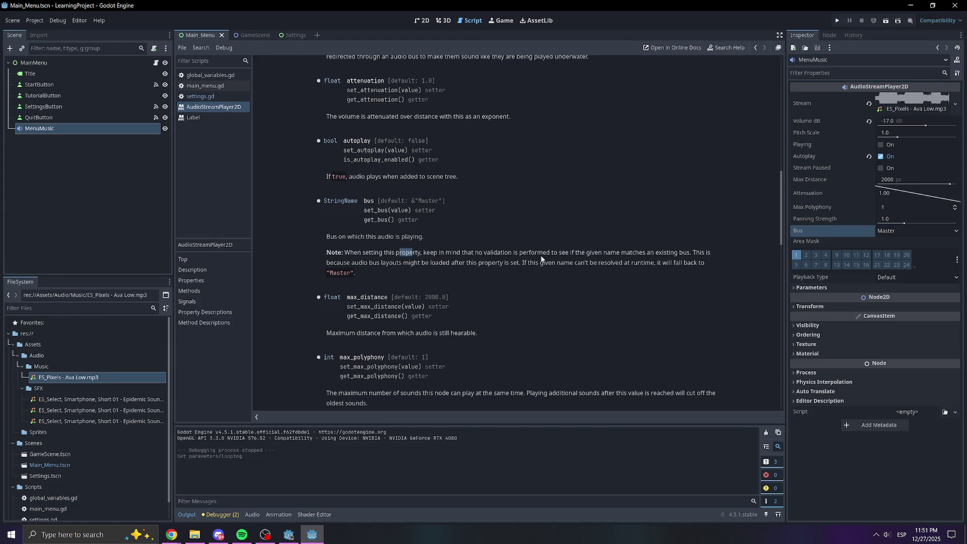
pyautogui.click(538, 254)
pyautogui.click(884, 232)
pyautogui.click(867, 229)
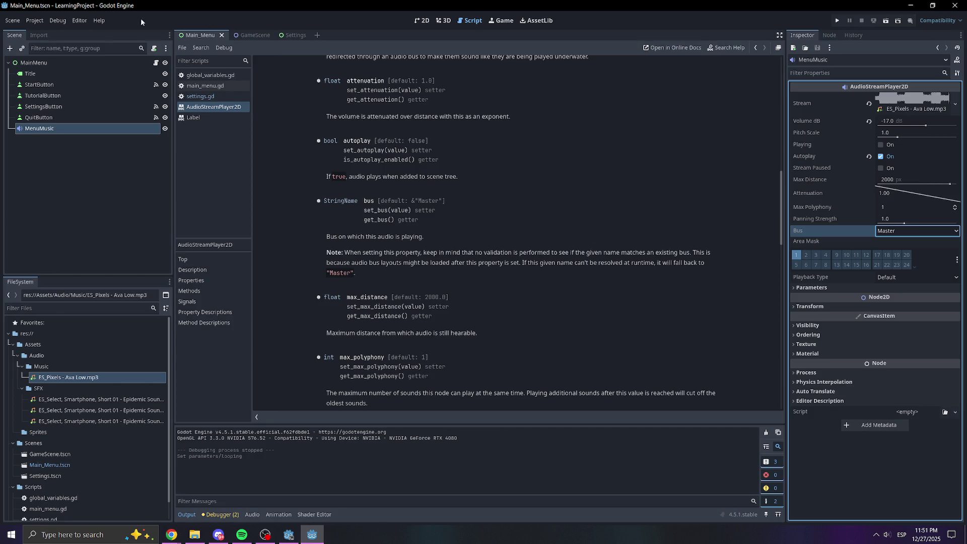
pyautogui.click(35, 20)
pyautogui.click(61, 31)
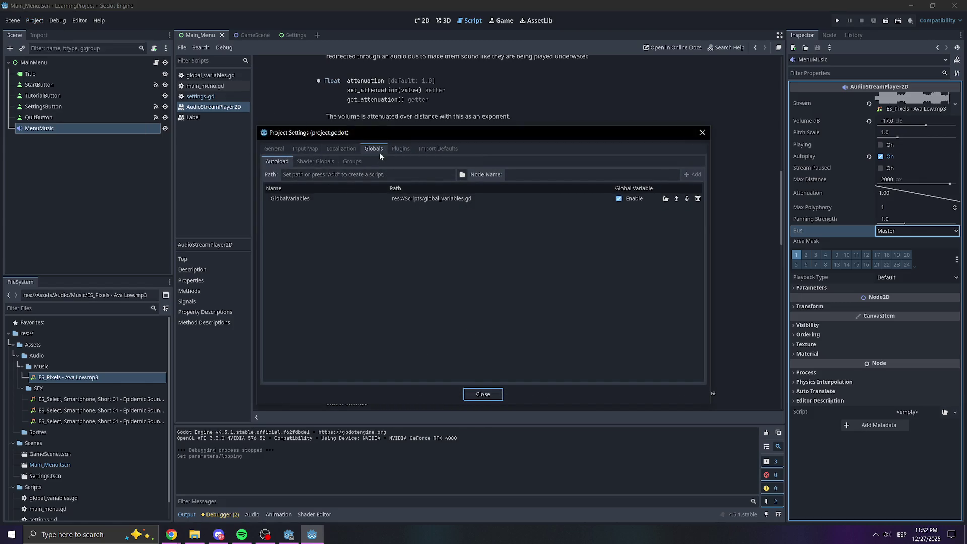
# In Project Settings go to General > Audio > Buses and browse for a Default Bus Layout file.
pyautogui.click(305, 148)
pyautogui.click(340, 149)
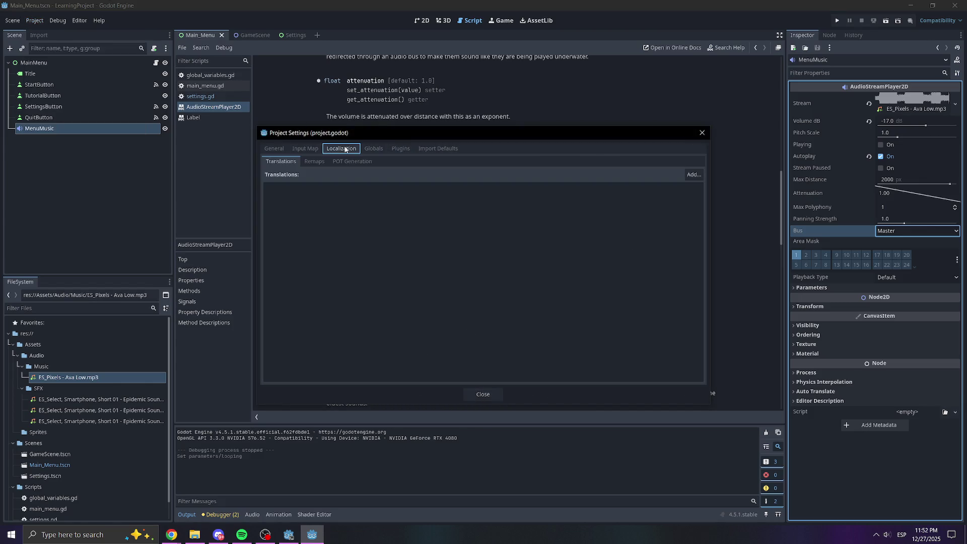
pyautogui.click(277, 150)
pyautogui.click(281, 284)
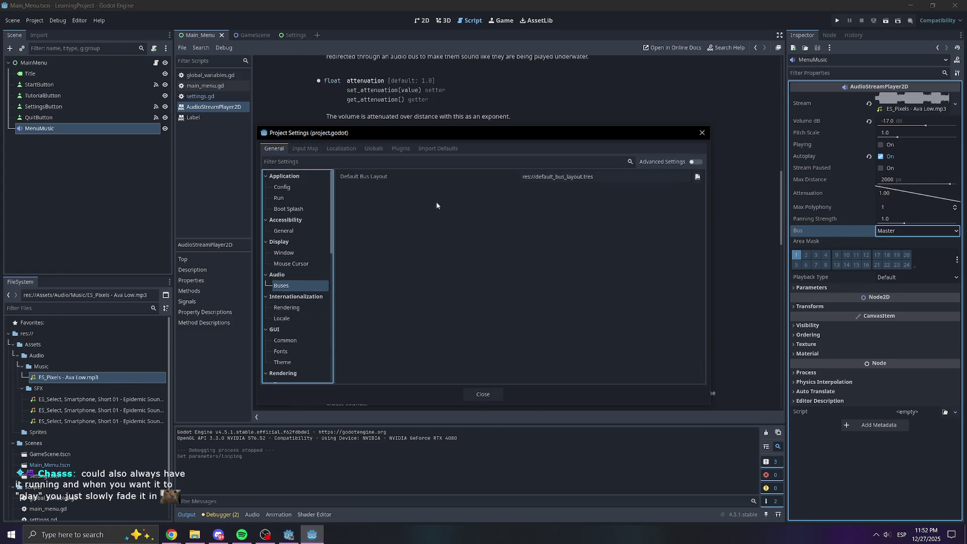
pyautogui.click(394, 177)
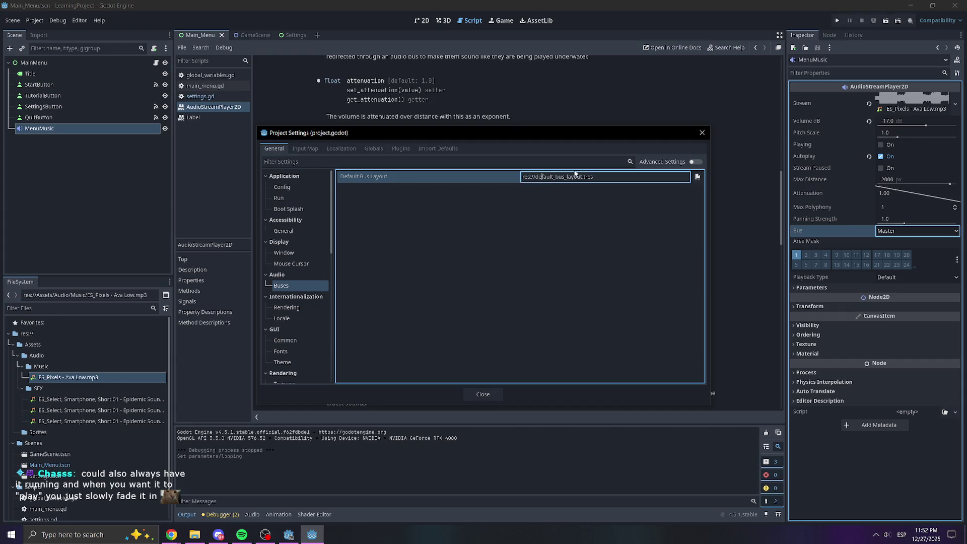
pyautogui.click(692, 163)
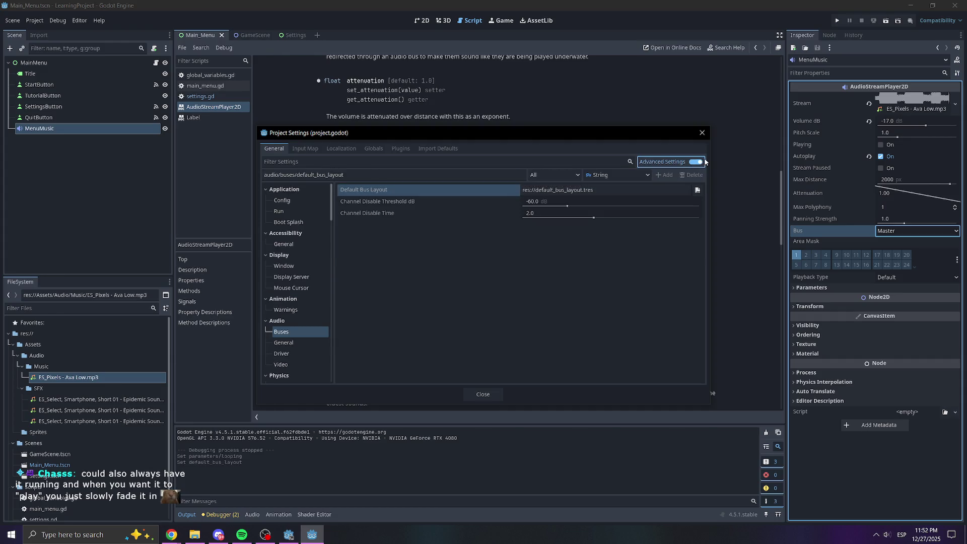
pyautogui.click(690, 161)
pyautogui.click(690, 177)
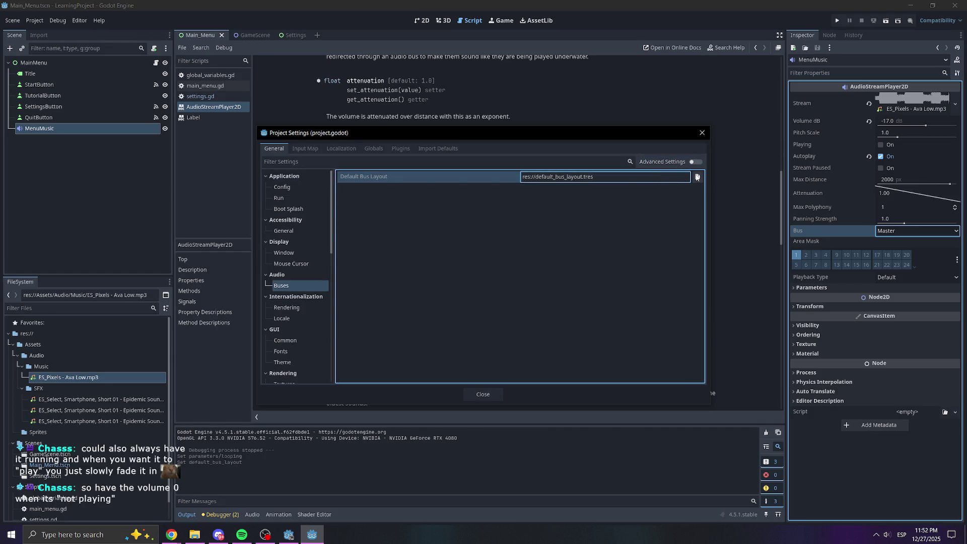
pyautogui.click(539, 215)
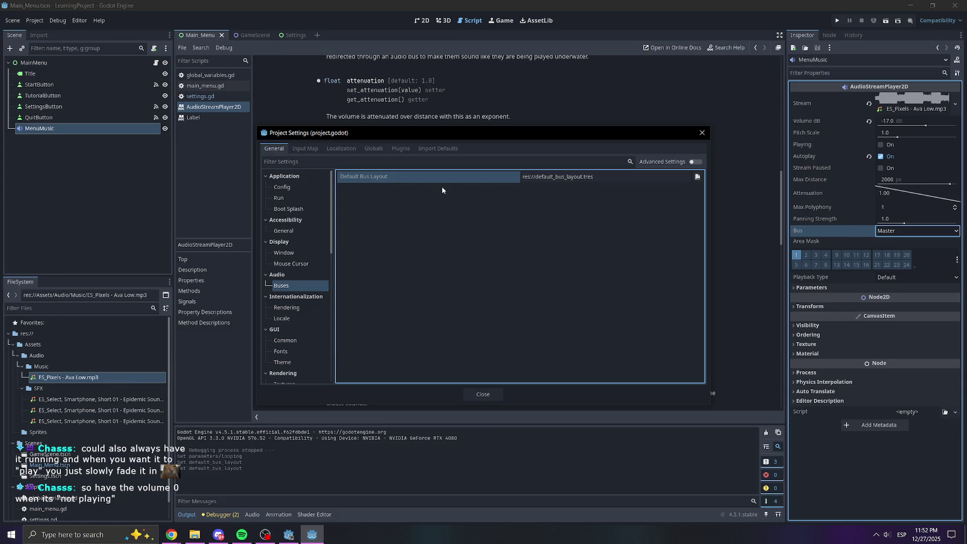
pyautogui.click(696, 178)
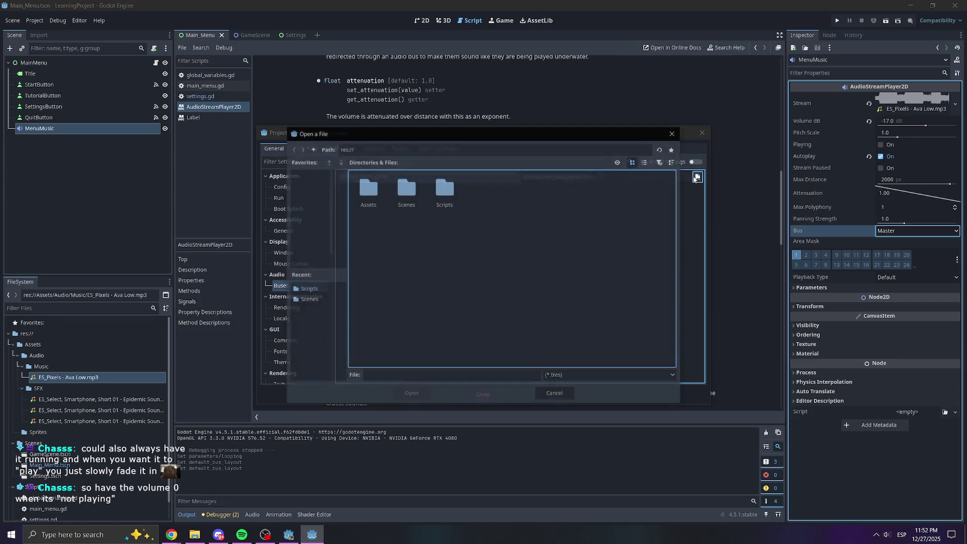
# Cancel the bus layout file dialog and toggle Advanced Settings on then off, keeping the path unchanged.
pyautogui.click(560, 396)
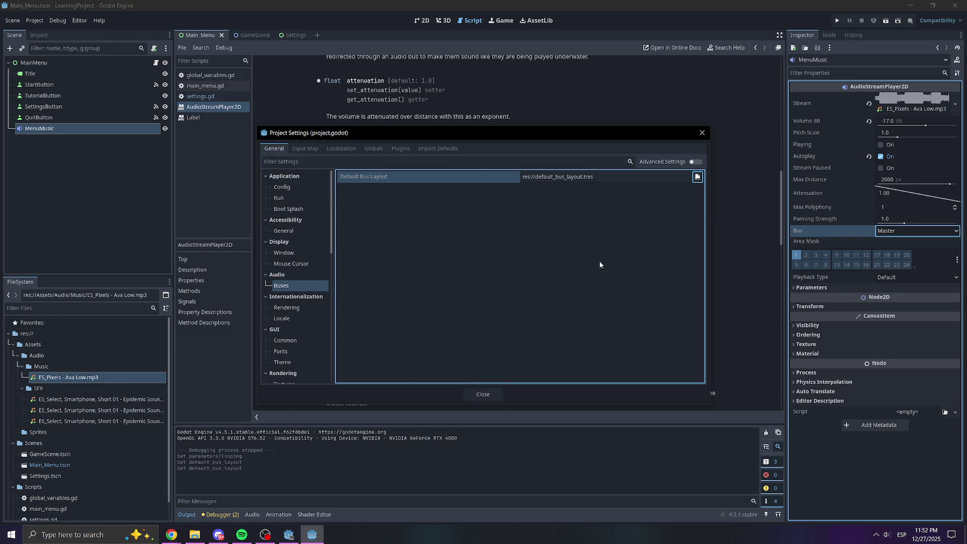
pyautogui.click(695, 162)
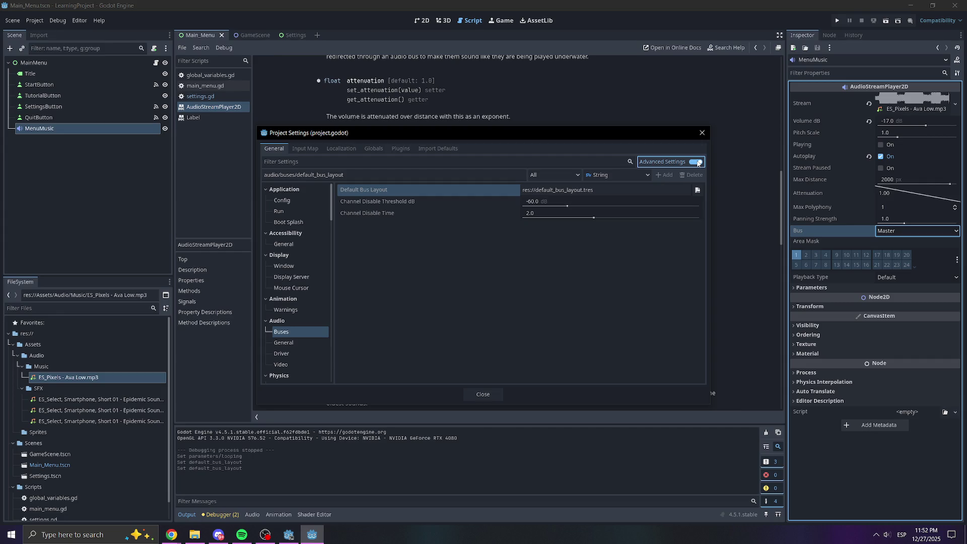
pyautogui.click(697, 162)
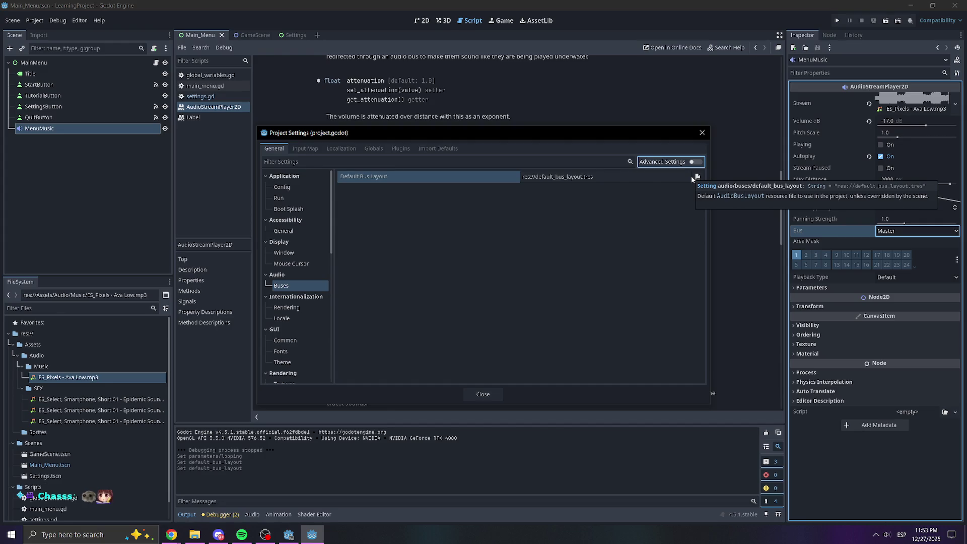
pyautogui.click(655, 177)
pyautogui.click(482, 205)
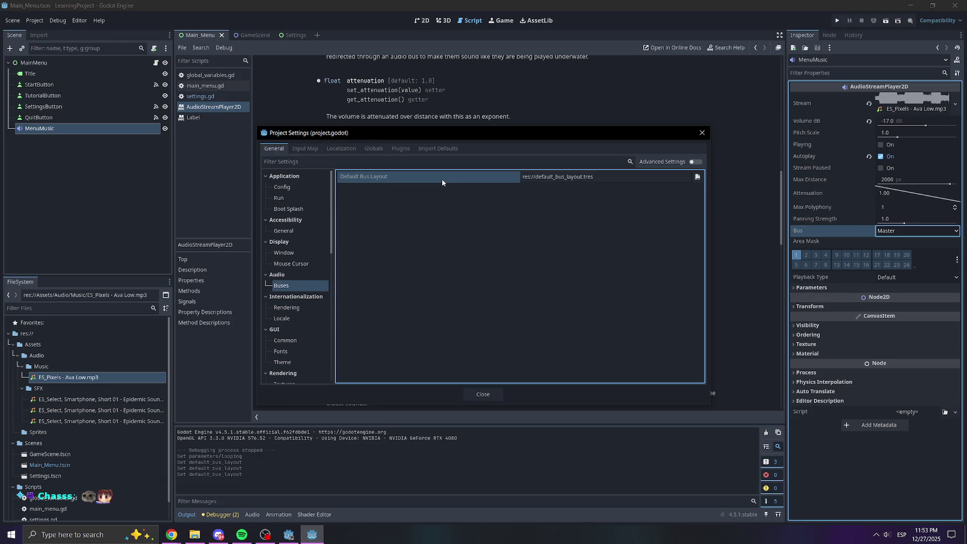
# Browse the Scenes folder for a bus layout, cancel without choosing one, and close Project Settings.
pyautogui.click(697, 177)
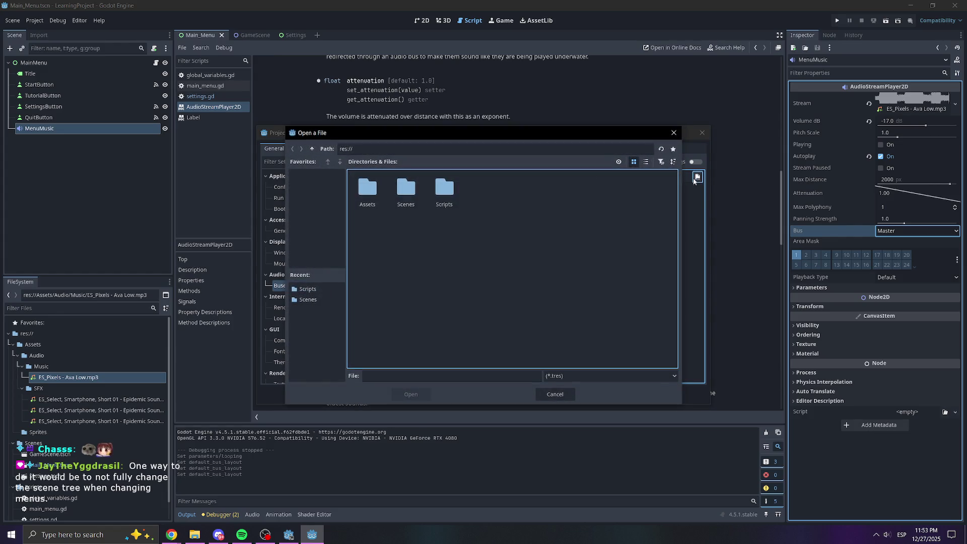
pyautogui.doubleClick(407, 194)
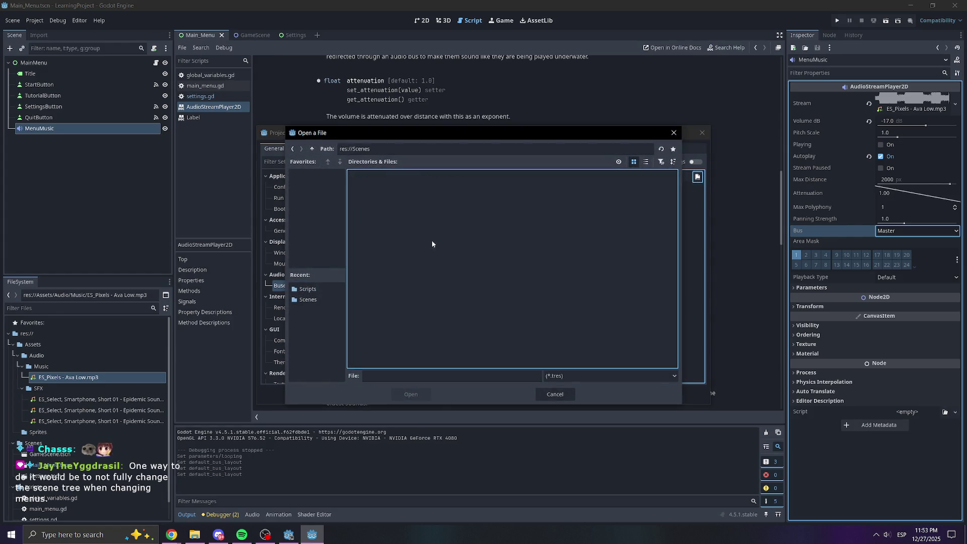
pyautogui.click(555, 394)
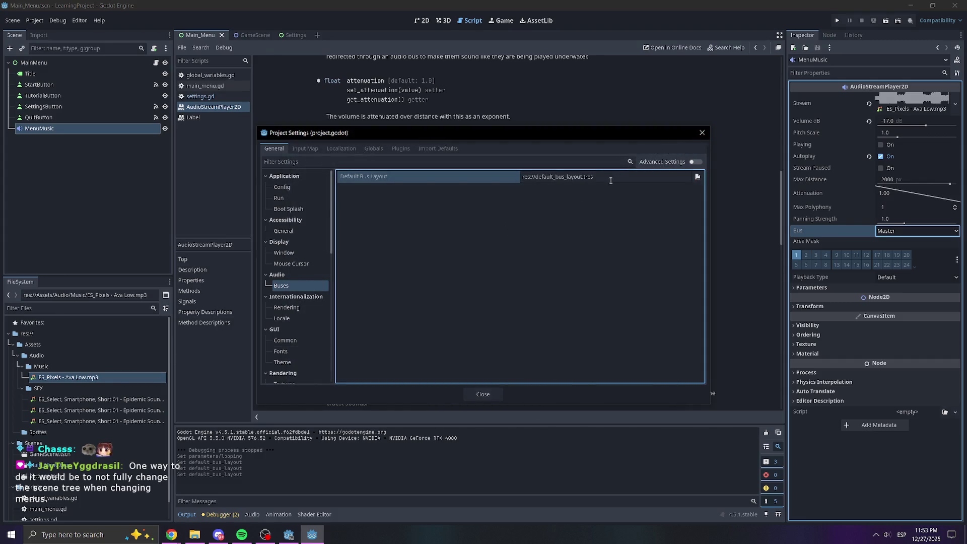
pyautogui.click(701, 133)
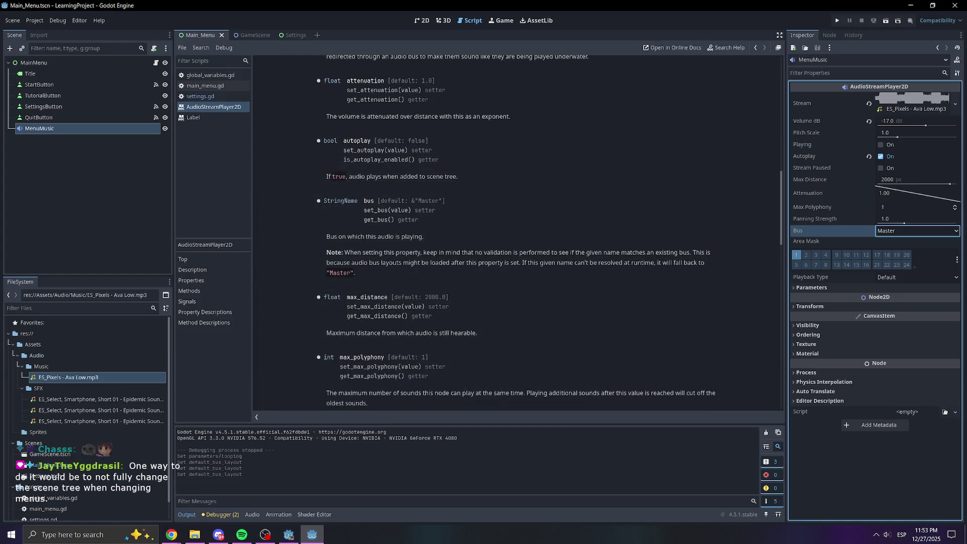
pyautogui.scroll(-3, 676, 238)
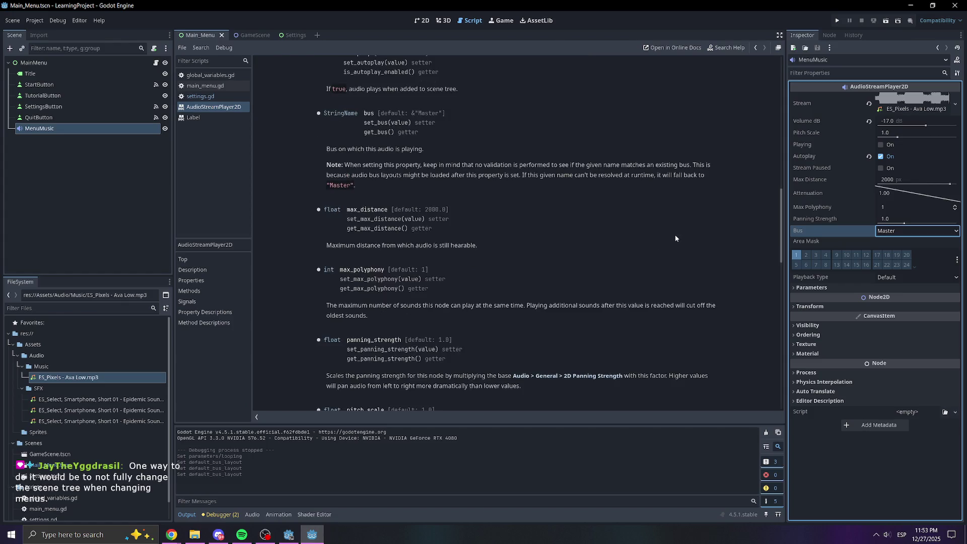
pyautogui.scroll(9, 564, 266)
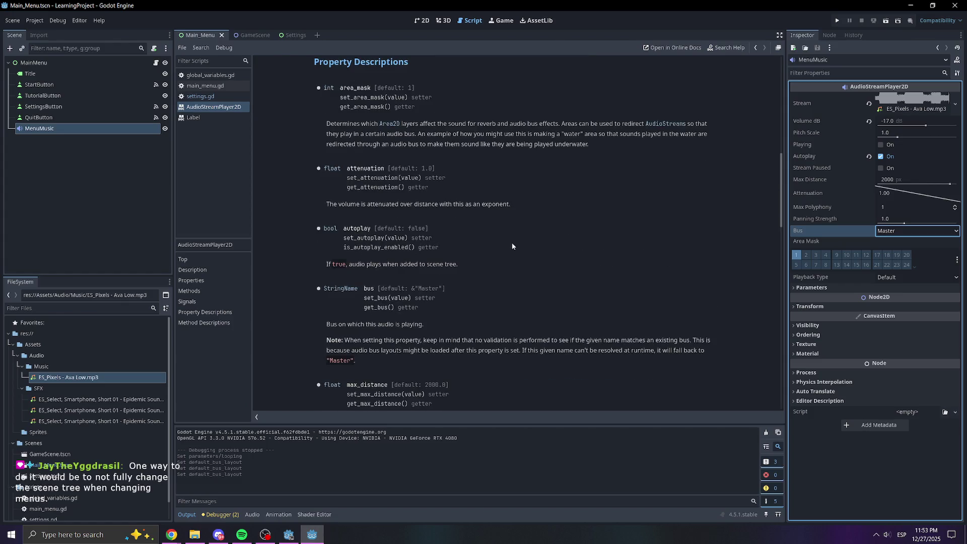
pyautogui.scroll(-12, 508, 234)
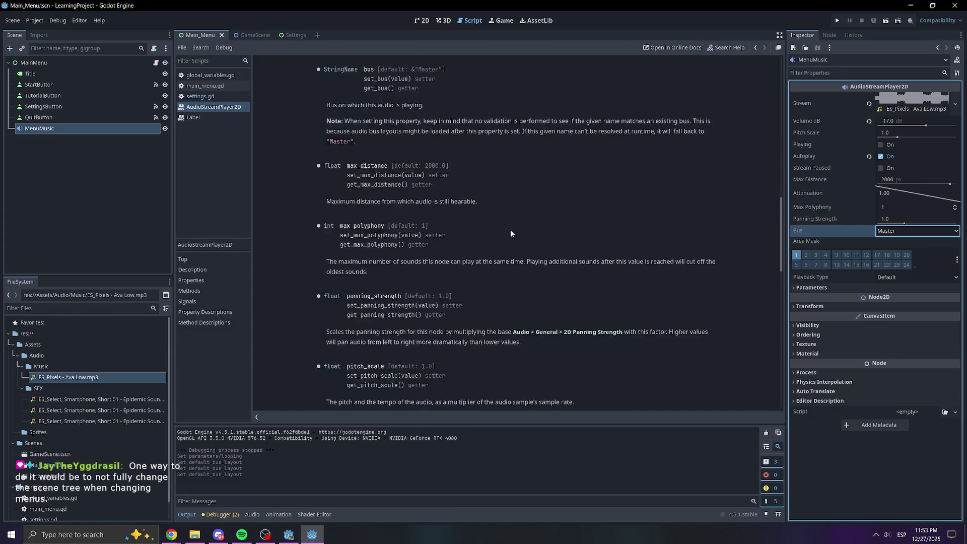
pyautogui.scroll(7, 511, 233)
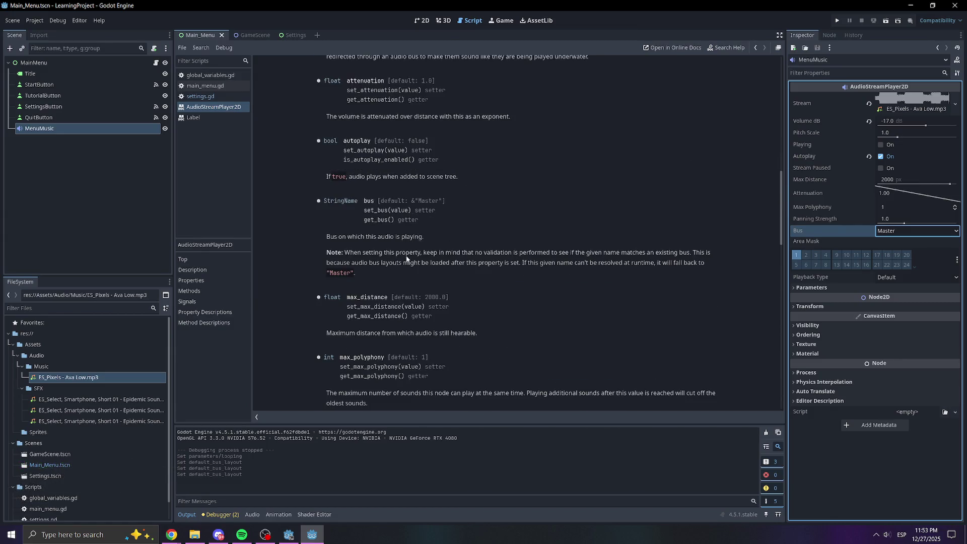
pyautogui.moveTo(383, 257); pyautogui.dragTo(438, 255)
pyautogui.click(413, 239)
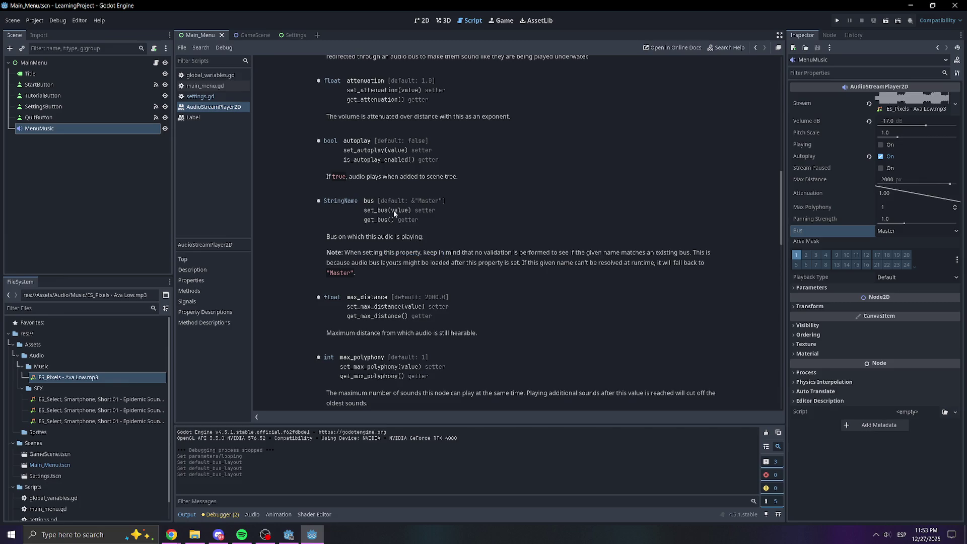
pyautogui.moveTo(393, 206)
pyautogui.mouseDown()
pyautogui.moveTo(437, 217)
pyautogui.moveTo(317, 200)
pyautogui.moveTo(418, 222)
pyautogui.mouseUp()
pyautogui.click(368, 203)
pyautogui.click(448, 226)
pyautogui.click(165, 62)
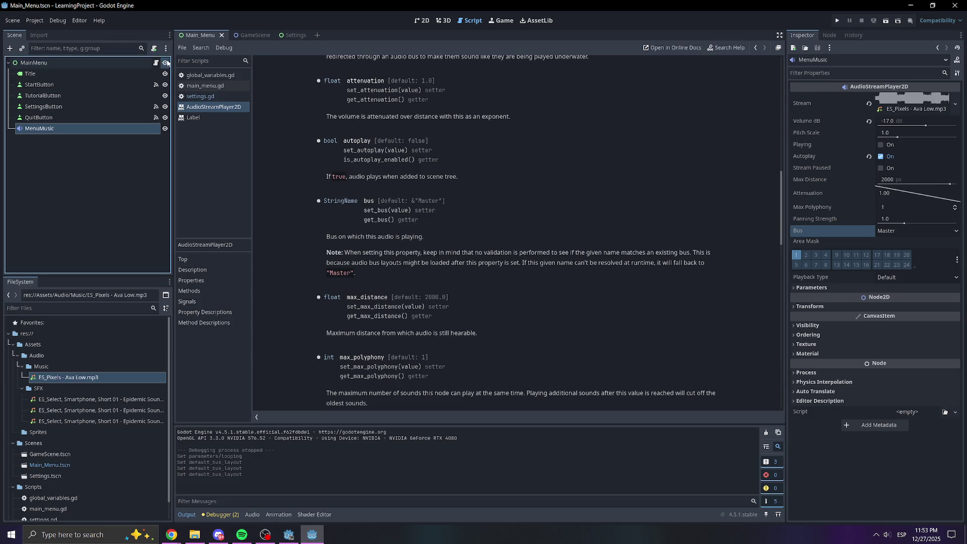
pyautogui.click(166, 63)
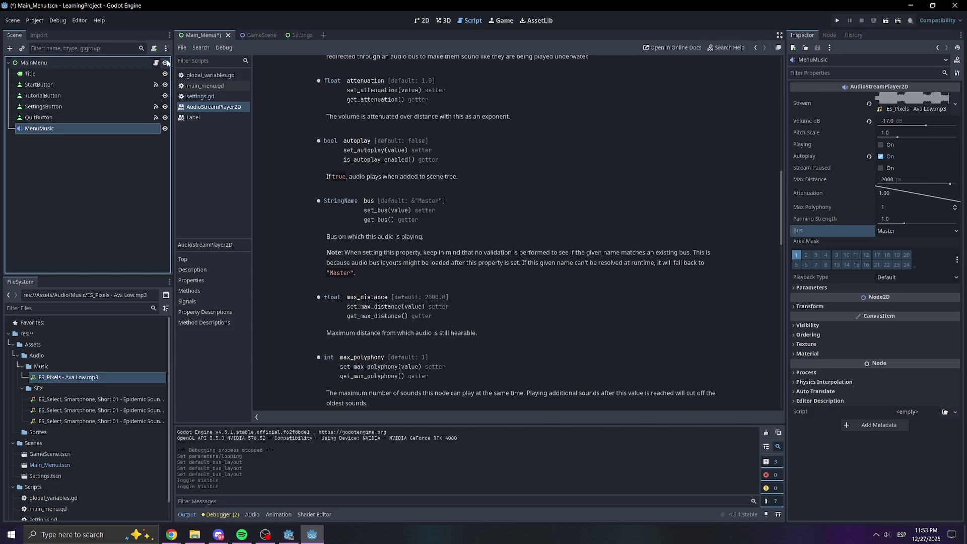
pyautogui.click(296, 34)
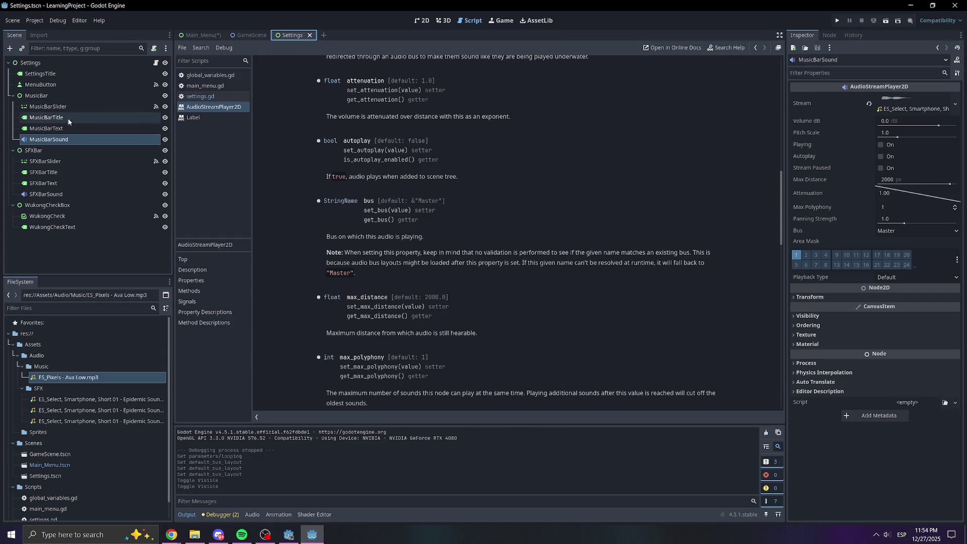
pyautogui.click(196, 35)
pyautogui.click(78, 159)
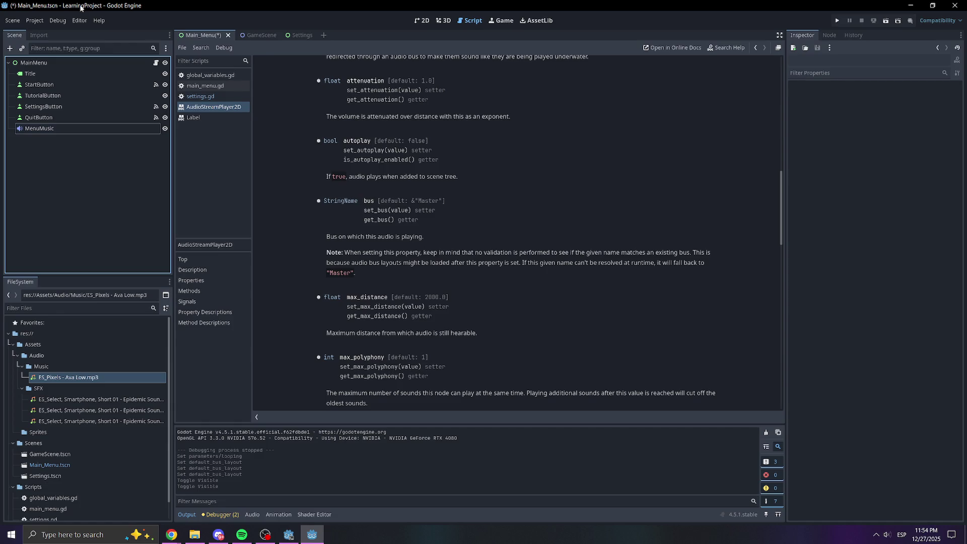
pyautogui.click(309, 36)
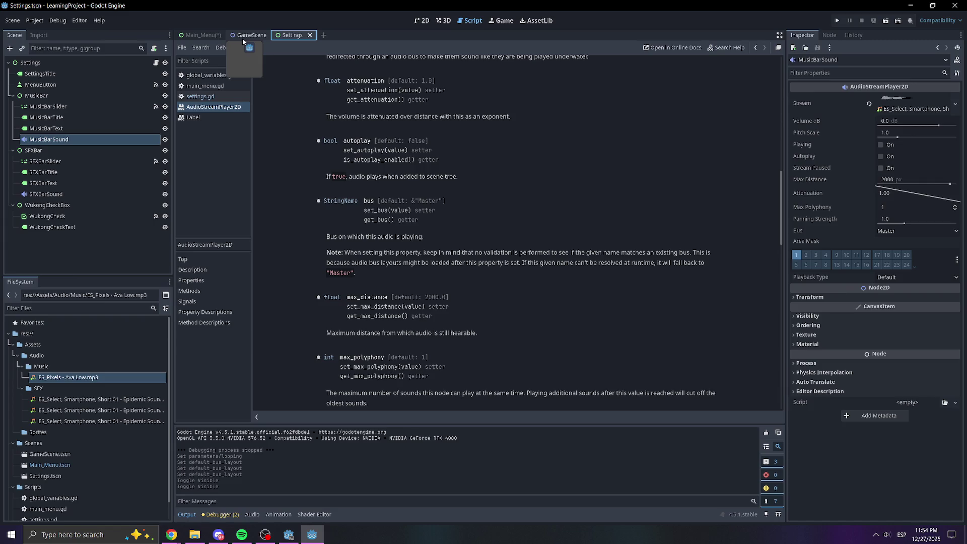
pyautogui.click(210, 35)
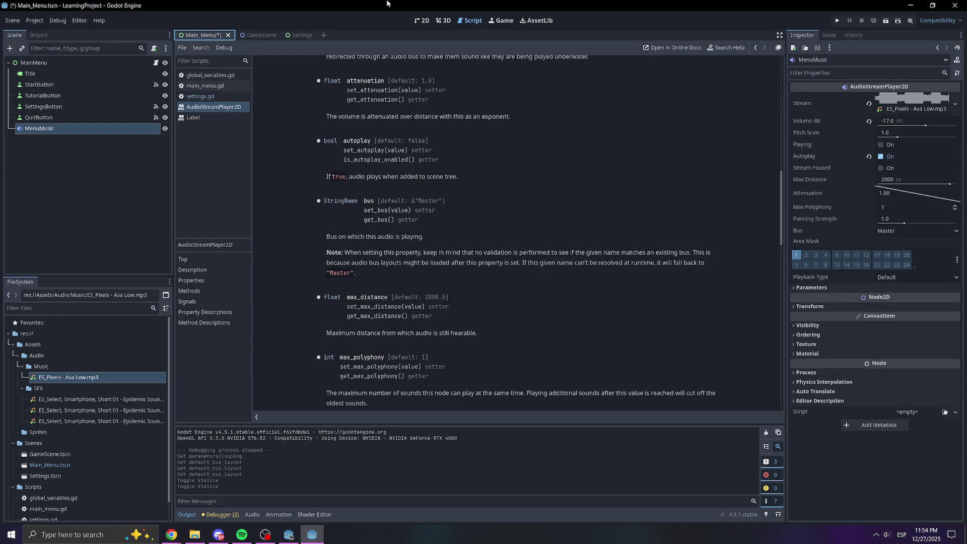
pyautogui.click(60, 136)
pyautogui.moveTo(47, 129); pyautogui.dragTo(32, 147)
pyautogui.click(60, 147)
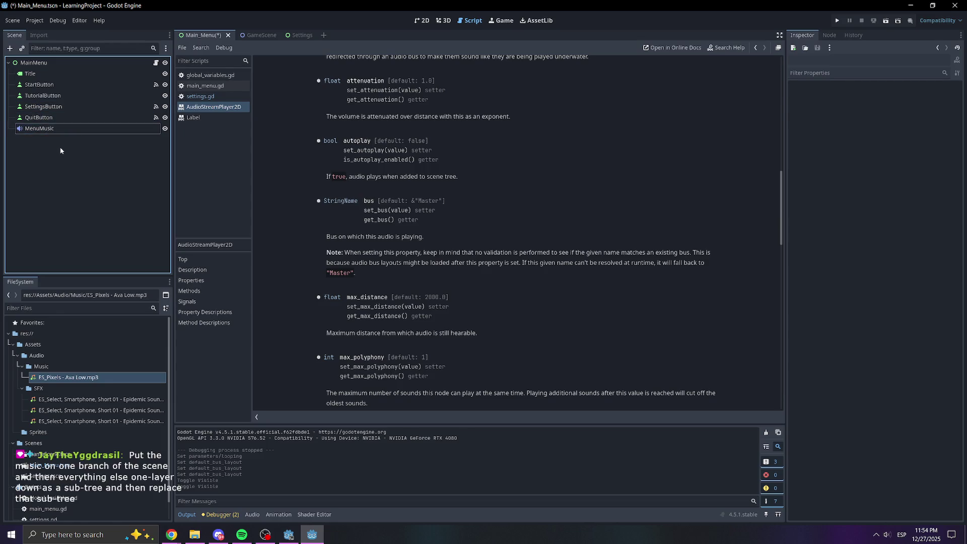
# Add a Control child node under MainMenu and rename it MenuScene.
pyautogui.click(36, 65)
pyautogui.click(63, 151)
pyautogui.rightClick(69, 169)
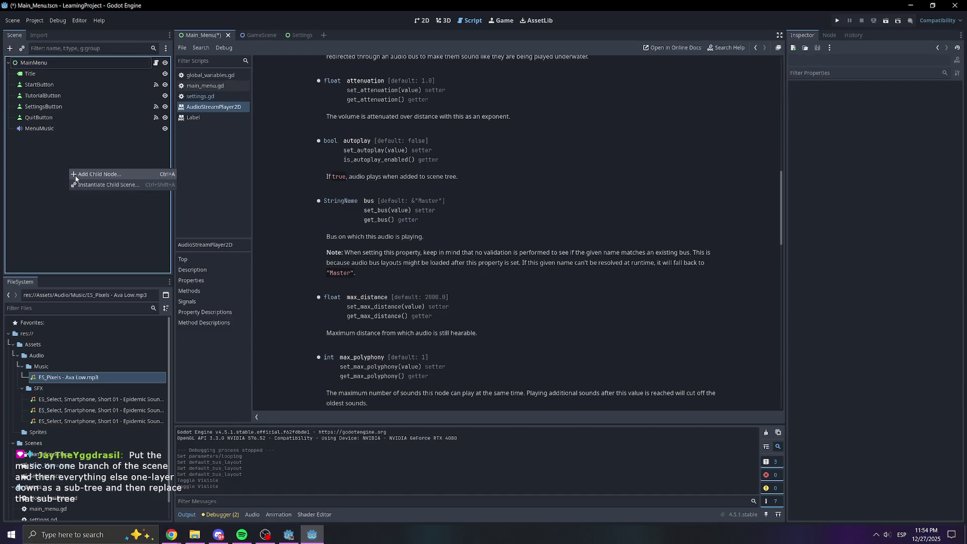
pyautogui.click(75, 176)
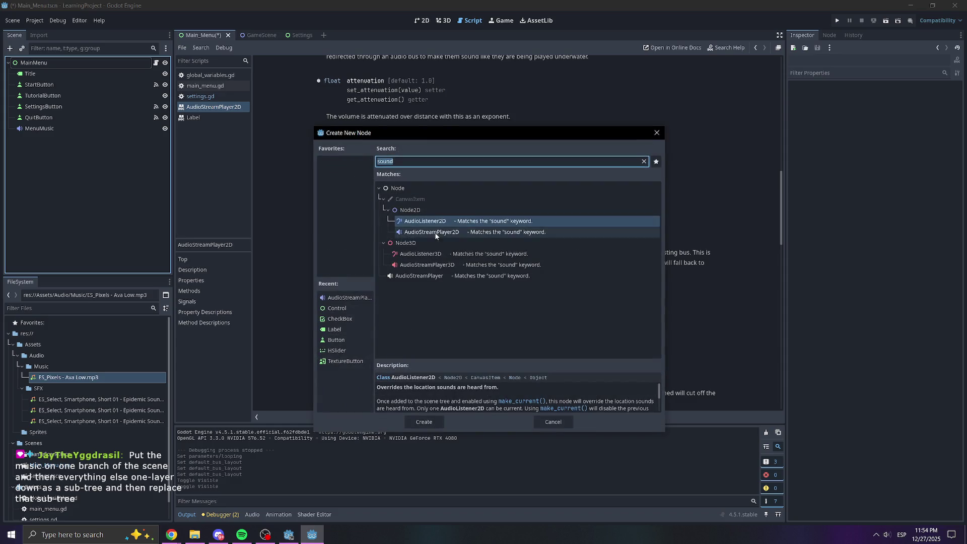
pyautogui.click(333, 312)
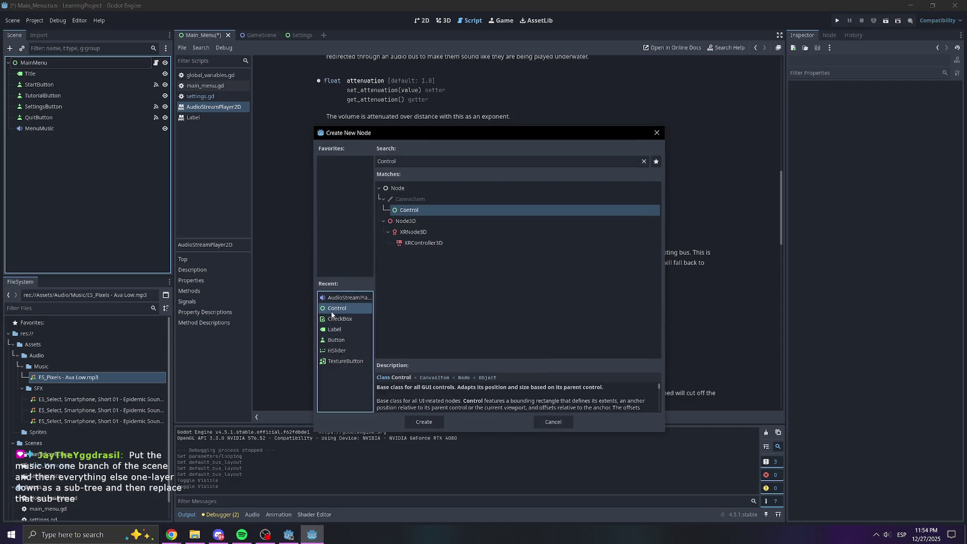
pyautogui.doubleClick(331, 313)
pyautogui.doubleClick(38, 141)
pyautogui.write('Menu')
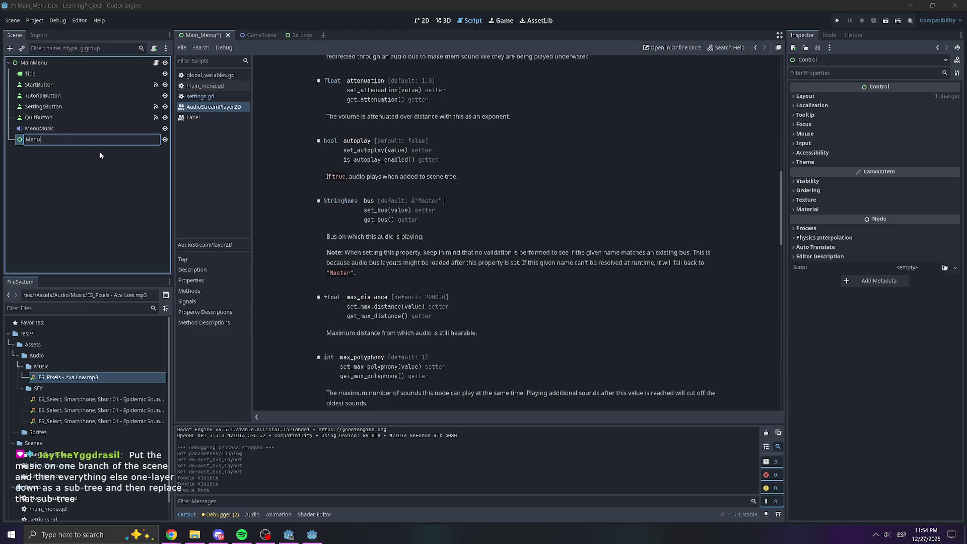
pyautogui.write('Scene')
pyautogui.press('Return')
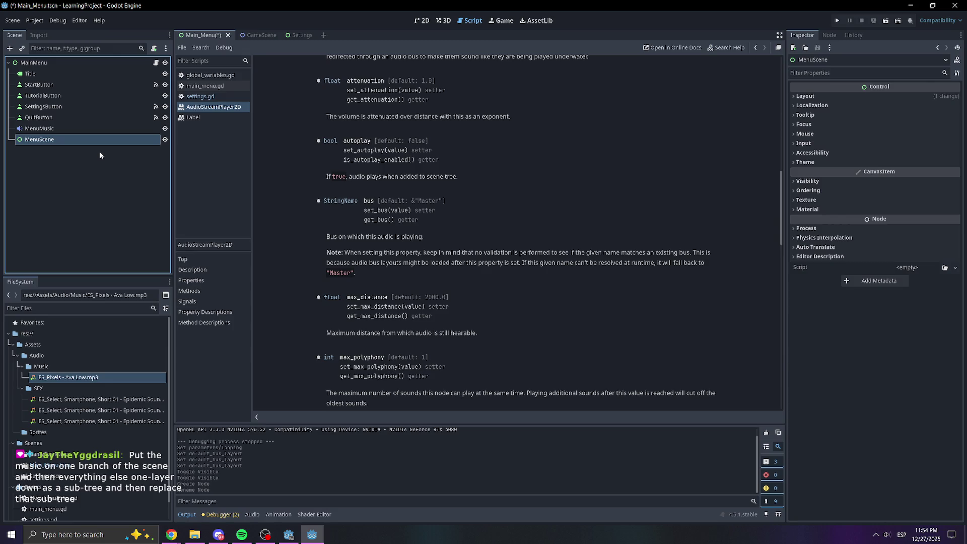
# Move Title and the four menu buttons into MenuScene, leaving MenuMusic under MainMenu.
pyautogui.click(46, 63)
pyautogui.click(46, 139)
pyautogui.moveTo(45, 140)
pyautogui.mouseDown()
pyautogui.moveTo(40, 73)
pyautogui.moveTo(38, 137)
pyautogui.mouseUp()
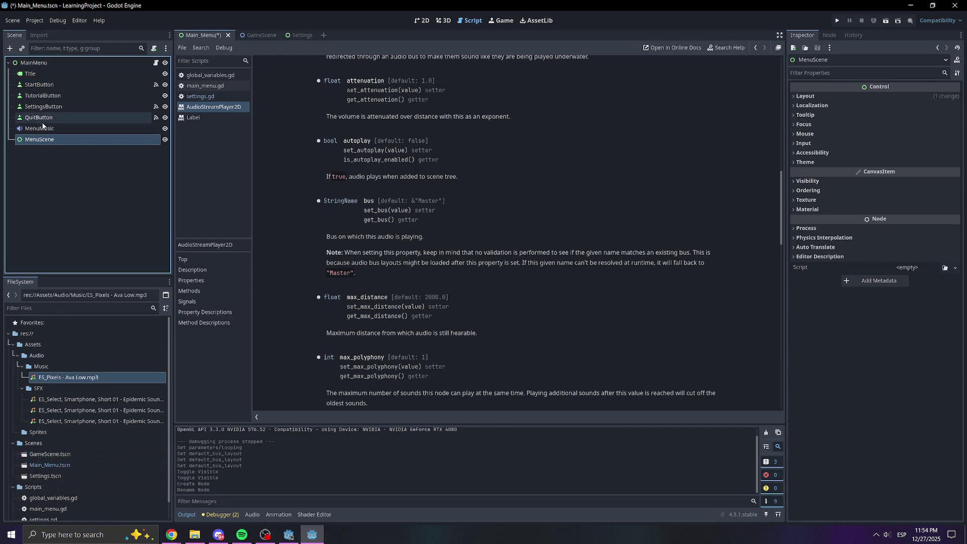
pyautogui.click(30, 73)
pyautogui.keyDown('shift'); pyautogui.click(38, 118); pyautogui.keyUp('shift')
pyautogui.moveTo(58, 96)
pyautogui.mouseDown()
pyautogui.moveTo(60, 147)
pyautogui.moveTo(53, 136)
pyautogui.mouseUp()
pyautogui.click(81, 182)
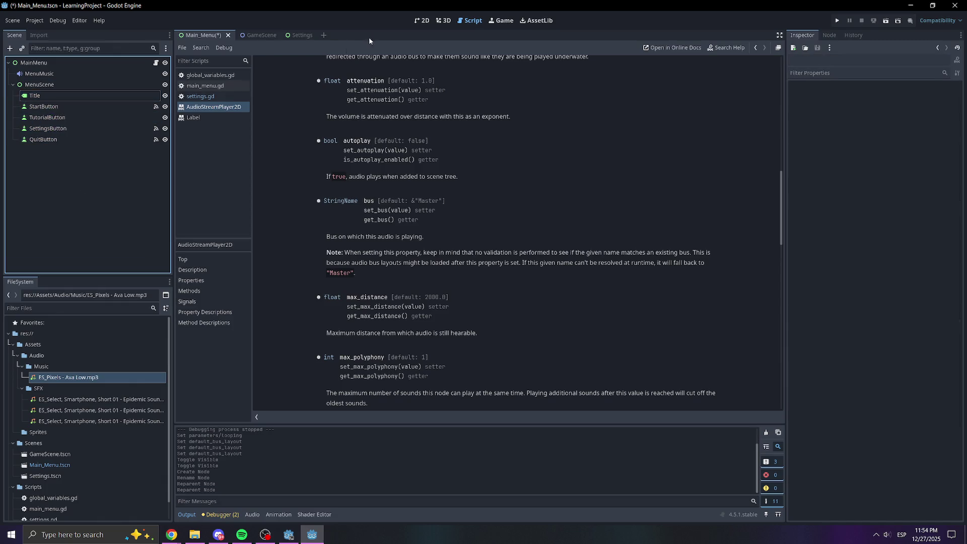
pyautogui.click(416, 25)
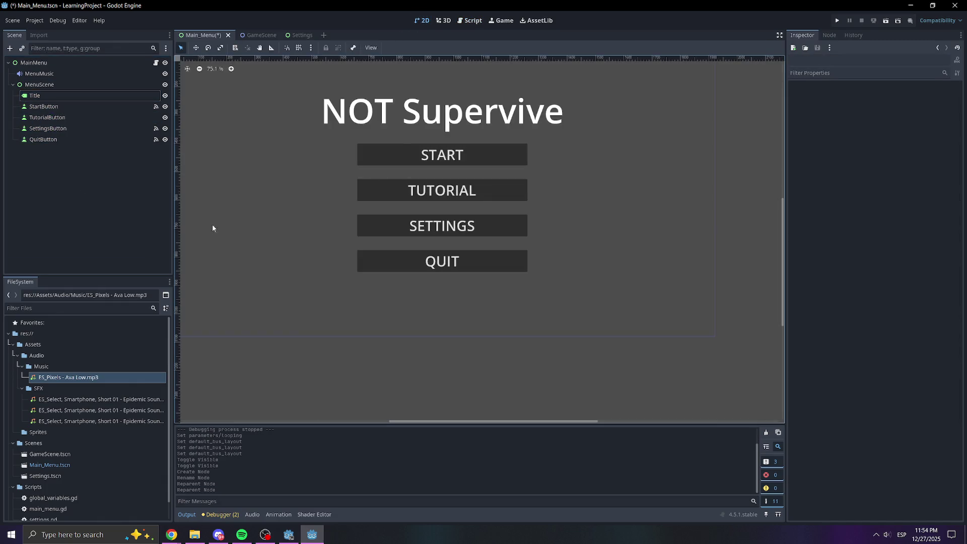
# Collapse MenuScene, recentre the canvas, and save Main_Menu with Ctrl+S after a quick look at Settings.
pyautogui.click(10, 151)
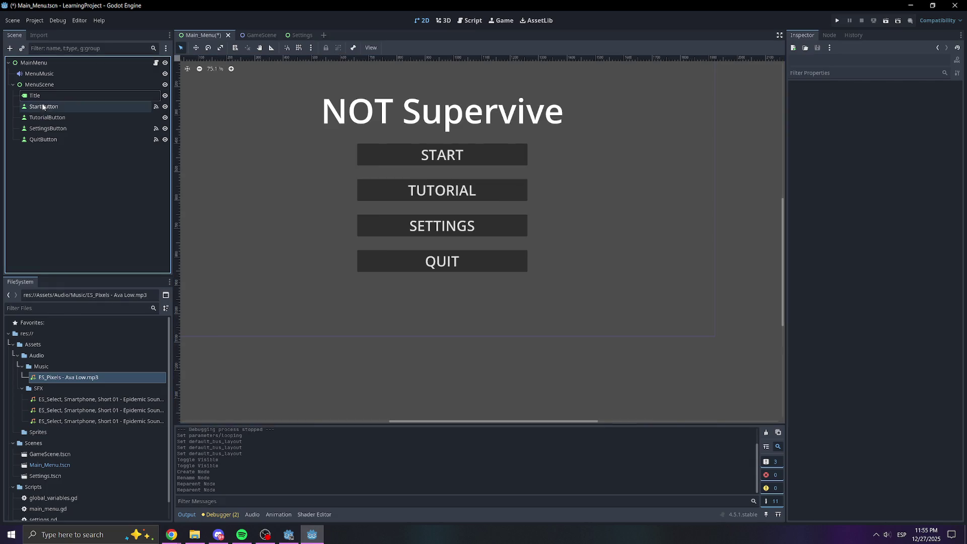
pyautogui.click(12, 84)
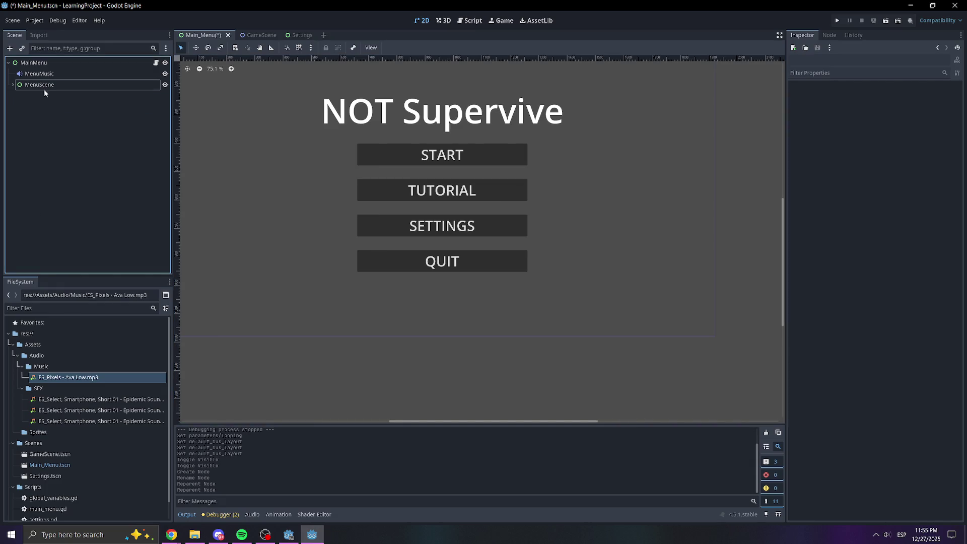
pyautogui.click(222, 186)
pyautogui.moveTo(365, 242)
pyautogui.mouseDown()
pyautogui.moveTo(427, 300)
pyautogui.moveTo(329, 266)
pyautogui.mouseUp()
pyautogui.hotkey('ctrl', 's')
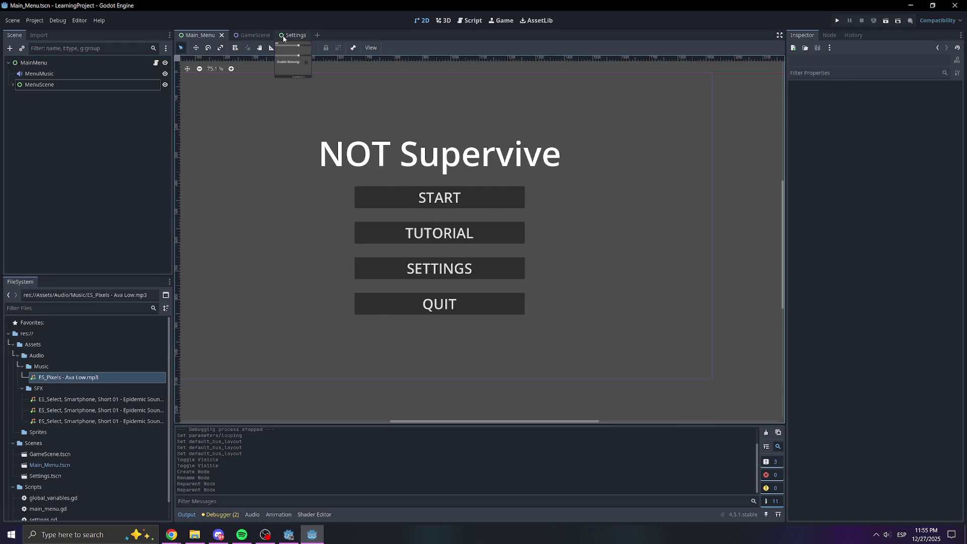
pyautogui.click(292, 35)
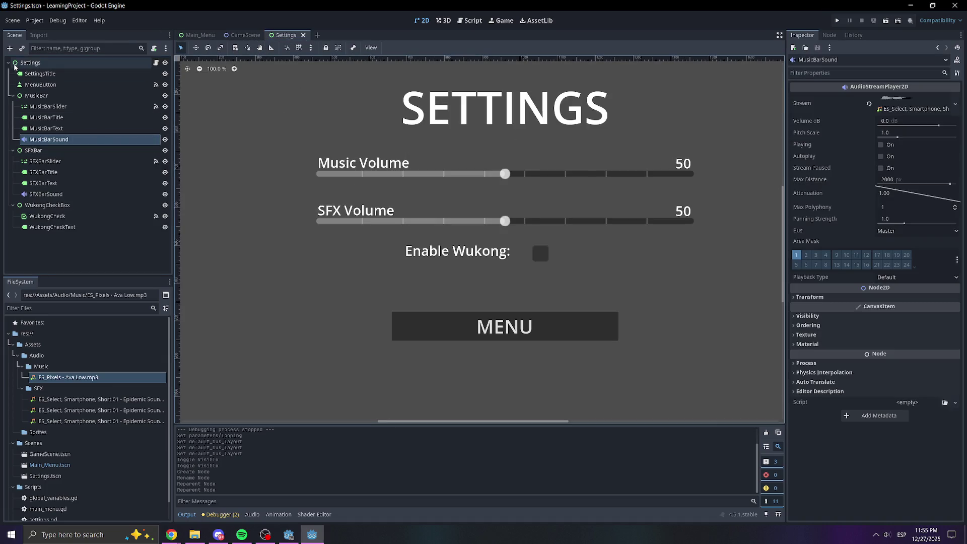
pyautogui.click(199, 35)
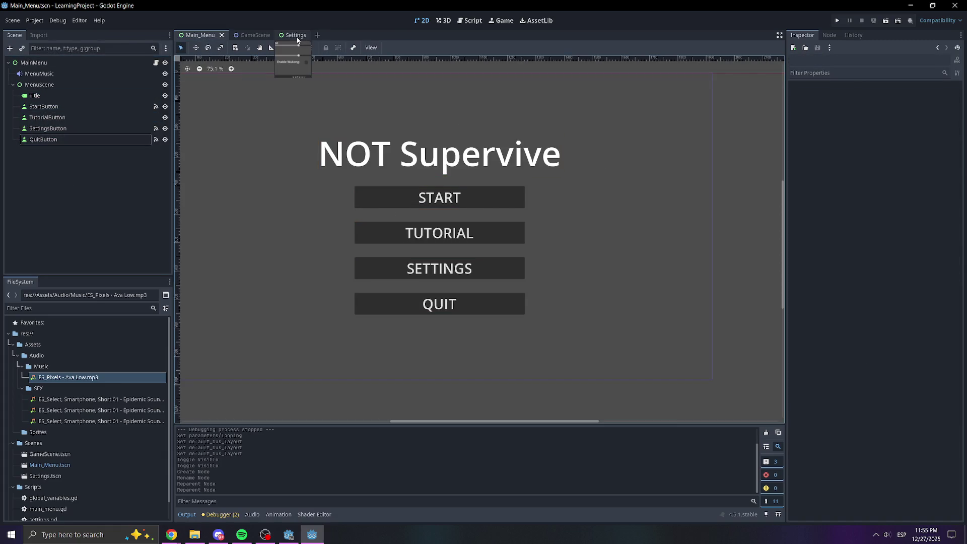
pyautogui.hotkey('ctrl', 's')
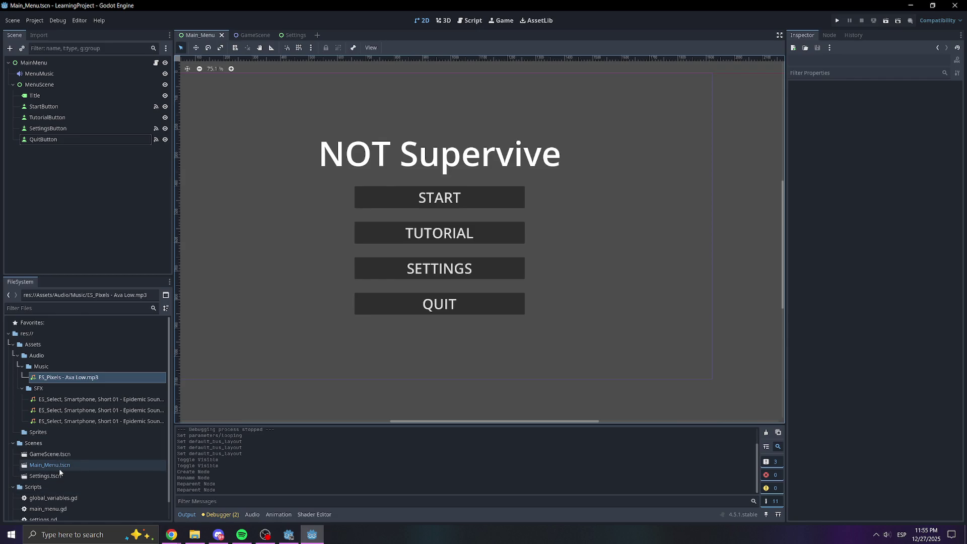
# Drop the Settings scene onto the canvas, inspect its layout and visibility options, then undo it.
pyautogui.moveTo(75, 475)
pyautogui.mouseDown()
pyautogui.moveTo(84, 184)
pyautogui.moveTo(332, 163)
pyautogui.mouseUp()
pyautogui.scroll(-2, 340, 198)
pyautogui.scroll(-2, 340, 198)
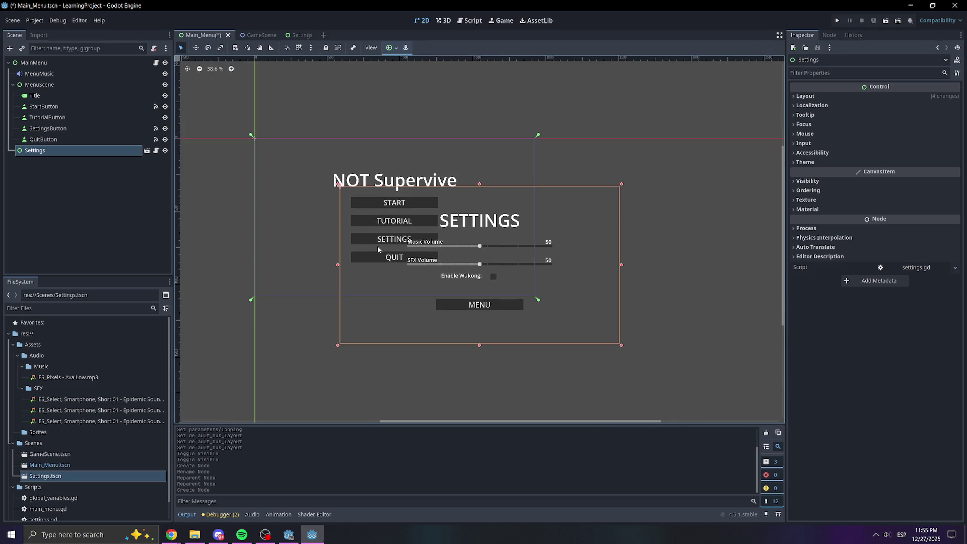
pyautogui.click(810, 99)
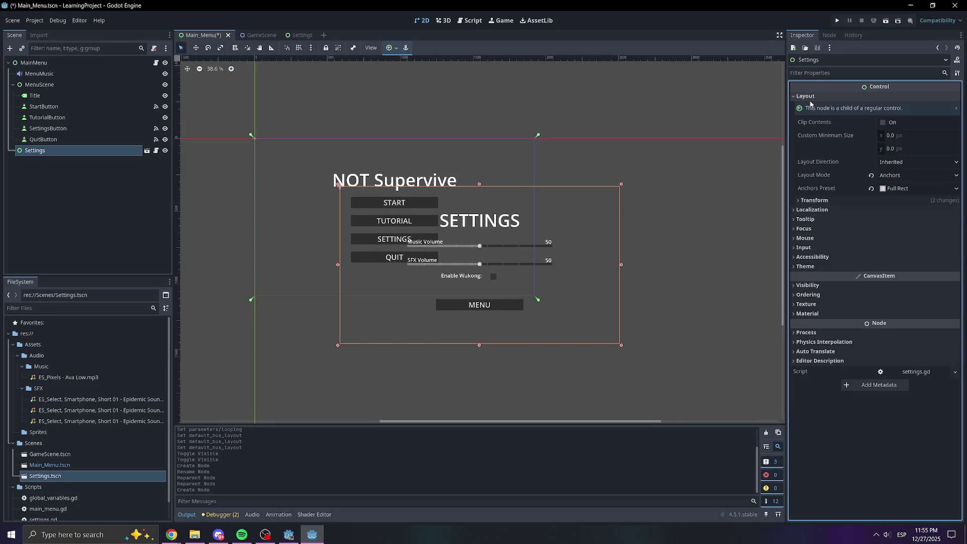
pyautogui.click(825, 96)
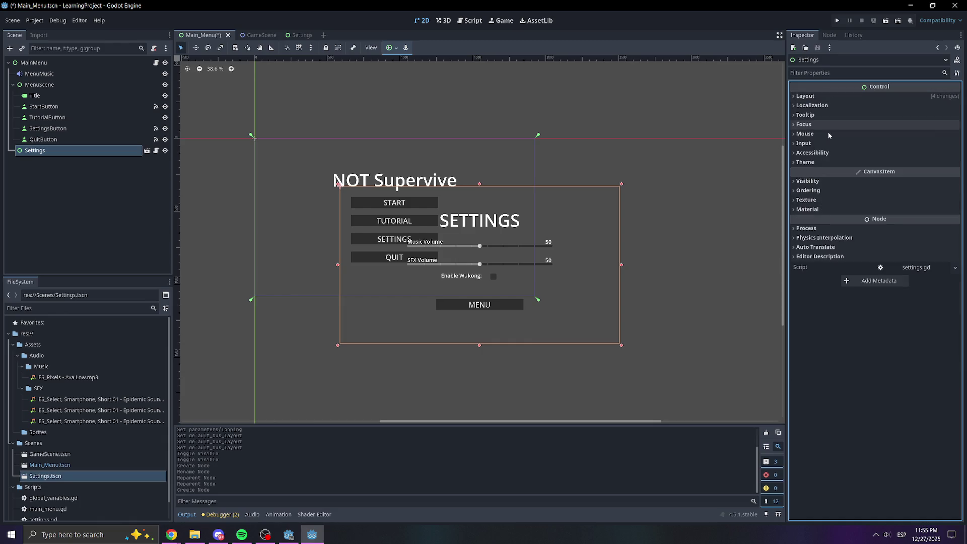
pyautogui.click(808, 181)
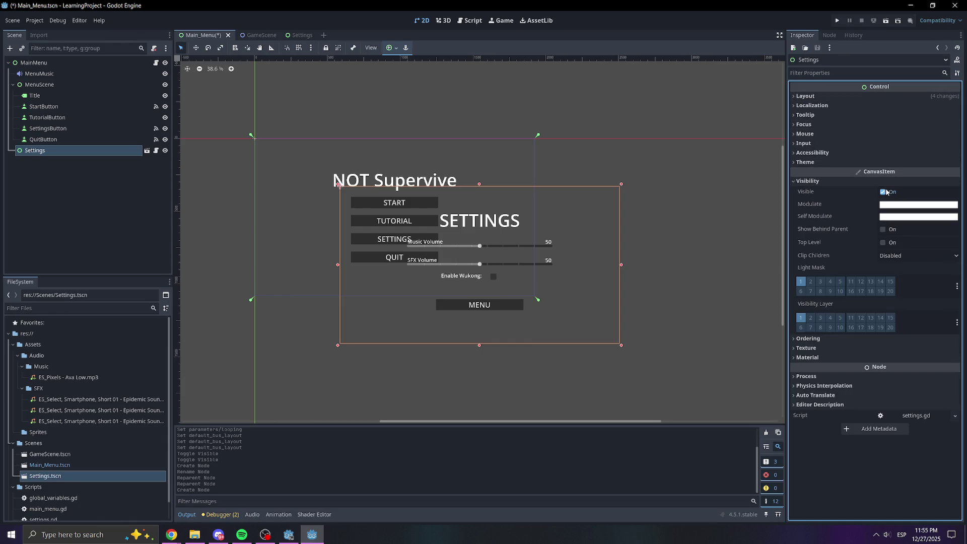
pyautogui.click(835, 182)
pyautogui.hotkey('ctrl', 'z')
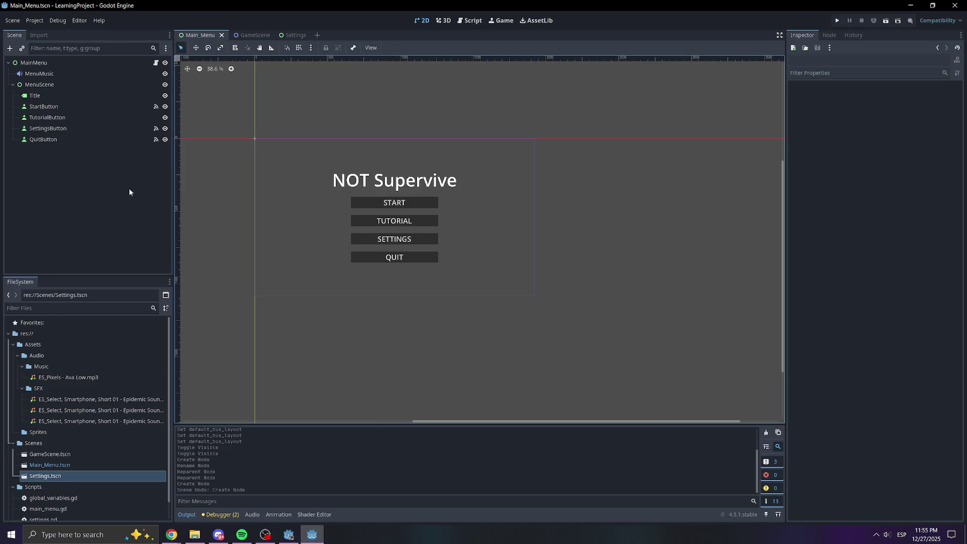
# Add the Settings scene as a child of MainMenu and hide it with its eye icon.
pyautogui.moveTo(45, 480)
pyautogui.mouseDown()
pyautogui.moveTo(40, 56)
pyautogui.moveTo(35, 63)
pyautogui.mouseUp()
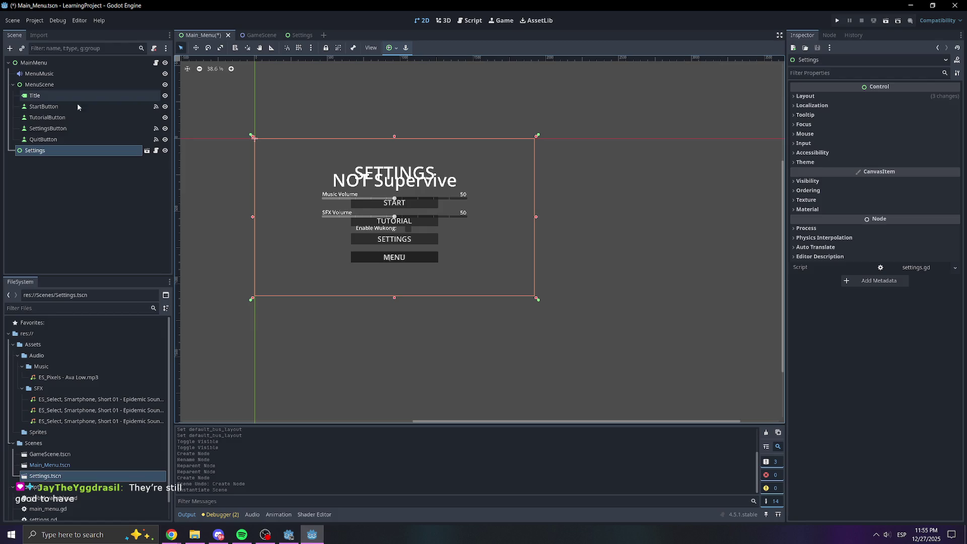
pyautogui.click(165, 150)
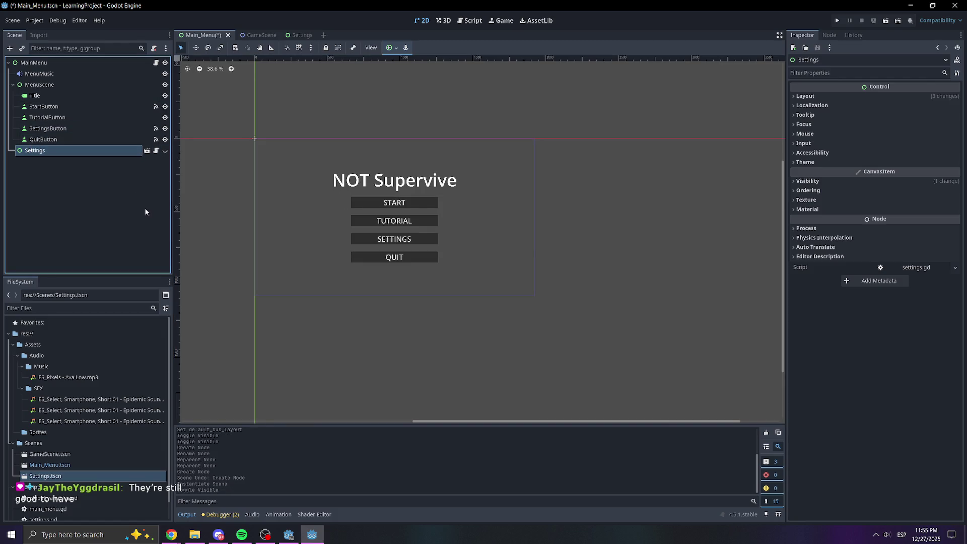
pyautogui.click(121, 243)
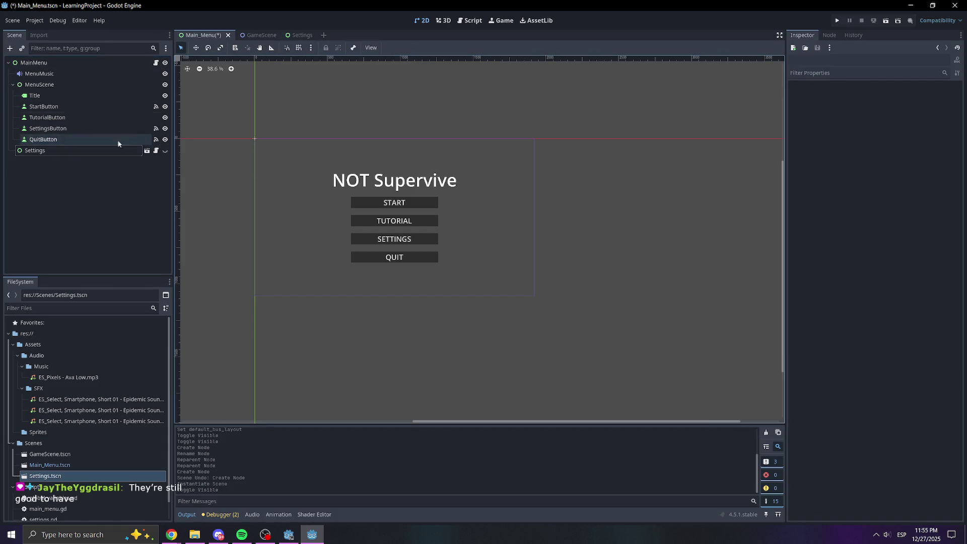
pyautogui.moveTo(292, 42)
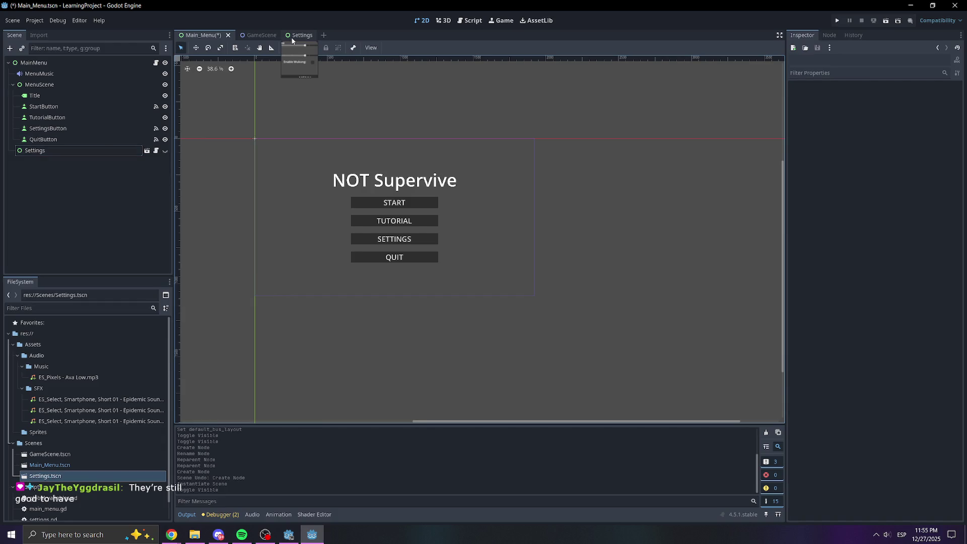
pyautogui.click(94, 151)
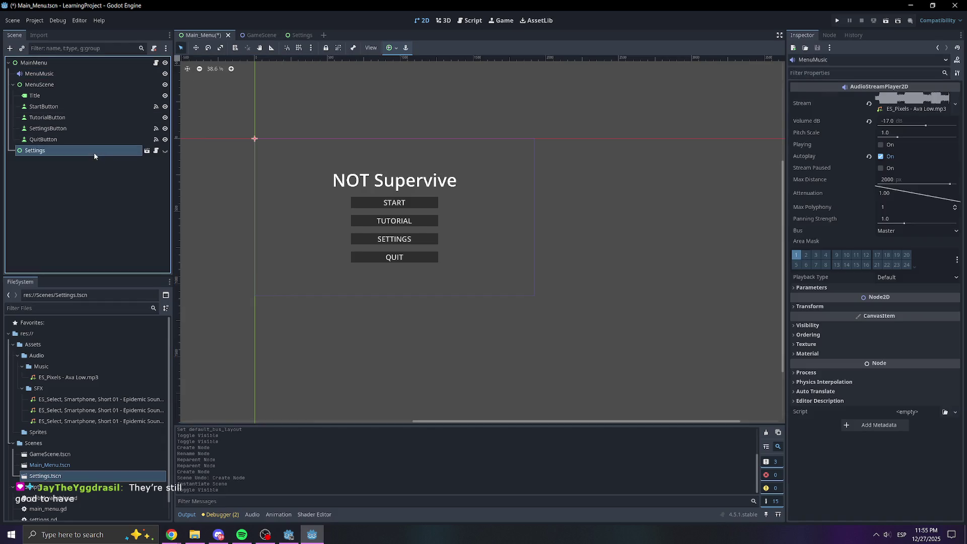
pyautogui.click(300, 35)
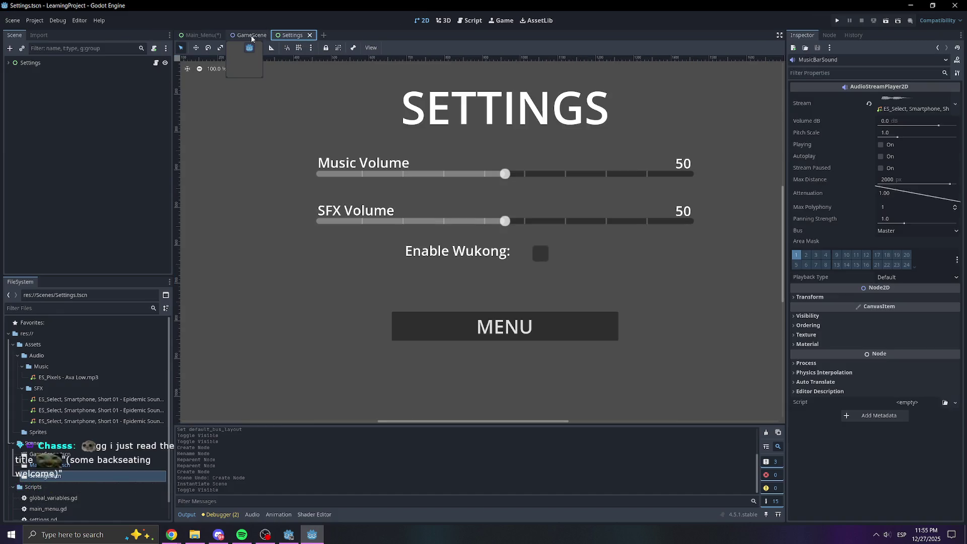
pyautogui.click(8, 63)
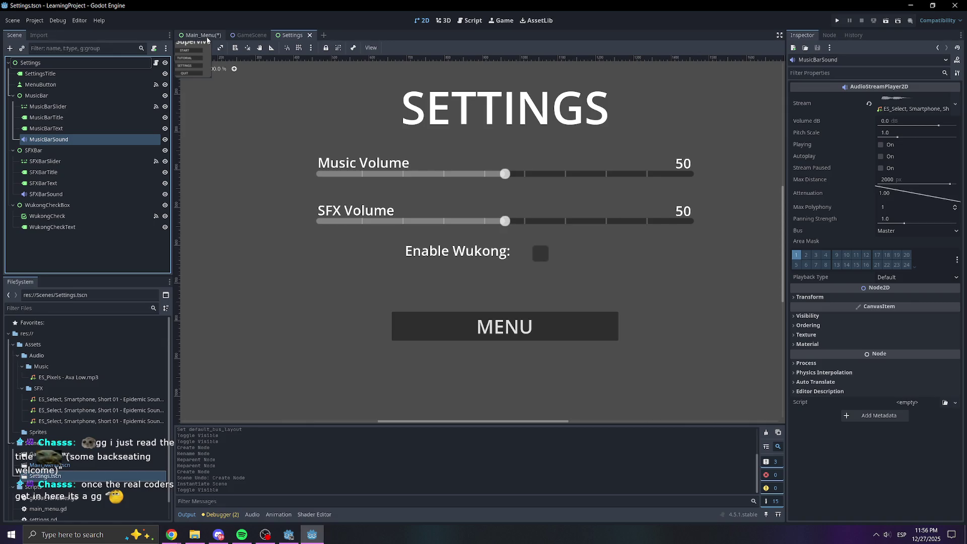
pyautogui.click(207, 40)
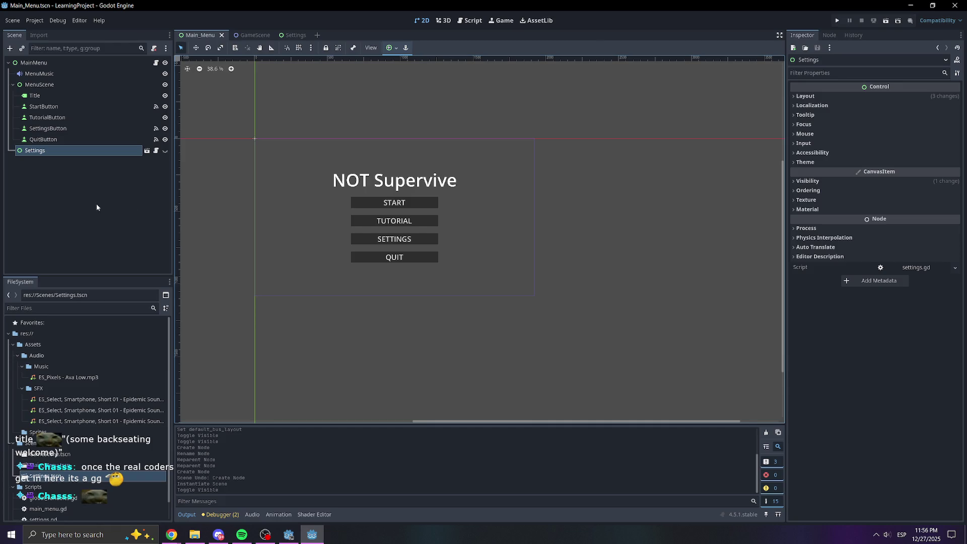
# Select the Settings node, keep its name Settings, and toggle its visibility on and off.
pyautogui.click(87, 177)
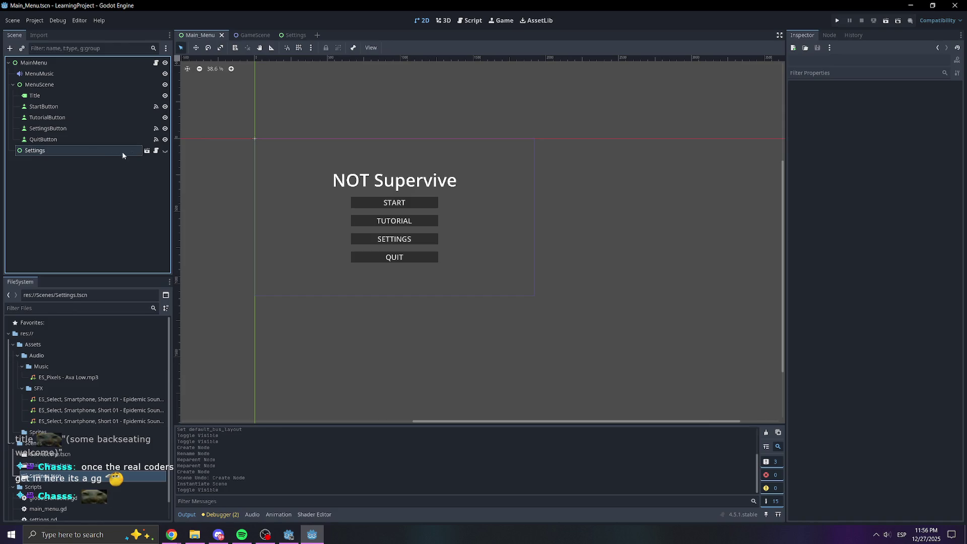
pyautogui.click(61, 150)
pyautogui.keyDown('ctrl'); pyautogui.click(62, 150); pyautogui.keyUp('ctrl')
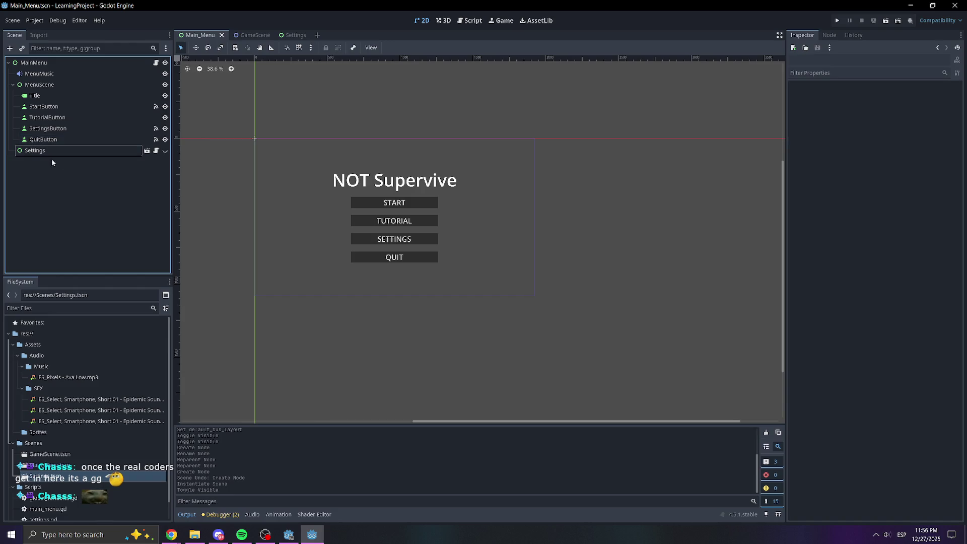
pyautogui.click(165, 151)
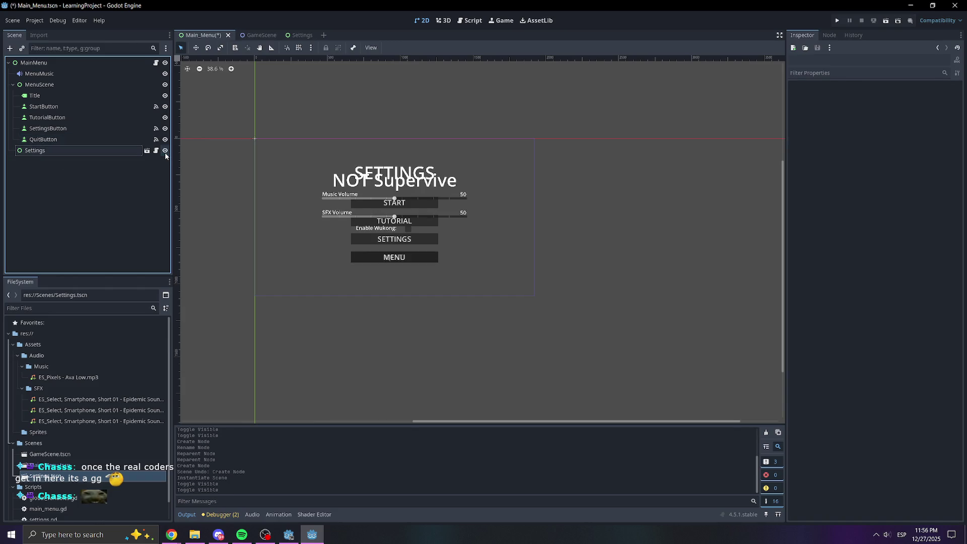
pyautogui.click(165, 151)
pyautogui.click(103, 150)
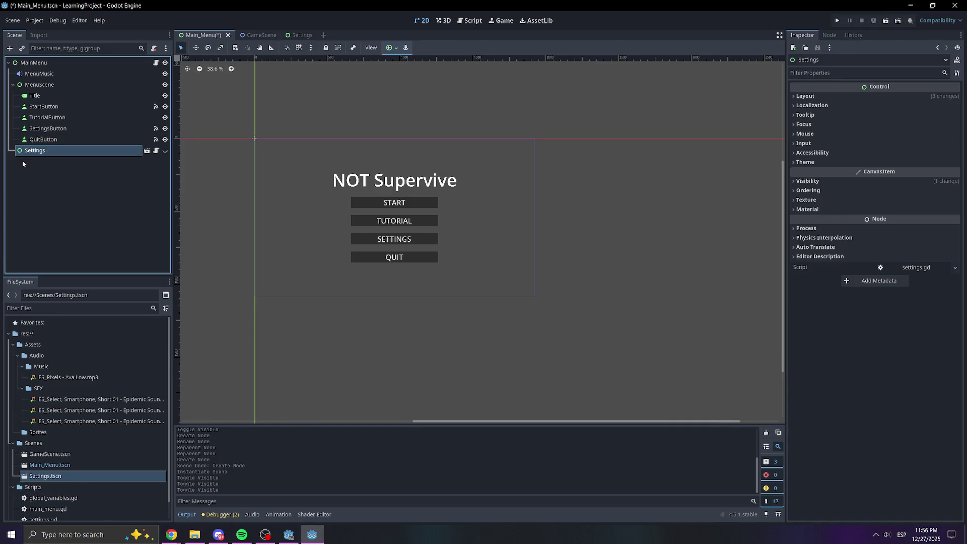
pyautogui.click(50, 162)
pyautogui.doubleClick(45, 150)
pyautogui.press('Escape')
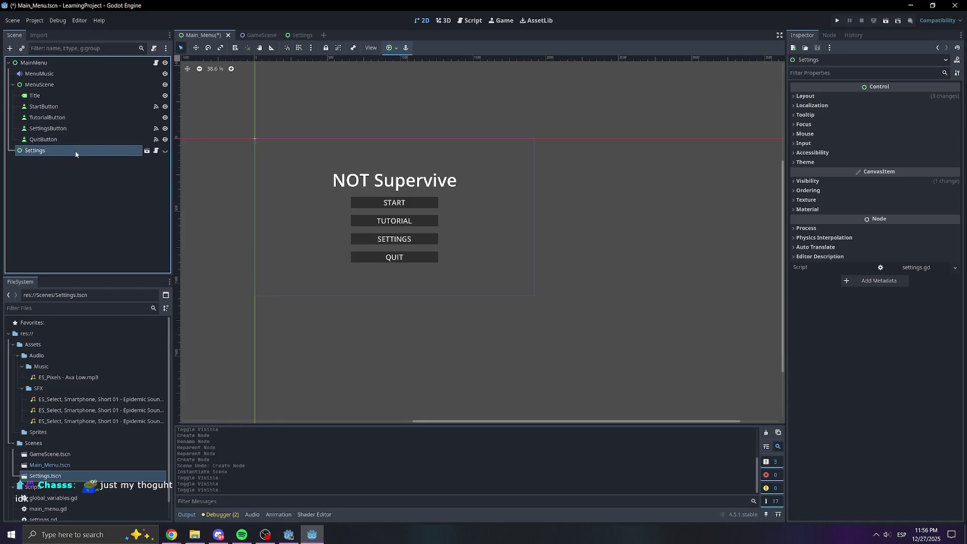
pyautogui.click(164, 152)
pyautogui.click(164, 152)
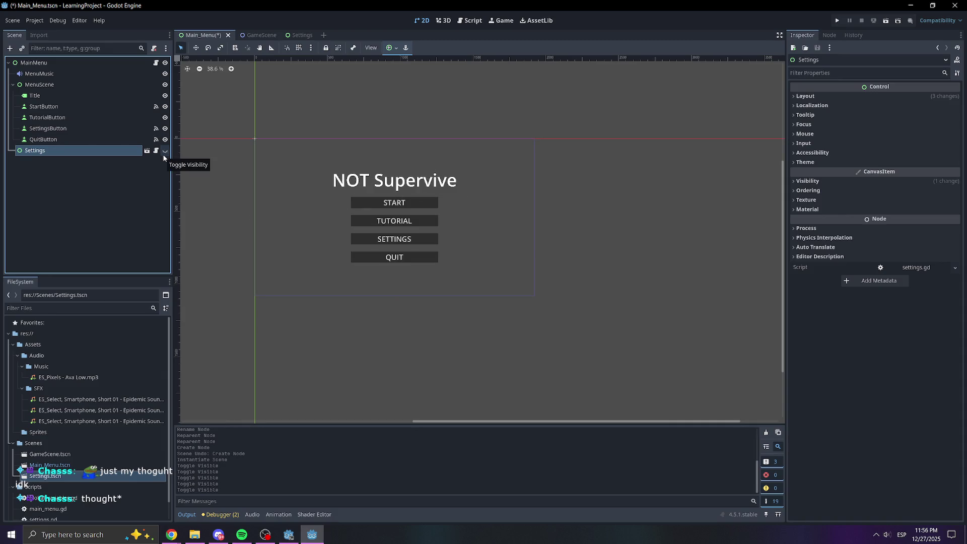
pyautogui.click(153, 176)
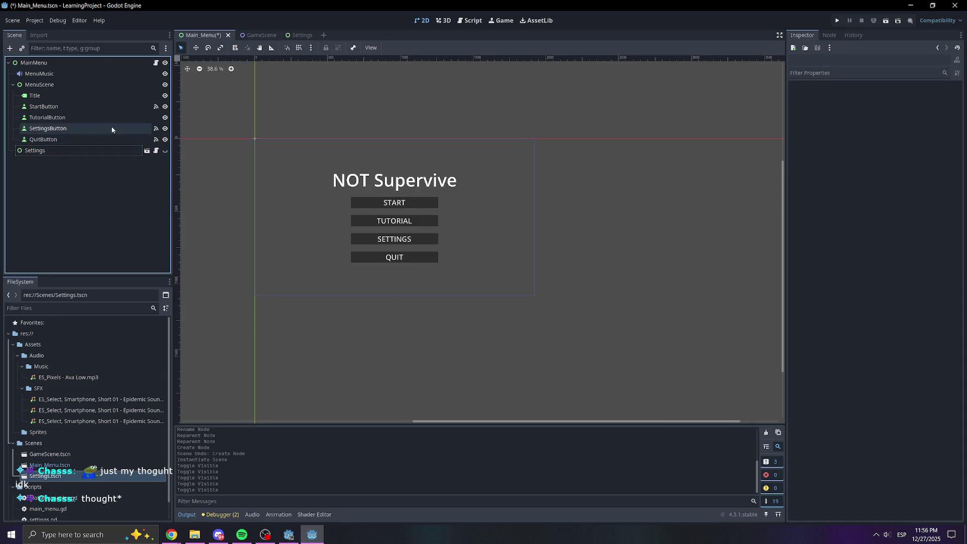
# Test-swap MenuScene and Settings visibility, leave only the menu showing, save, and open the Settings scene.
pyautogui.click(165, 85)
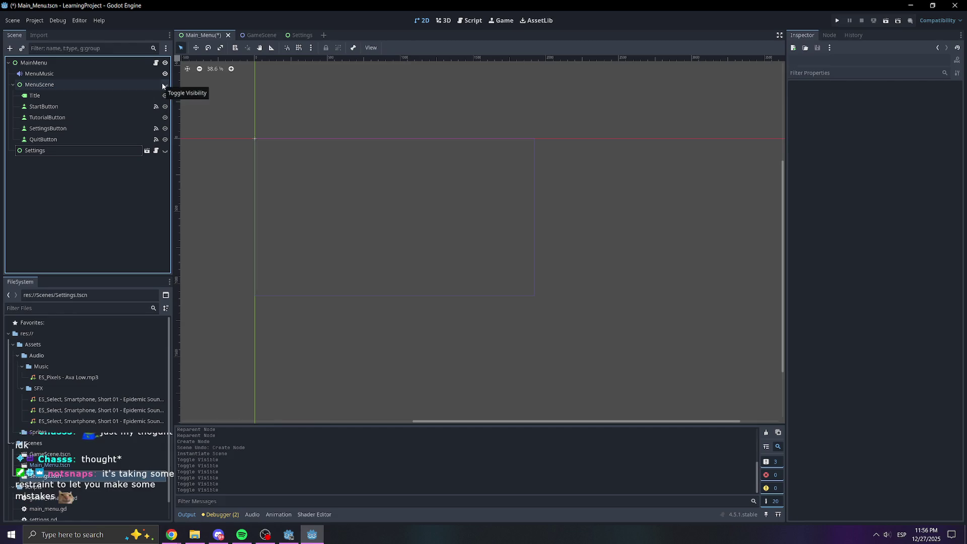
pyautogui.click(165, 151)
pyautogui.click(165, 151)
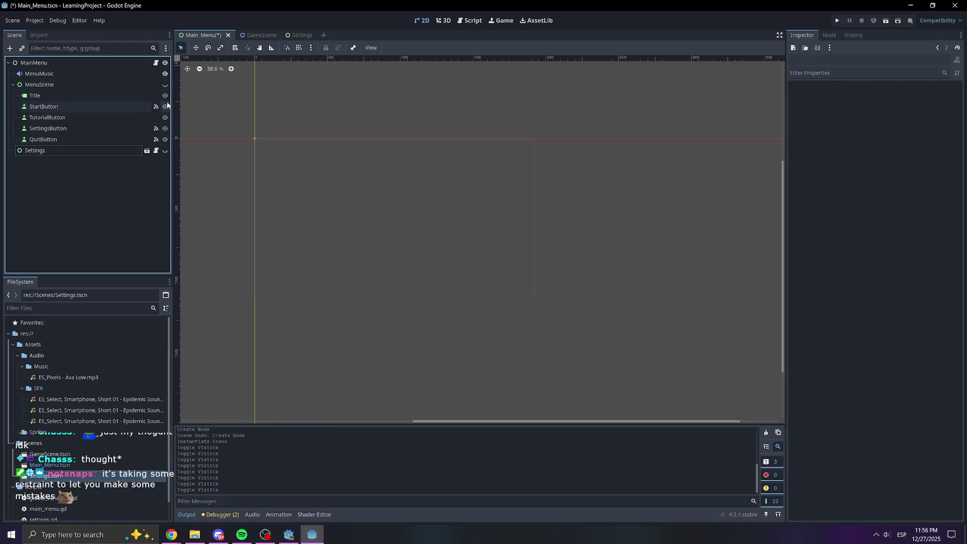
pyautogui.click(165, 84)
pyautogui.click(165, 151)
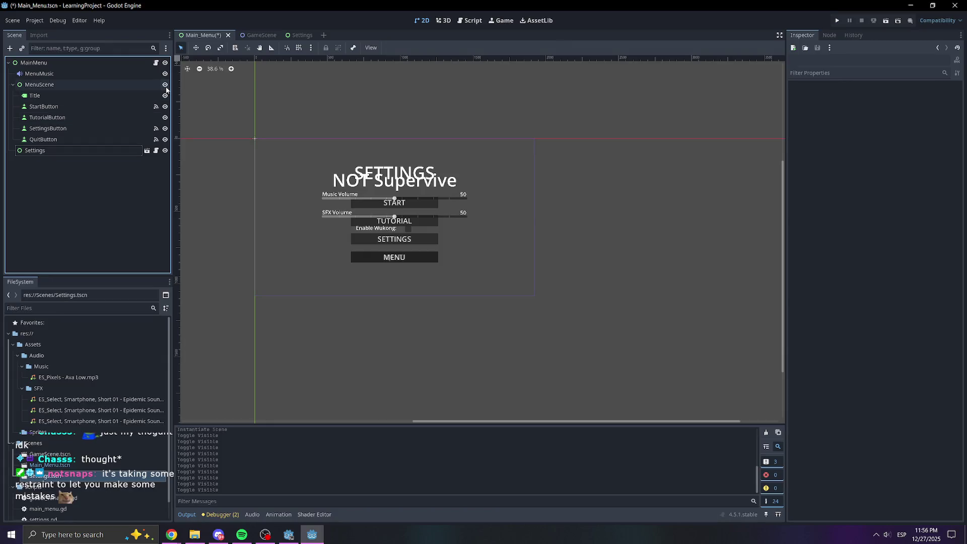
pyautogui.click(164, 150)
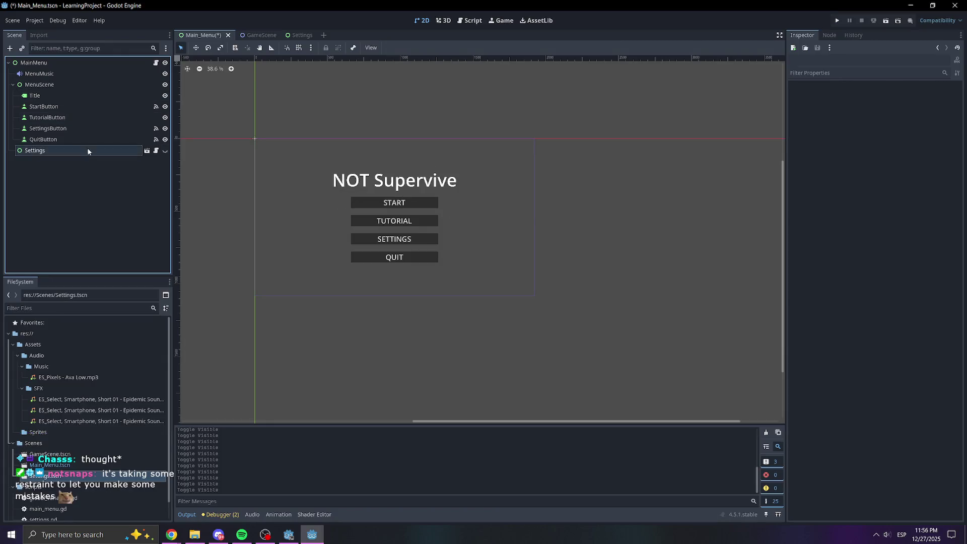
pyautogui.hotkey('ctrl', 's')
pyautogui.click(255, 35)
pyautogui.click(295, 35)
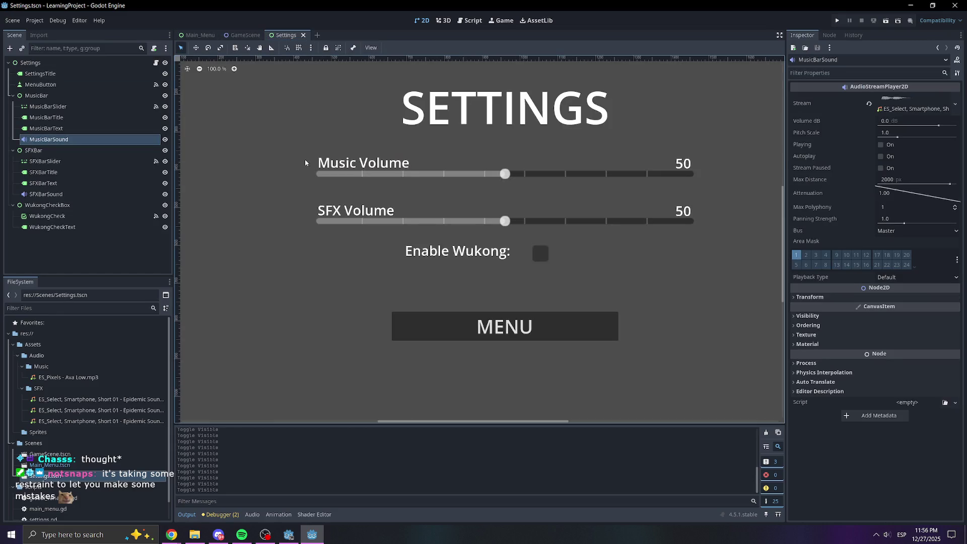
# Collapse the MusicBar, SFXBar and WukongCheckBox groups in Settings, then return to Main_Menu.
pyautogui.click(13, 95)
pyautogui.click(12, 107)
pyautogui.click(12, 118)
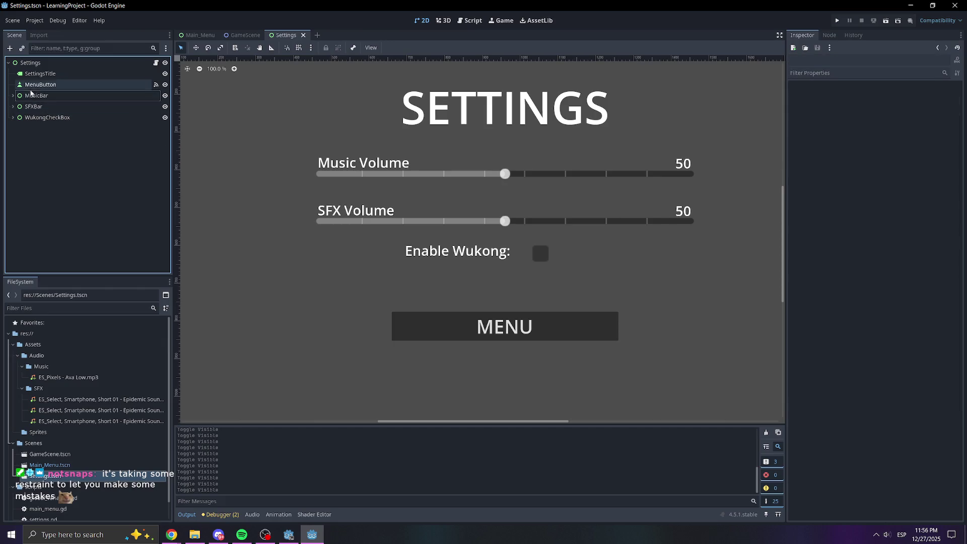
pyautogui.click(40, 84)
pyautogui.click(82, 161)
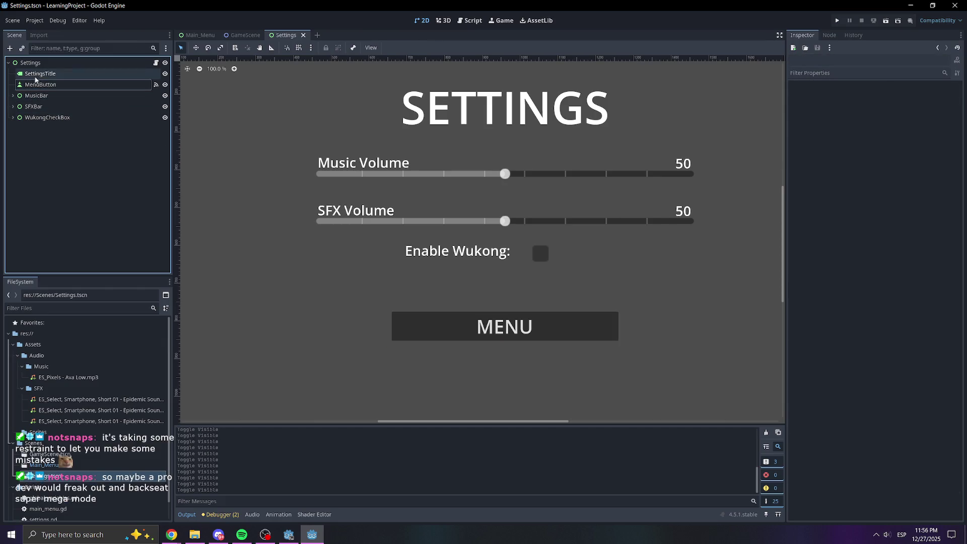
pyautogui.click(194, 36)
pyautogui.click(125, 171)
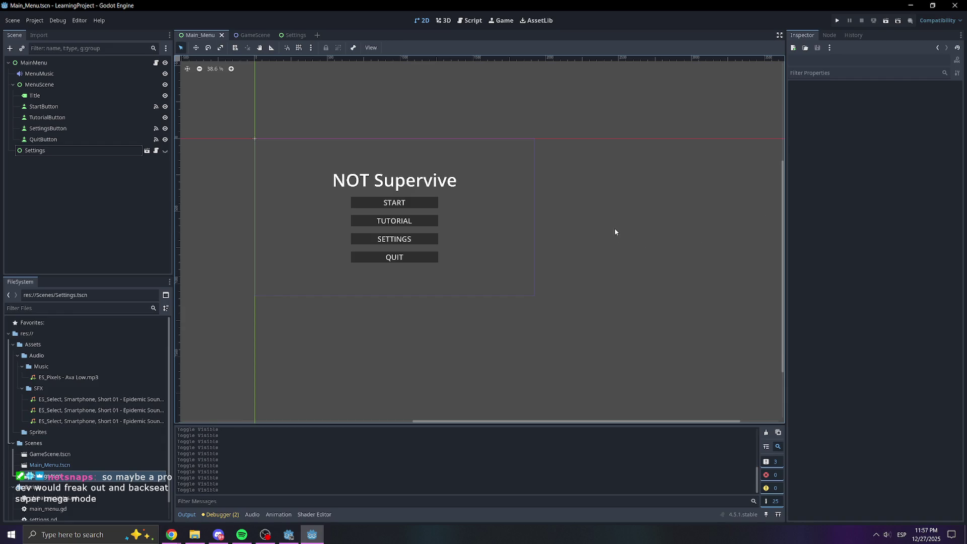
# Preview the scene by swapping MenuScene and Settings visibility with their eye icons.
pyautogui.click(107, 216)
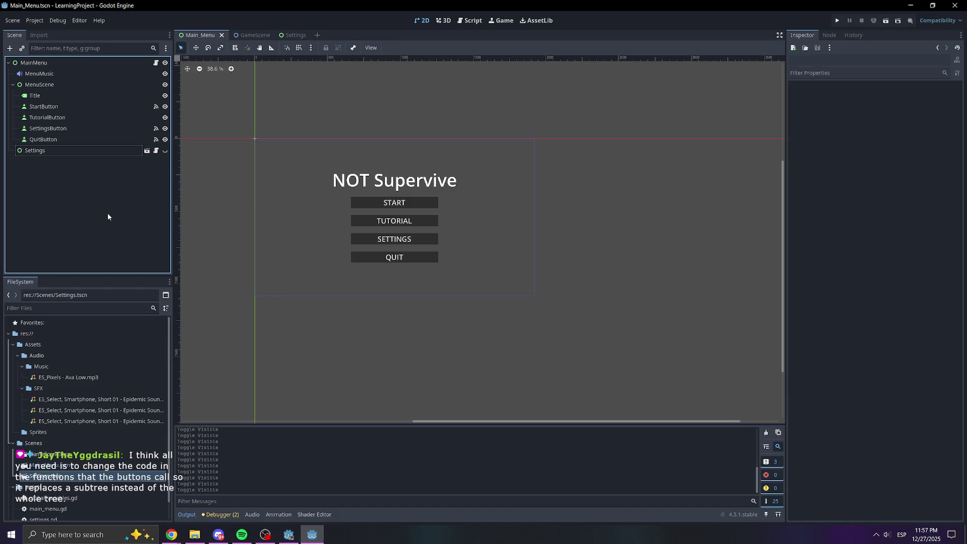
pyautogui.click(165, 84)
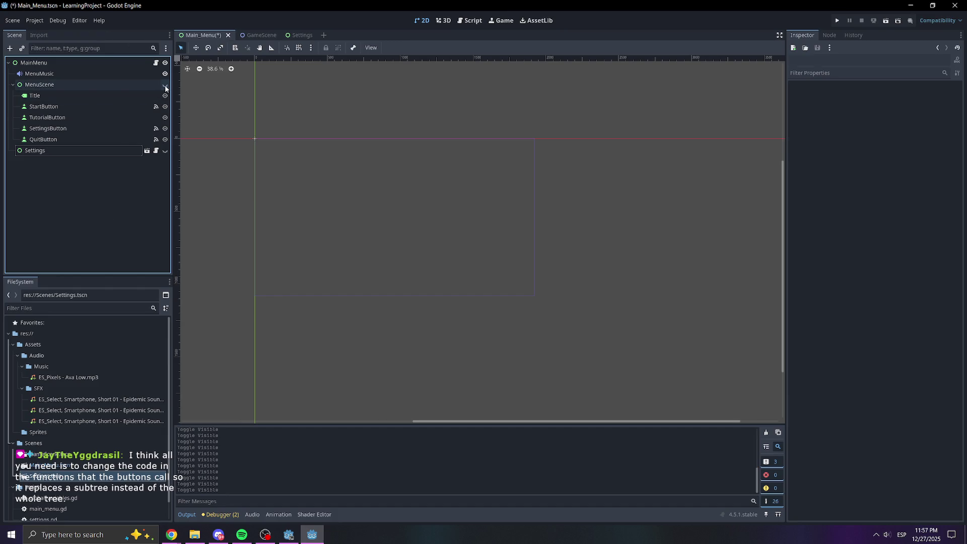
pyautogui.click(164, 151)
pyautogui.click(164, 151)
pyautogui.click(165, 84)
pyautogui.click(165, 151)
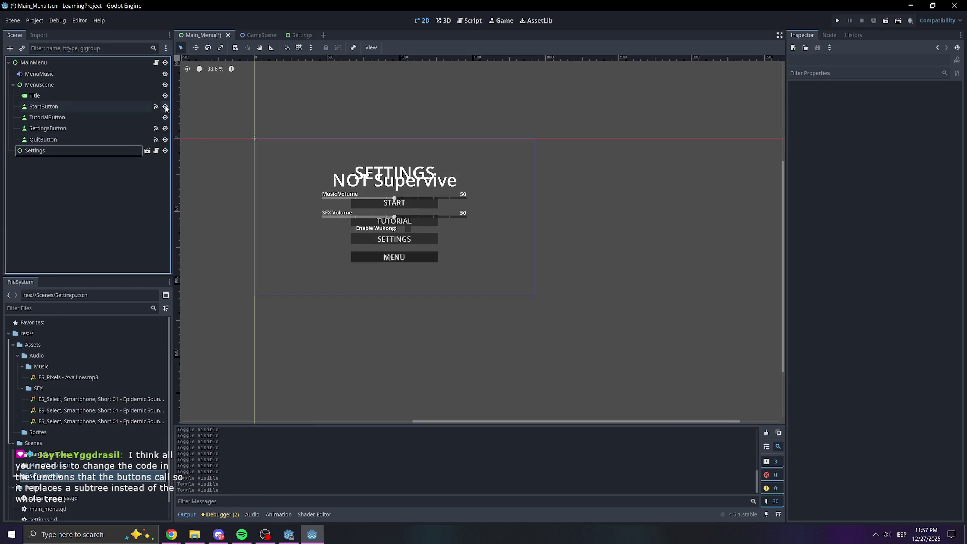
pyautogui.click(164, 85)
pyautogui.click(165, 151)
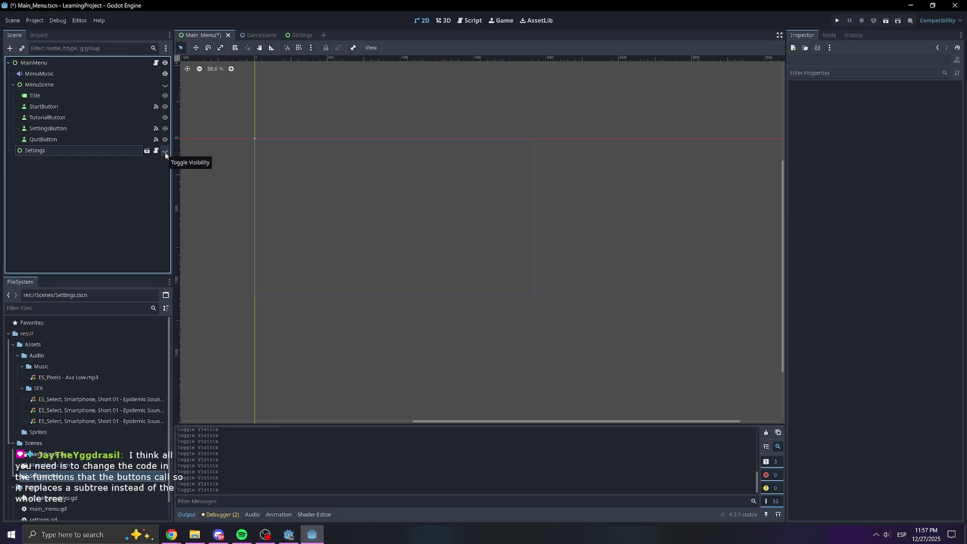
pyautogui.click(165, 151)
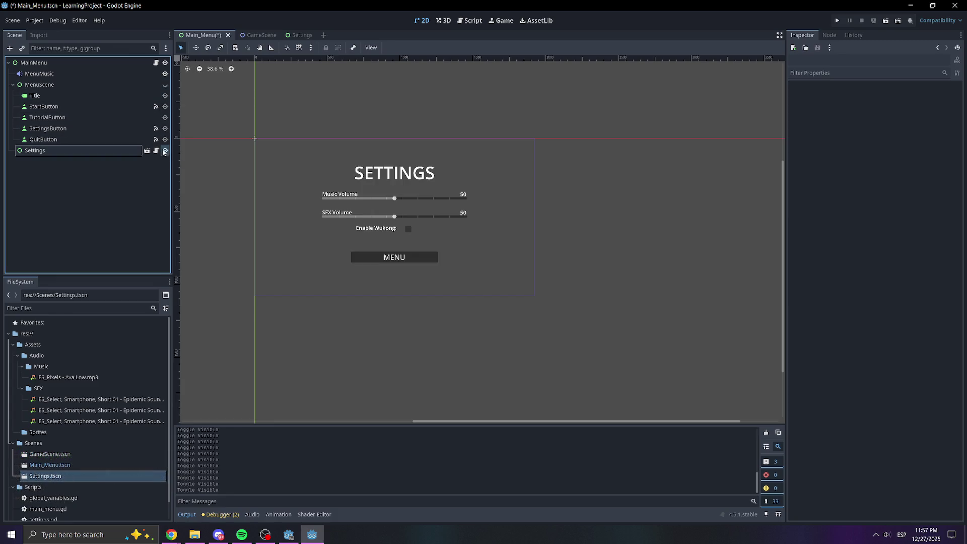
pyautogui.click(165, 150)
pyautogui.click(164, 85)
# Uncheck MenuScene's Visible property in the Inspector and run the project to test.
pyautogui.click(39, 85)
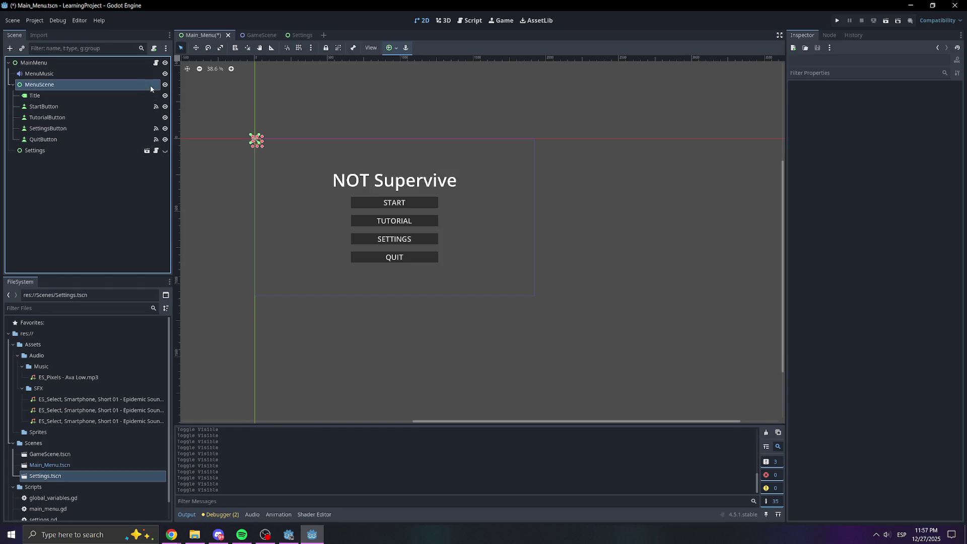
pyautogui.click(819, 182)
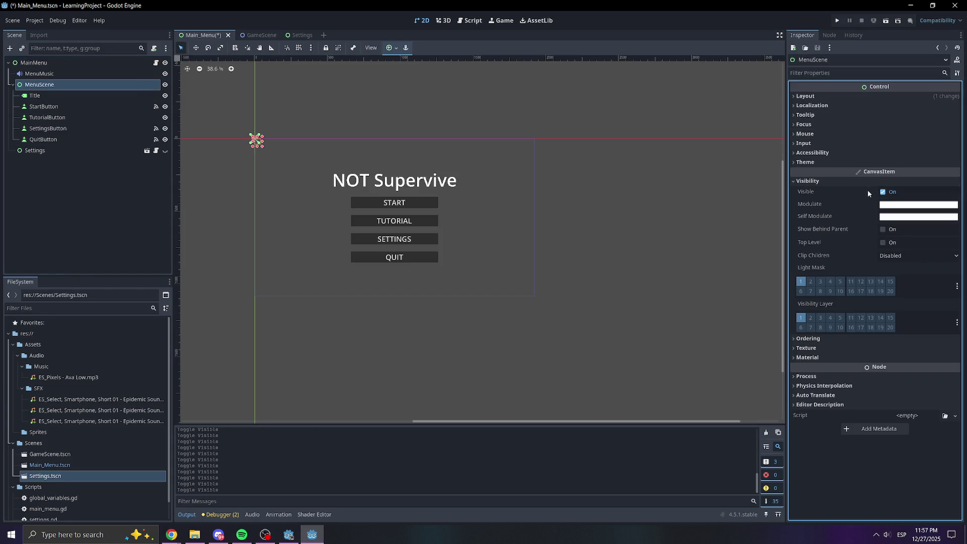
pyautogui.click(883, 192)
pyautogui.click(883, 192)
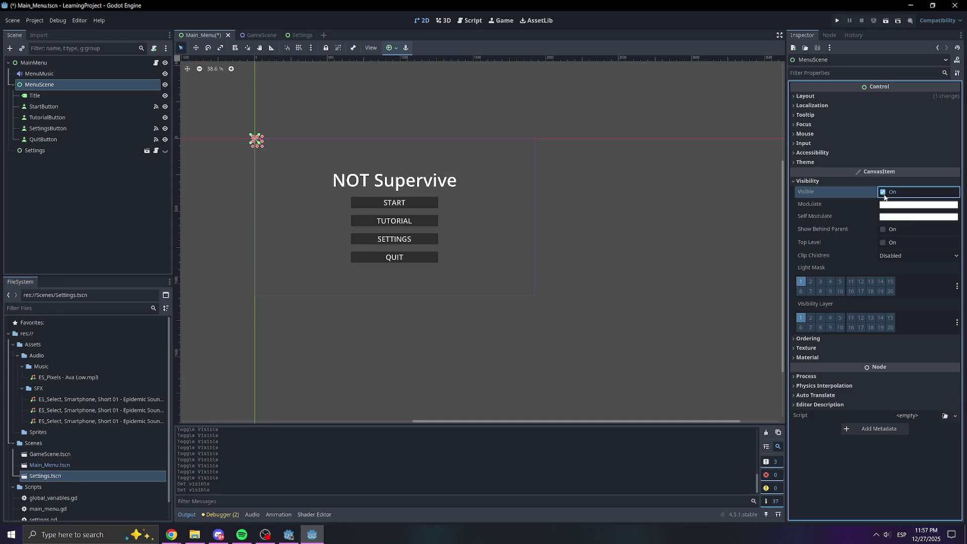
pyautogui.click(883, 192)
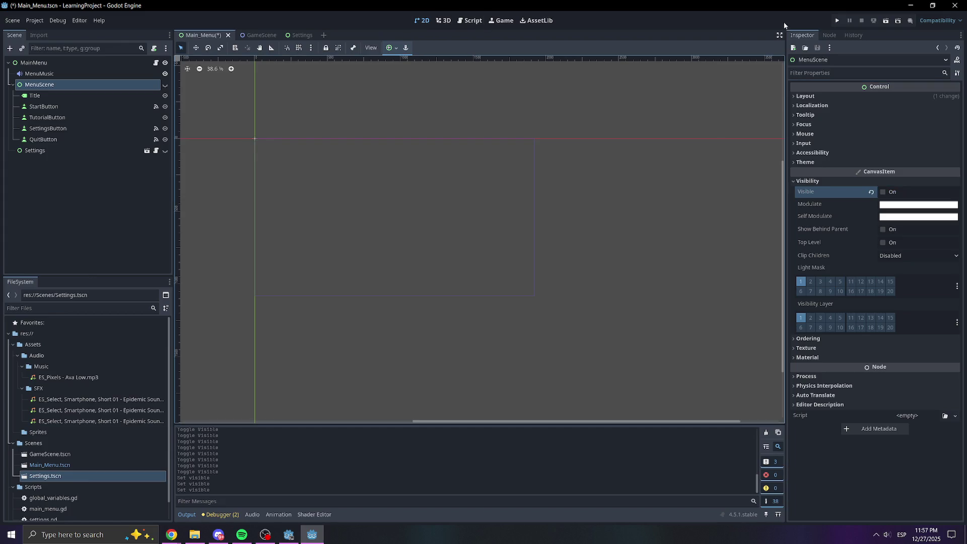
pyautogui.click(837, 21)
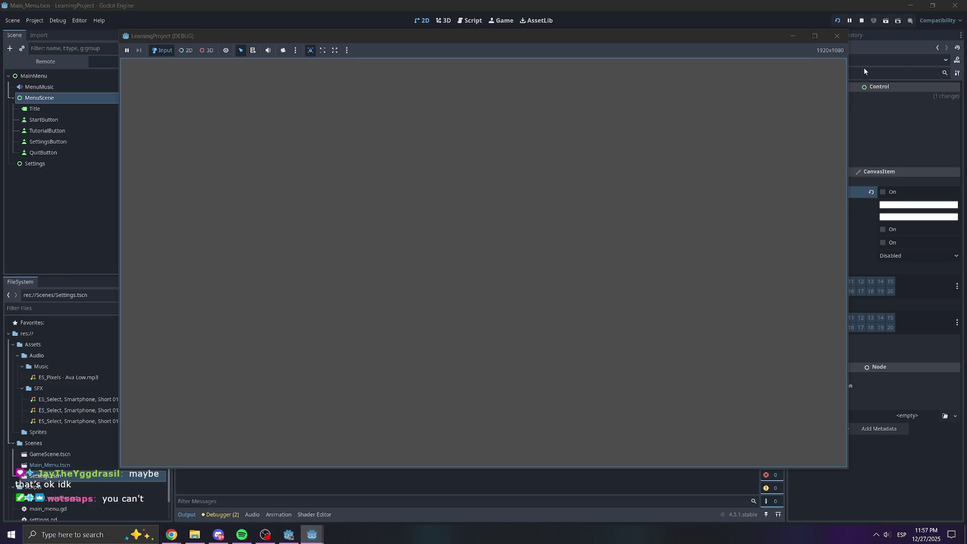
# Close the test game, make MenuScene visible again, and open the Settings scene.
pyautogui.click(836, 36)
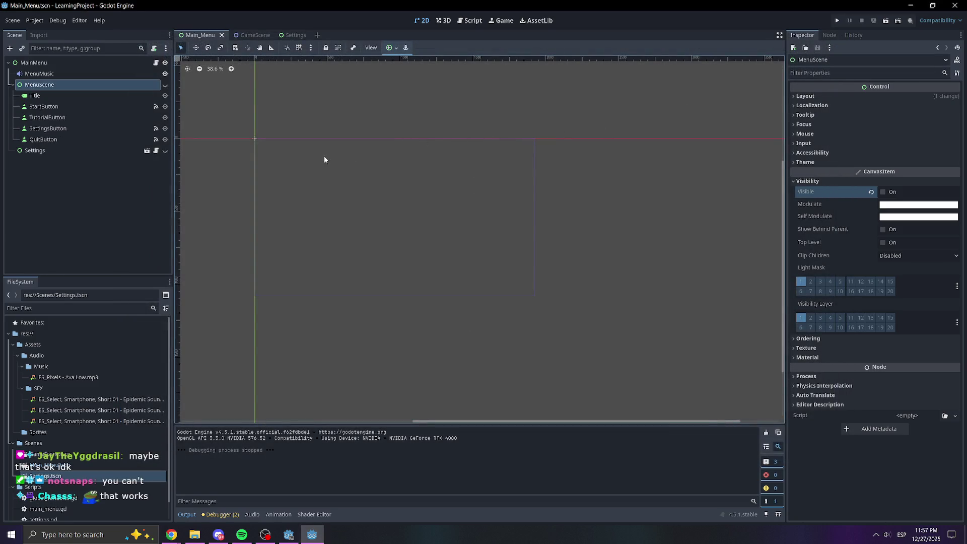
pyautogui.click(165, 85)
pyautogui.click(295, 35)
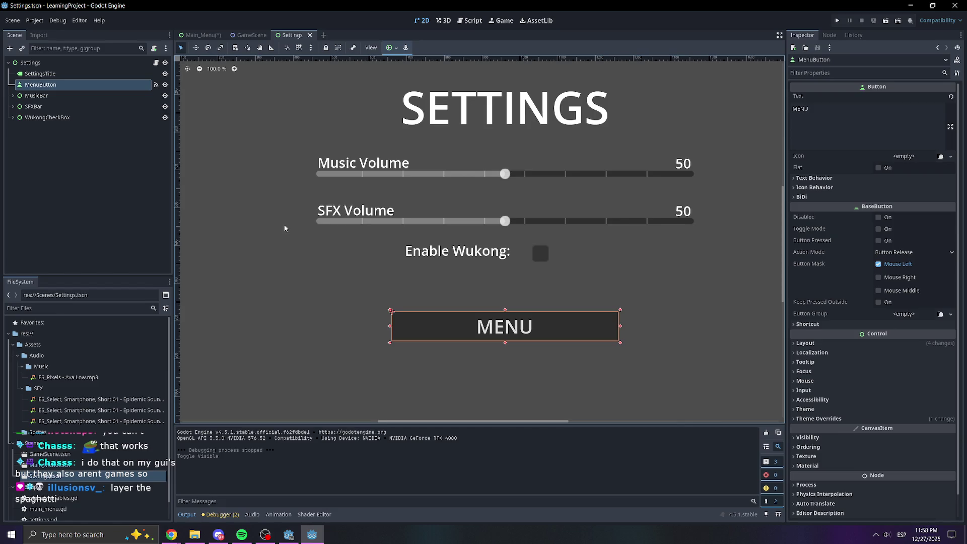
# Return to Main_Menu, check the Settings and MenuScene nodes, and save the scene.
pyautogui.click(187, 37)
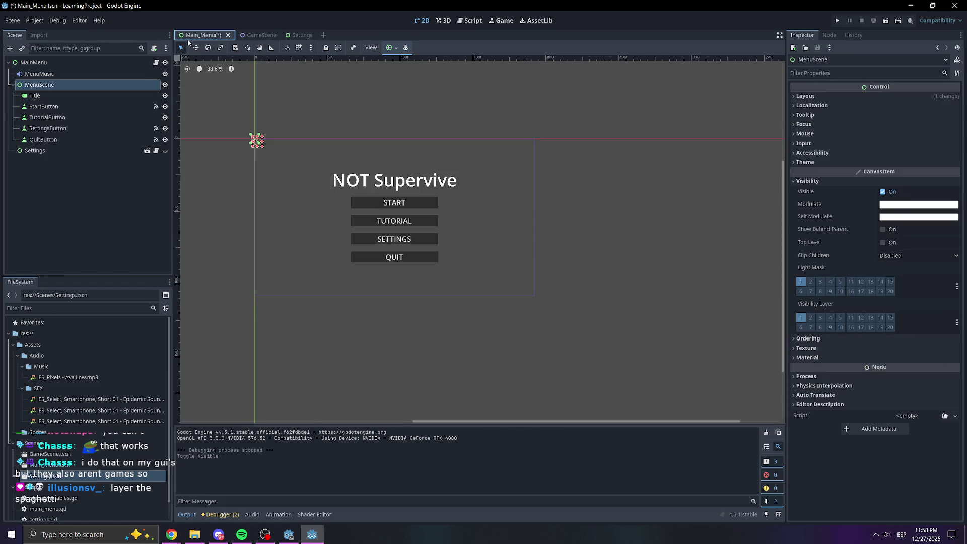
pyautogui.click(59, 173)
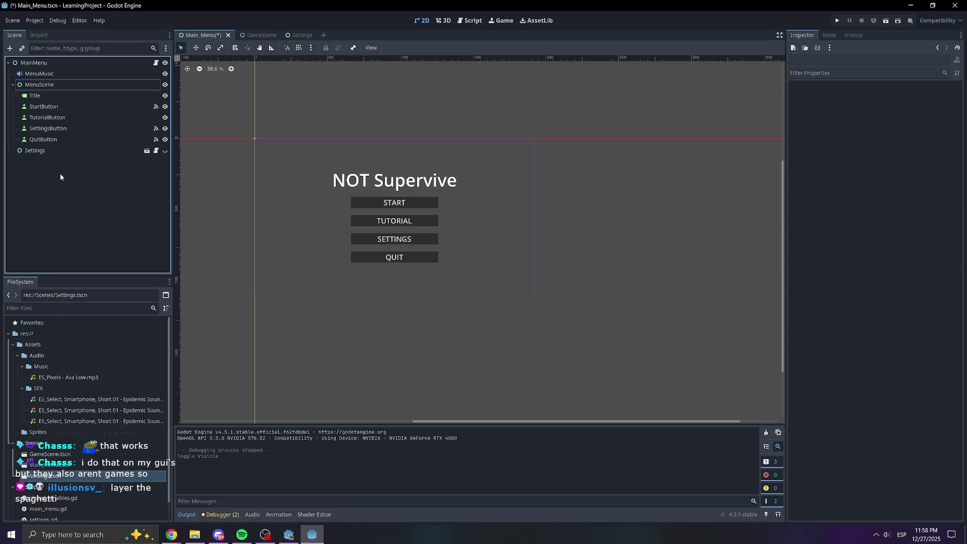
pyautogui.click(90, 149)
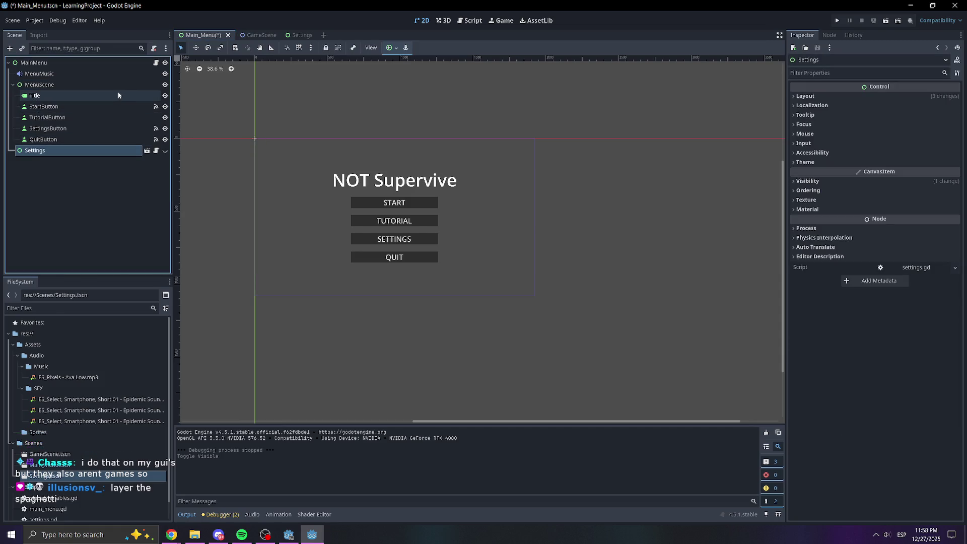
pyautogui.click(302, 34)
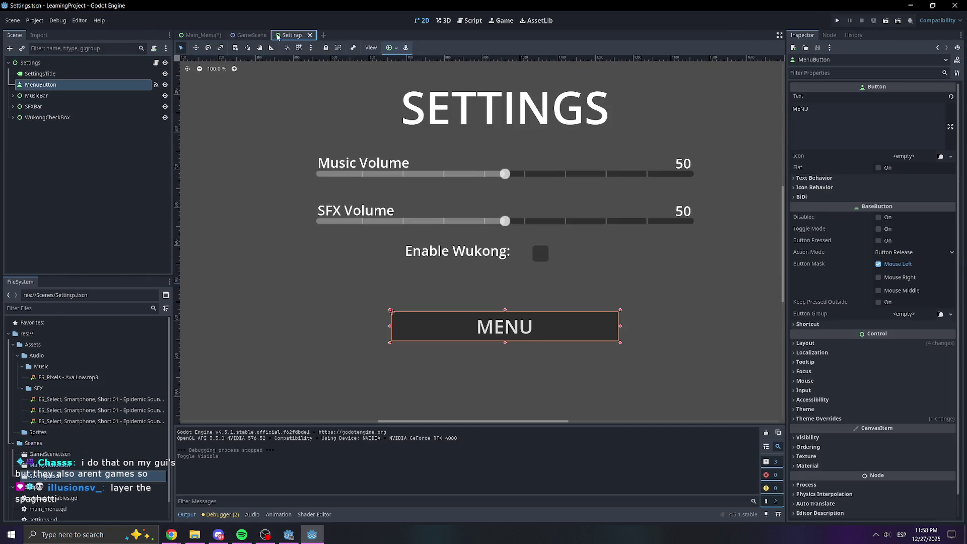
pyautogui.click(204, 36)
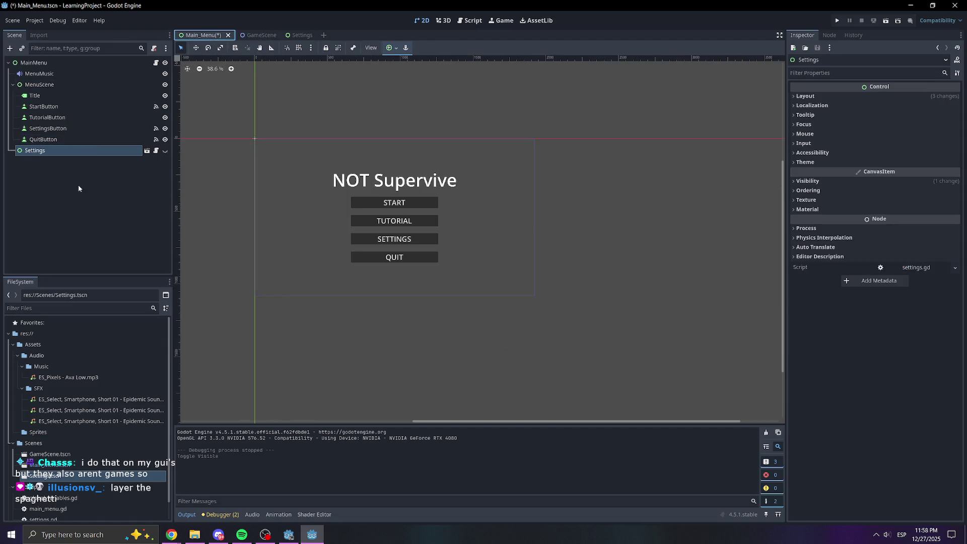
pyautogui.click(71, 202)
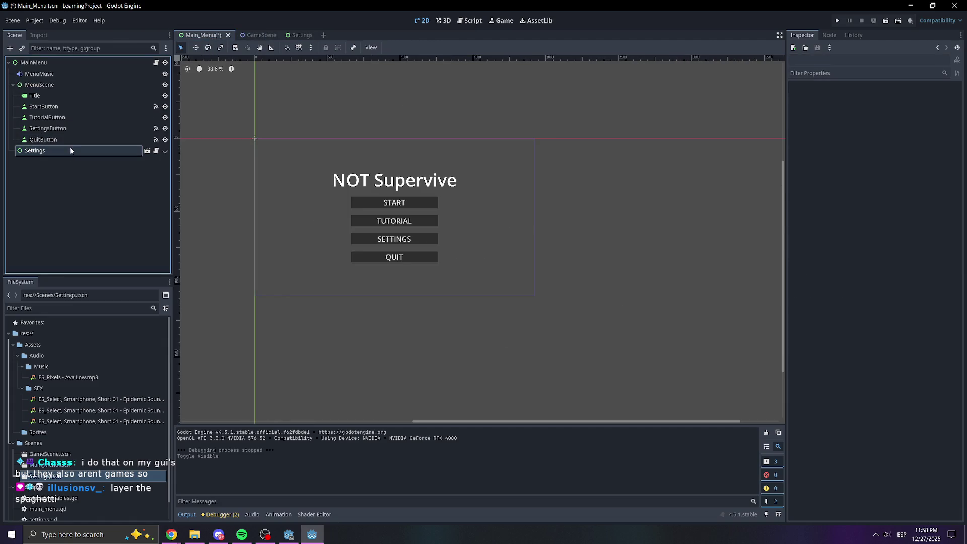
pyautogui.click(131, 86)
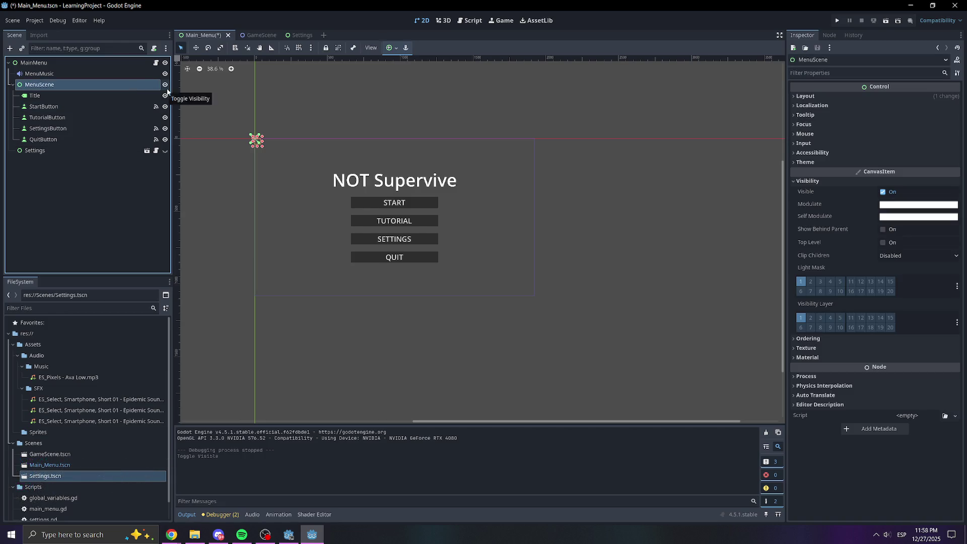
pyautogui.hotkey('ctrl', 's')
pyautogui.click(94, 209)
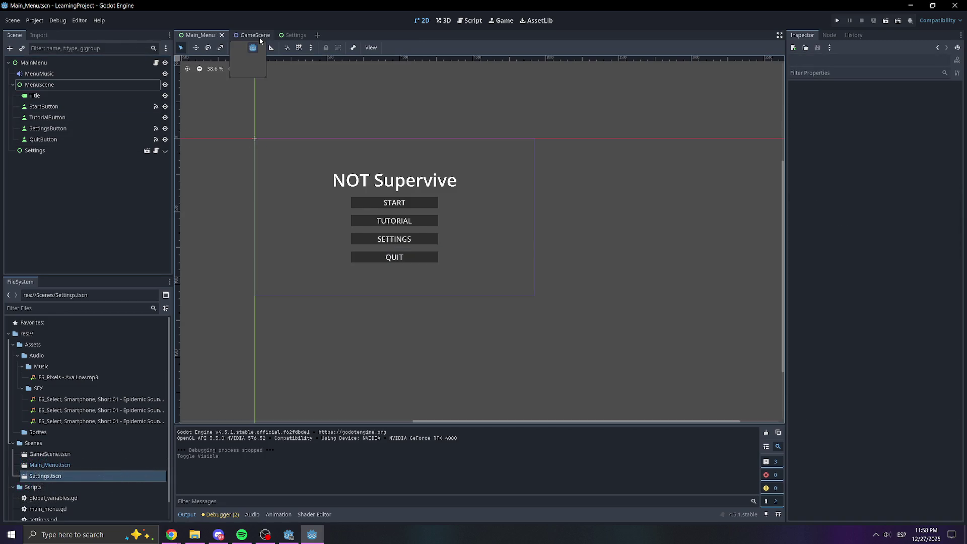
# Open the main_menu.gd script in the Script workspace.
pyautogui.click(481, 19)
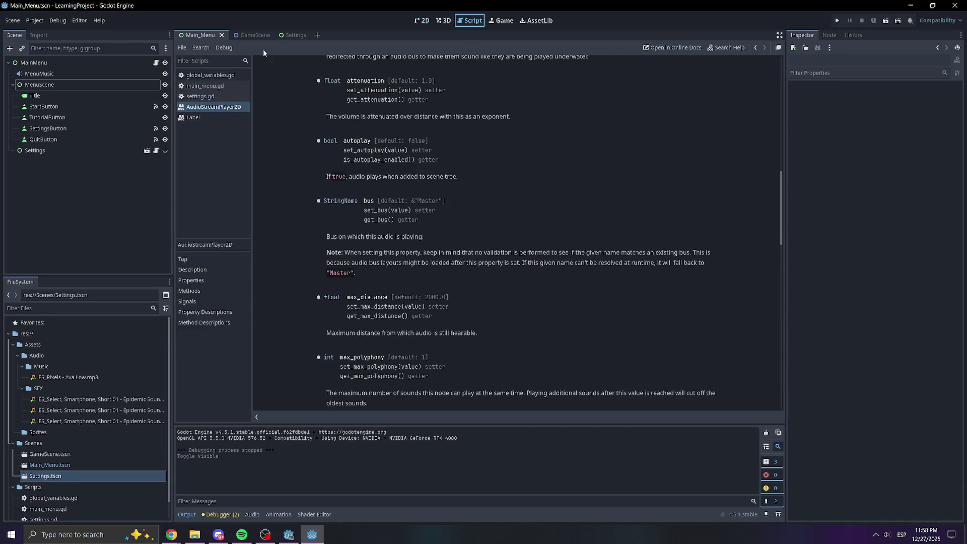
pyautogui.click(252, 35)
pyautogui.click(202, 35)
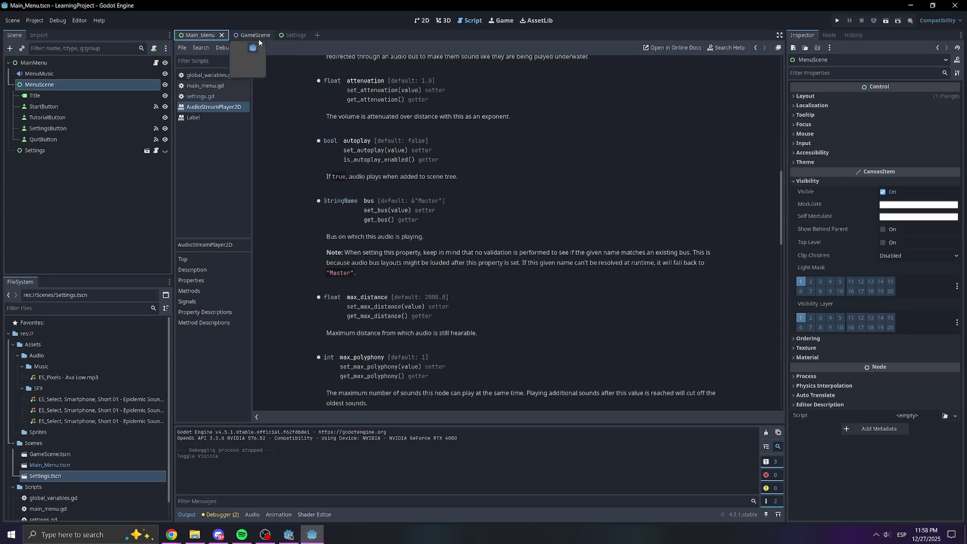
pyautogui.click(206, 86)
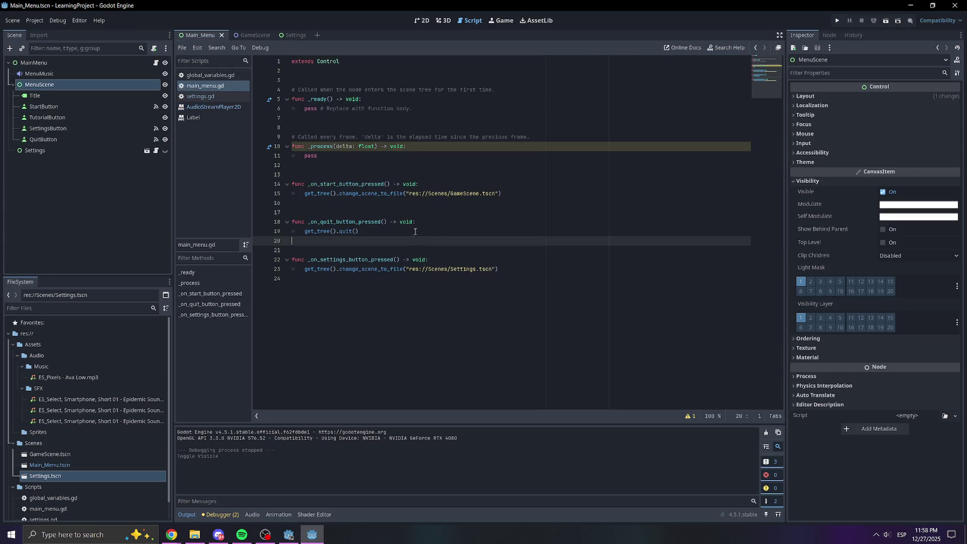
# Add a '# Settings button pressed' comment above the settings button handler and save the script.
pyautogui.click(445, 201)
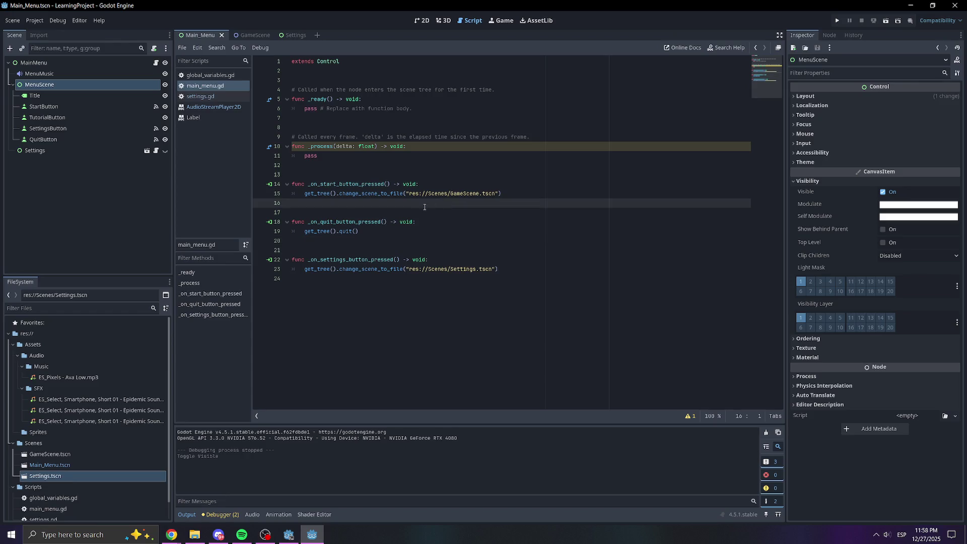
pyautogui.click(350, 182)
pyautogui.press('Up')
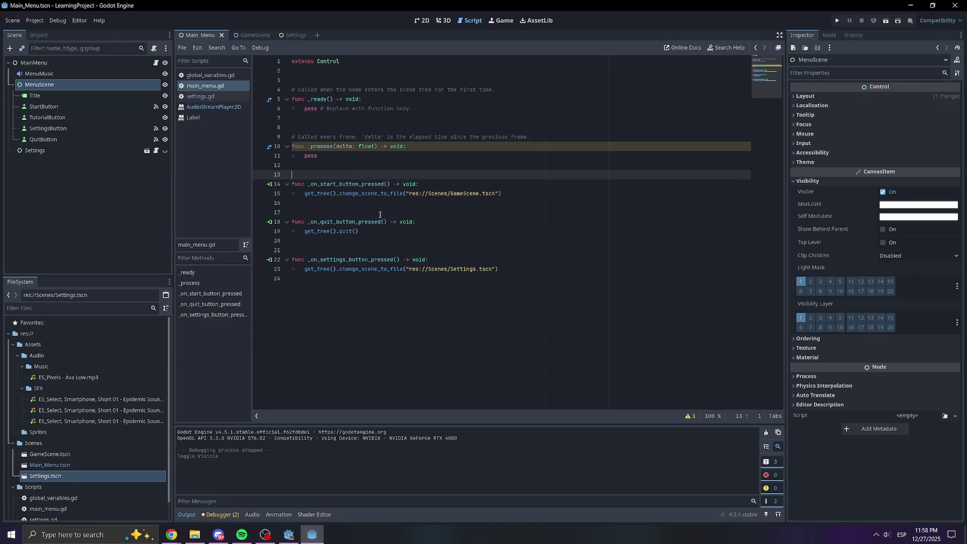
pyautogui.click(380, 260)
pyautogui.press('Home')
pyautogui.press('Return')
pyautogui.press('Up')
pyautogui.write('# Settin')
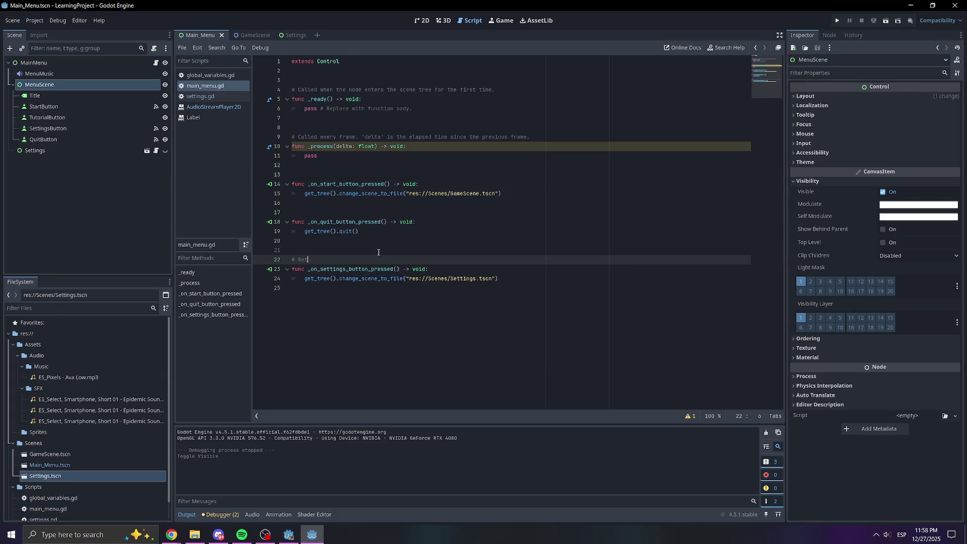
pyautogui.write('gs button p')
pyautogui.write('ressed')
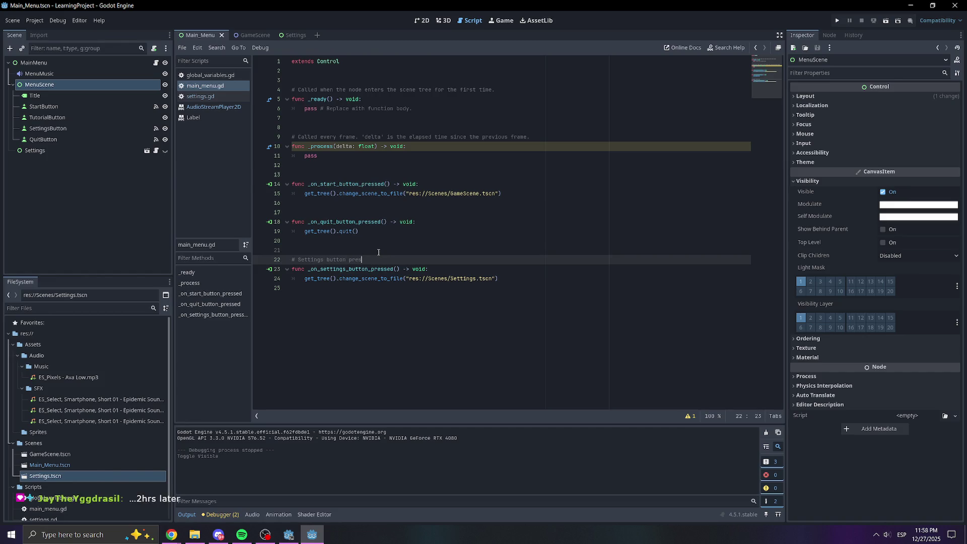
pyautogui.click(383, 217)
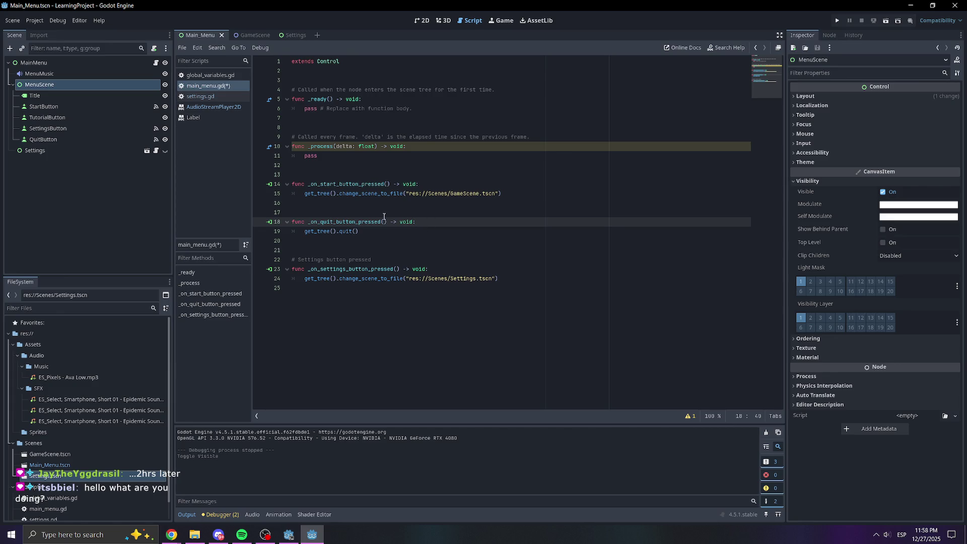
pyautogui.hotkey('ctrl', 's')
# Select the scene-change call on line 24 of the settings handler.
pyautogui.click(479, 270)
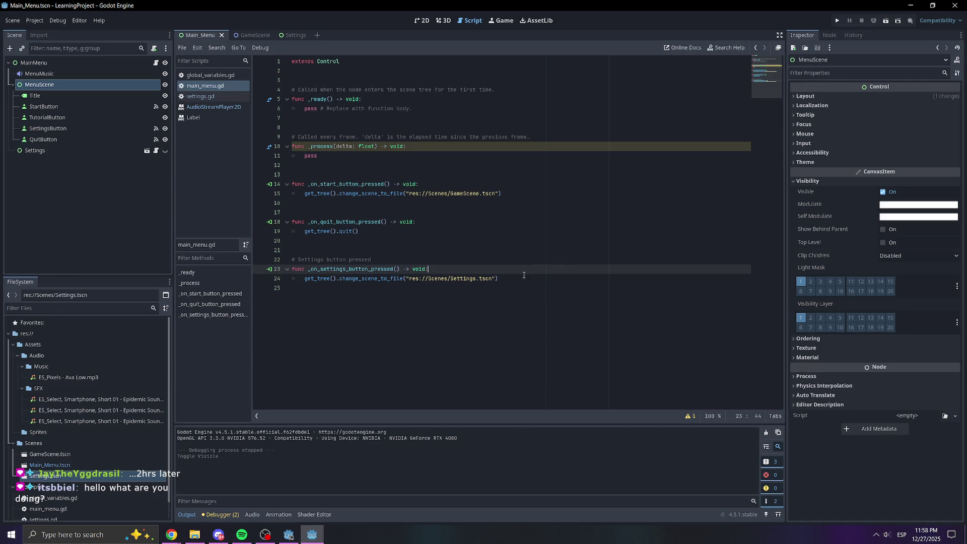
pyautogui.click(499, 278)
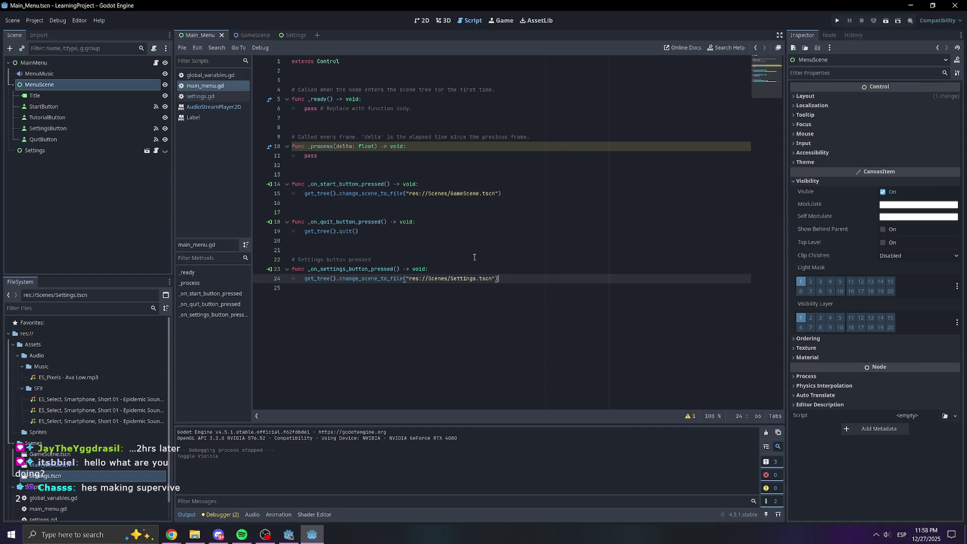
pyautogui.moveTo(503, 279); pyautogui.dragTo(319, 278)
pyautogui.click(308, 276)
# Comment out the change_scene_to_file line and add $MenuScene.visible(false) below it, then save.
pyautogui.hotkey('ctrl', 'k')
pyautogui.press('End')
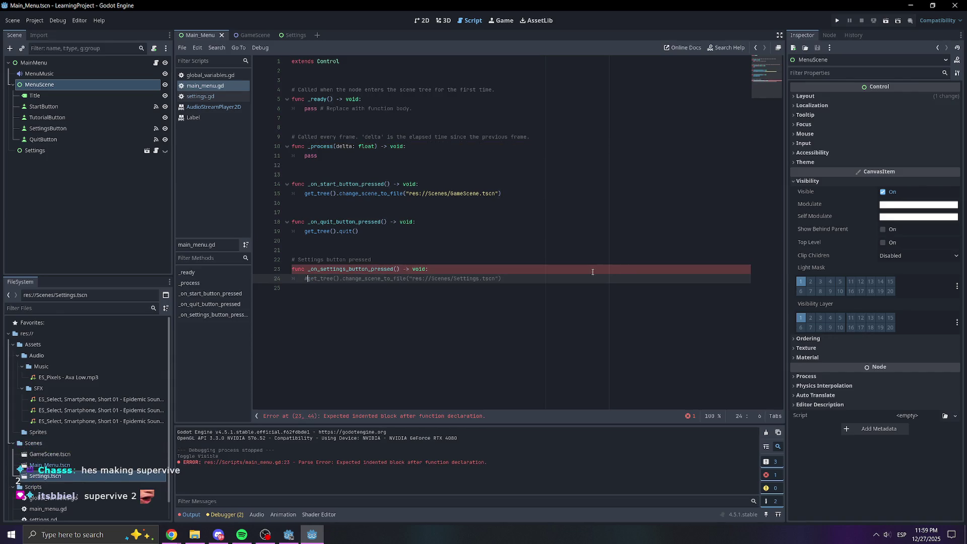
pyautogui.press('Return')
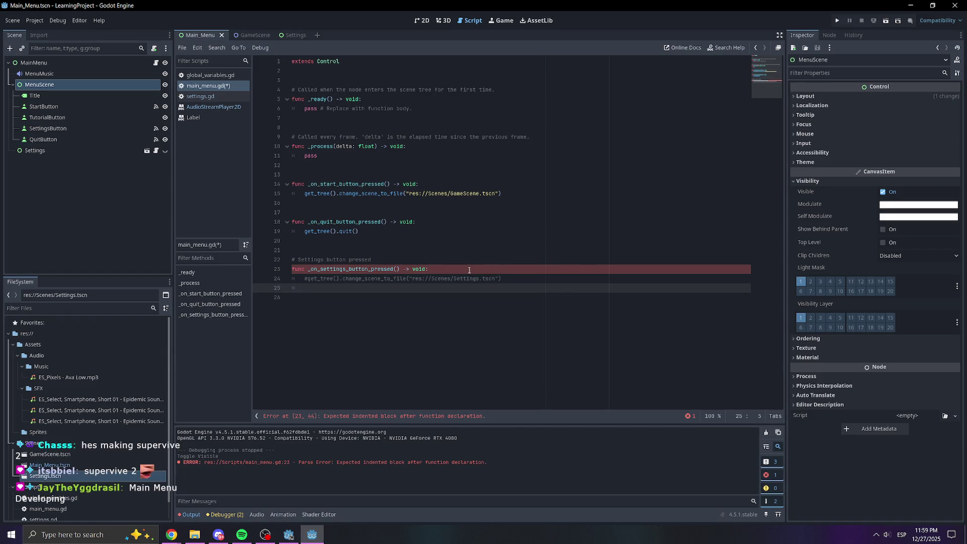
pyautogui.moveTo(39, 84)
pyautogui.mouseDown()
pyautogui.moveTo(432, 158)
pyautogui.moveTo(377, 280)
pyautogui.moveTo(400, 288)
pyautogui.mouseUp()
pyautogui.write('.visible')
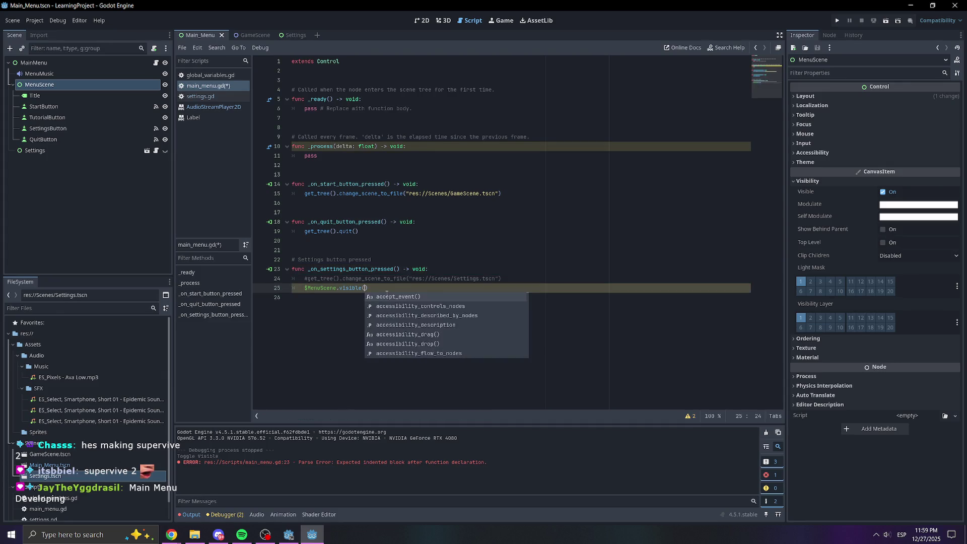
pyautogui.write('(false')
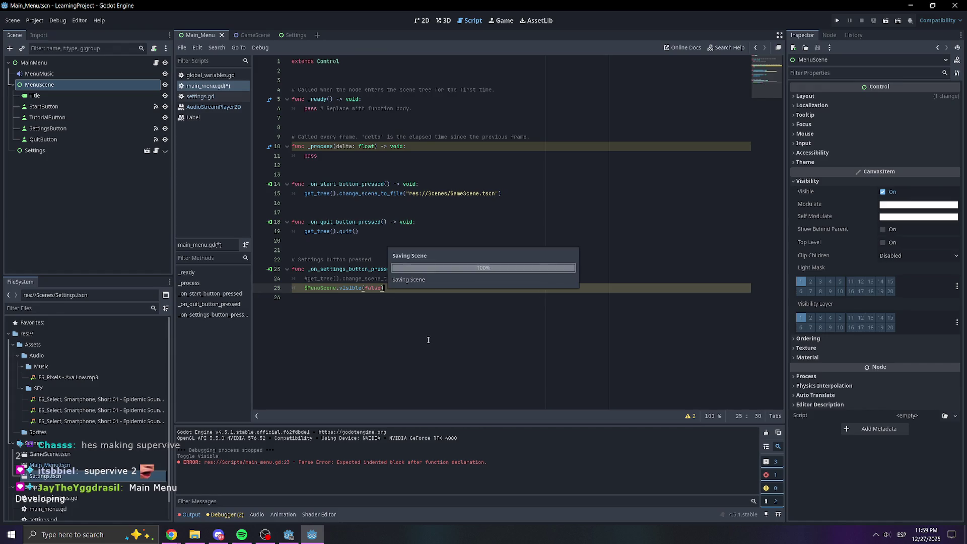
pyautogui.write(')')
pyautogui.hotkey('ctrl', 's')
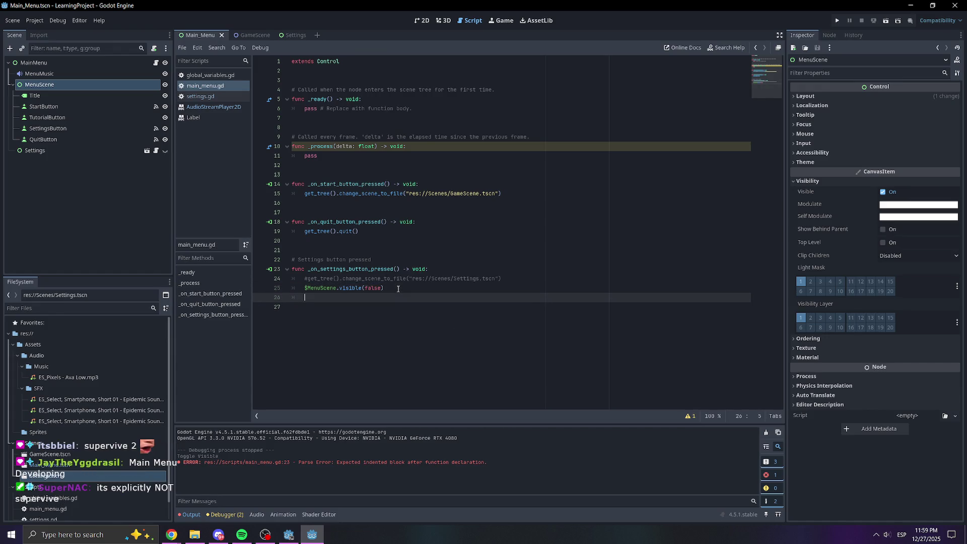
# Add $Settings.visible(true) on the next line, save, and run the game to test.
pyautogui.moveTo(34, 150)
pyautogui.mouseDown()
pyautogui.moveTo(205, 186)
pyautogui.moveTo(319, 306)
pyautogui.moveTo(351, 300)
pyautogui.mouseUp()
pyautogui.write('visible(')
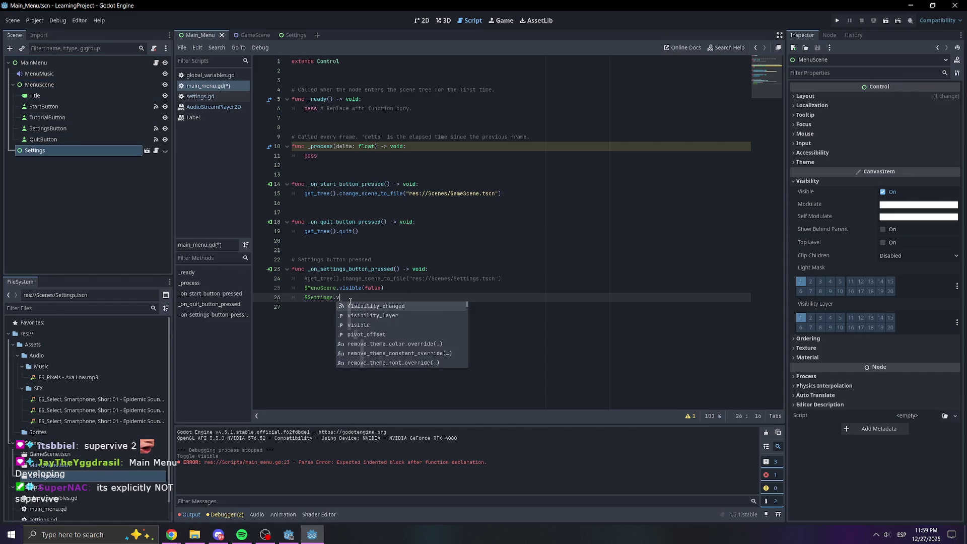
pyautogui.press('Escape')
pyautogui.write('true)')
pyautogui.hotkey('ctrl', 's')
pyautogui.click(390, 287)
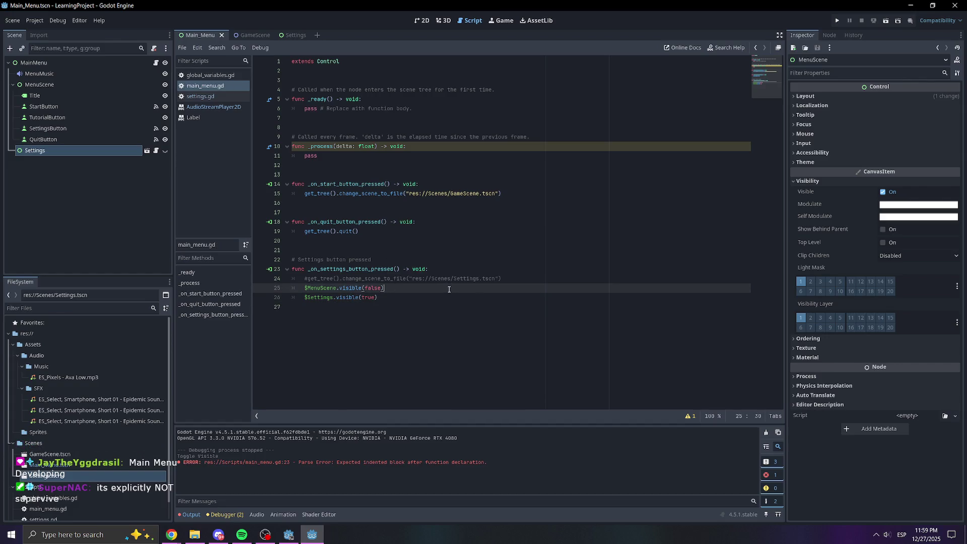
pyautogui.click(836, 20)
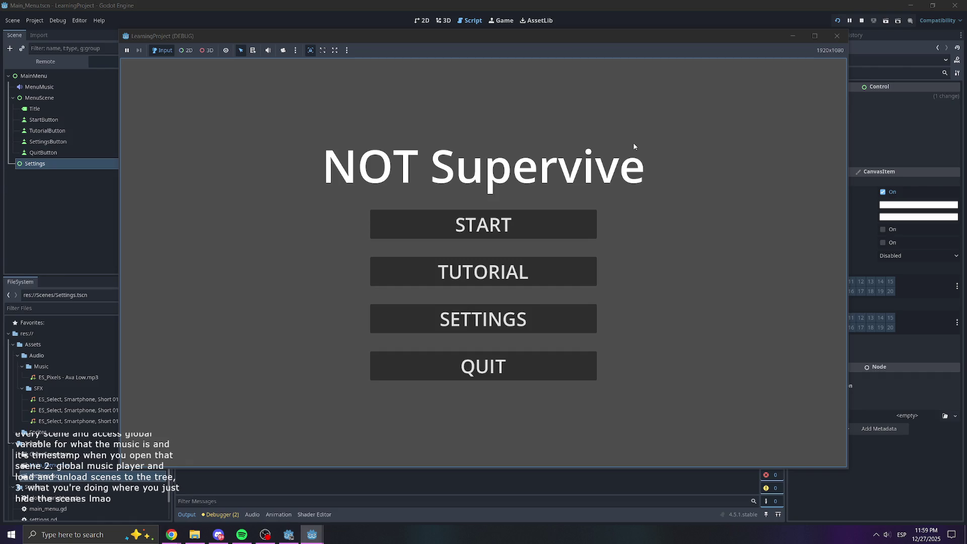
# Close the LearningProject (DEBUG) game window after the invalid 'visible' call error on line 25.
pyautogui.click(576, 327)
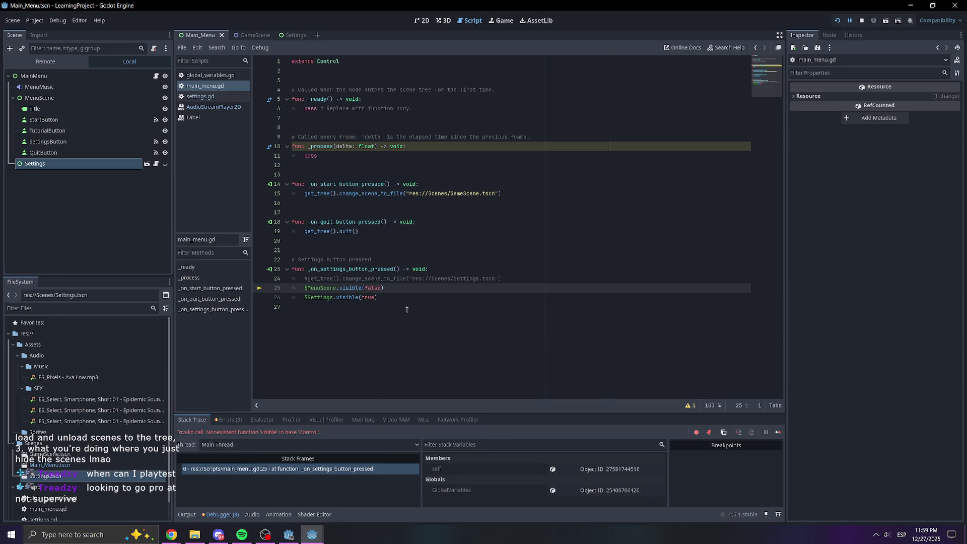
pyautogui.click(382, 297)
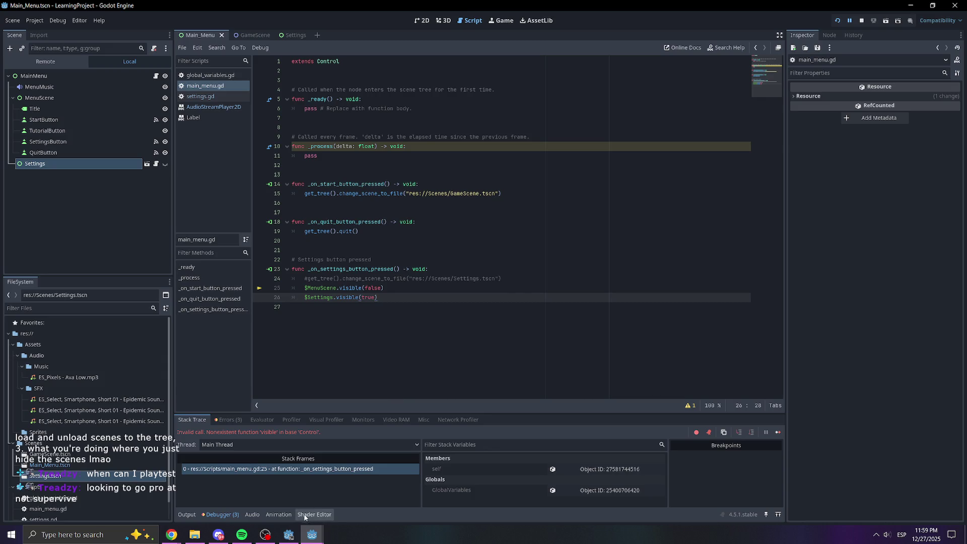
pyautogui.moveTo(312, 534)
pyautogui.click(403, 460)
pyautogui.click(408, 290)
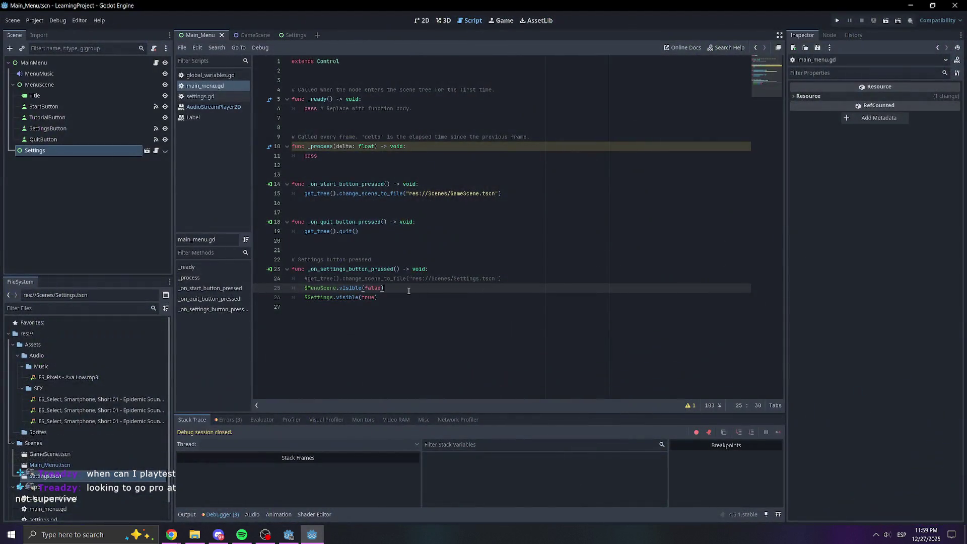
# Rewrite lines 25–26 as property assignments: $MenuScene.visible = false and $Settings.visible = true.
pyautogui.hotkey('shift', 'Left')
pyautogui.hotkey('shift', 'Left')
pyautogui.hotkey('shift', 'Left')
pyautogui.press('BackSpace')
pyautogui.write('visible')
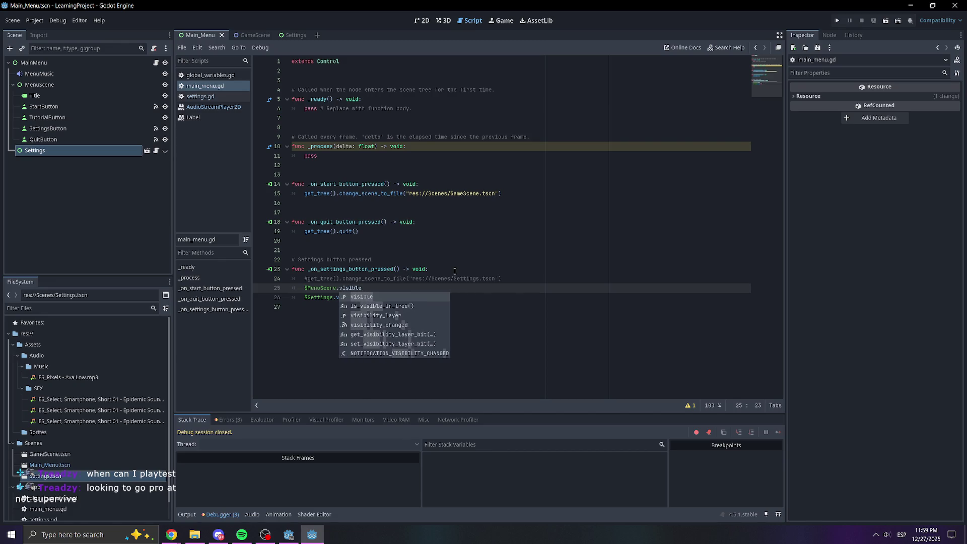
pyautogui.press('Escape')
pyautogui.write(' = false')
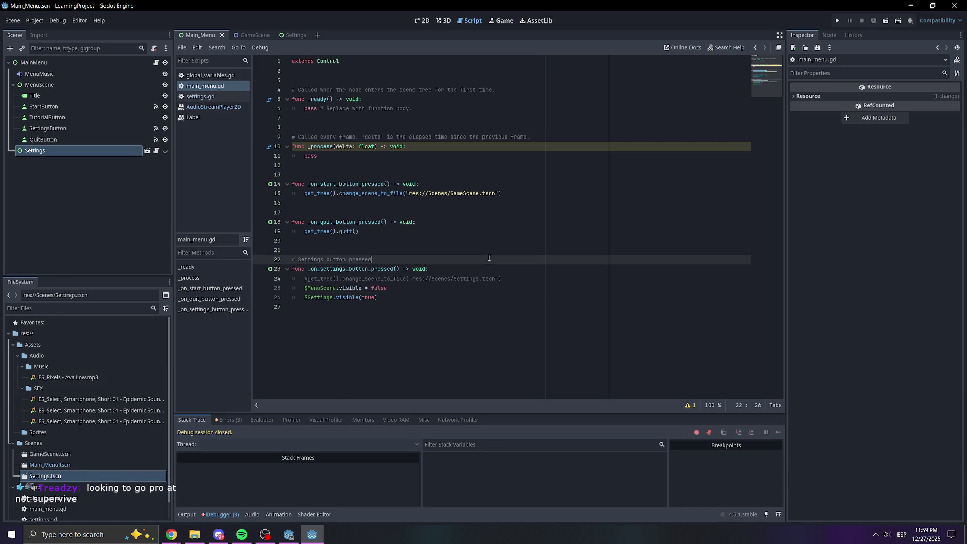
pyautogui.click(387, 296)
pyautogui.press('BackSpace')
pyautogui.press('BackSpace')
pyautogui.press('BackSpace')
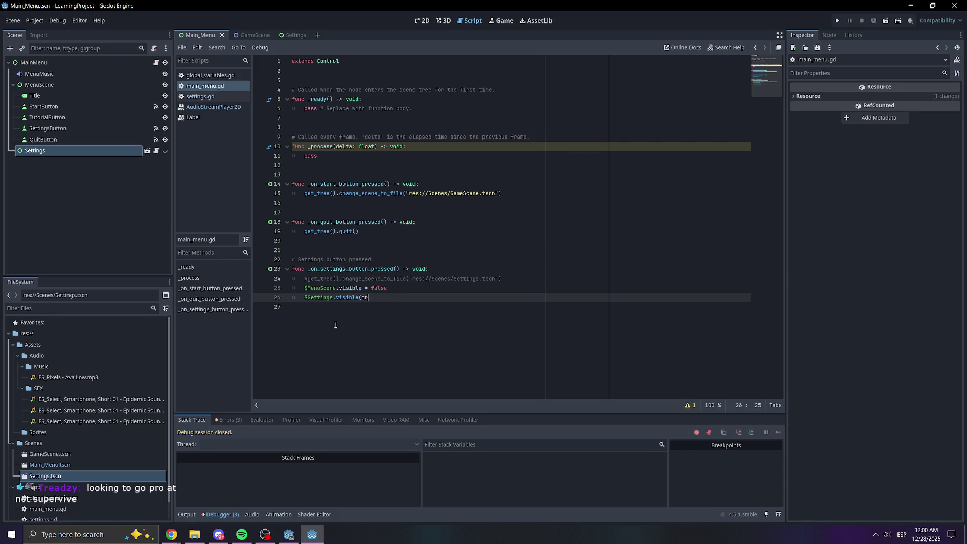
pyautogui.write('= true')
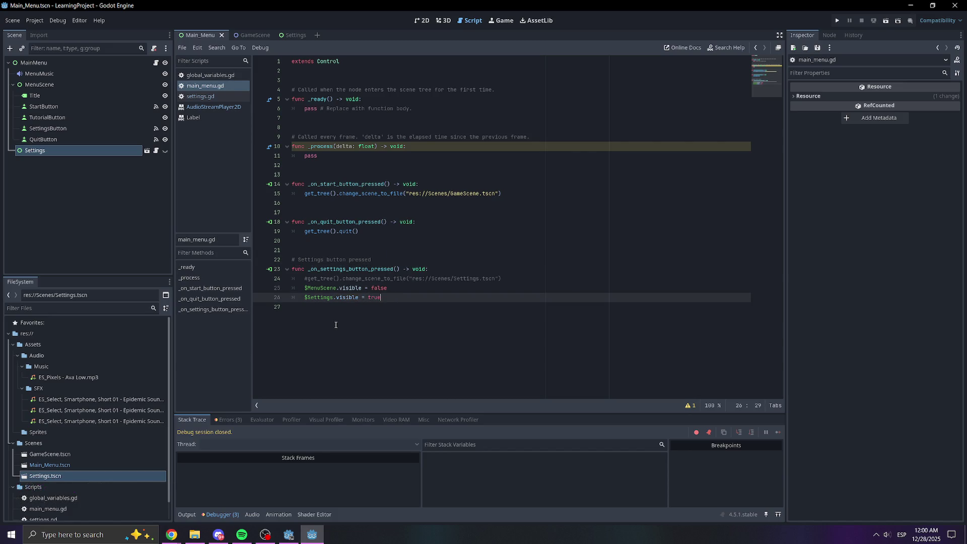
# Test-run the game, opening SETTINGS and returning via MENU, then switch to settings.gd.
pyautogui.click(839, 21)
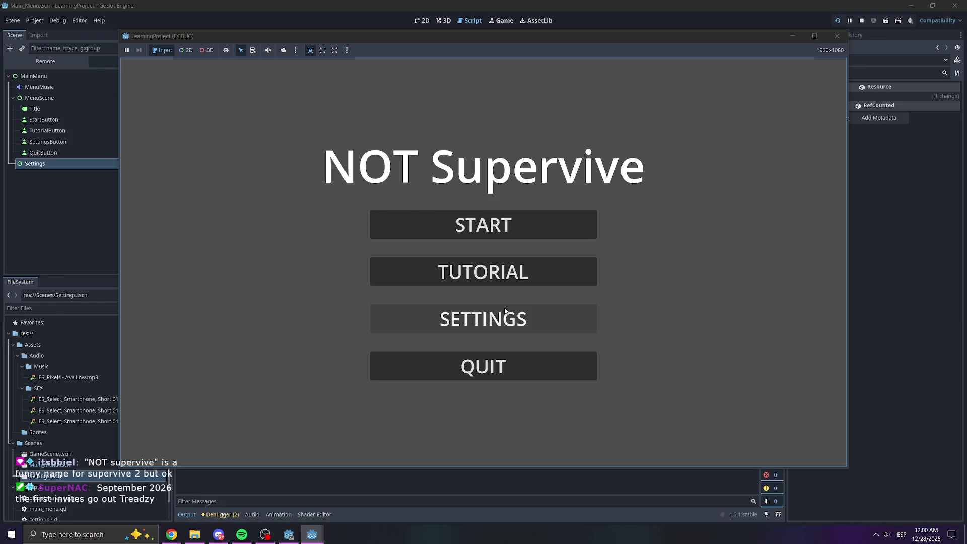
pyautogui.click(505, 310)
pyautogui.click(483, 364)
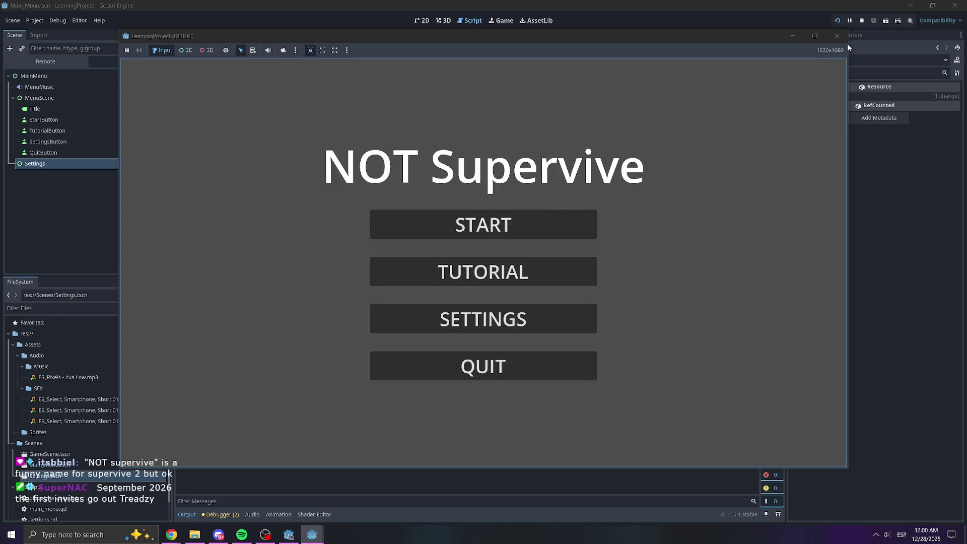
pyautogui.click(837, 36)
pyautogui.click(422, 278)
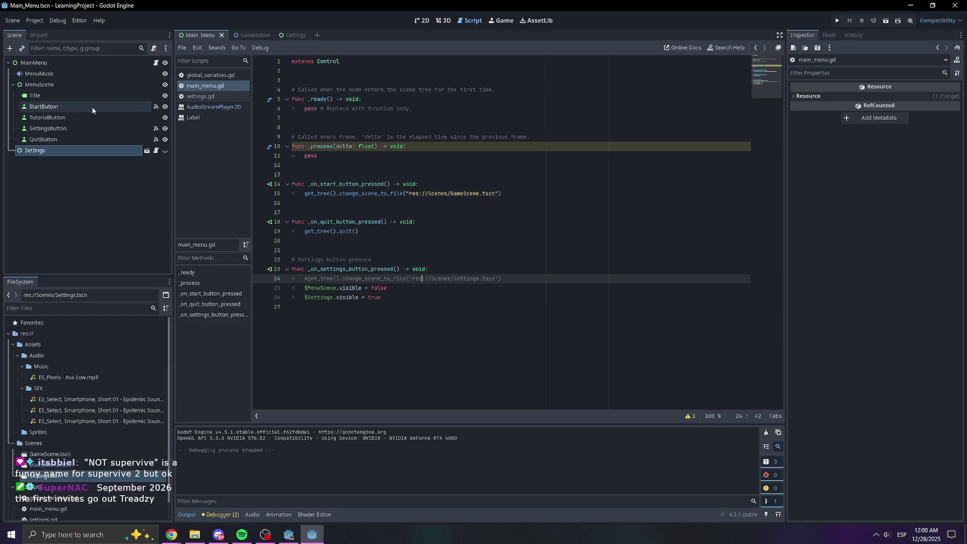
pyautogui.click(208, 97)
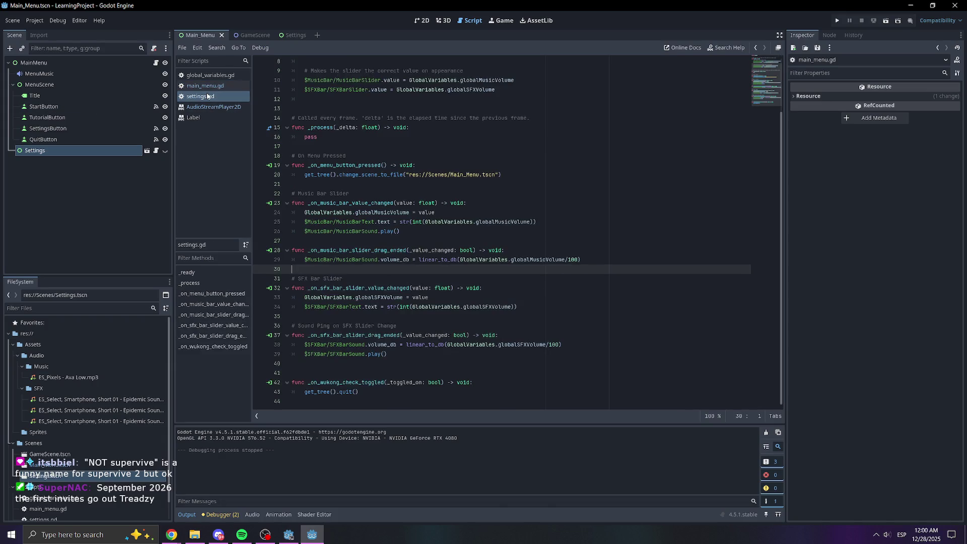
# Comment out the change_scene_to_file line 20 in settings.gd, add a new line, and save.
pyautogui.click(402, 355)
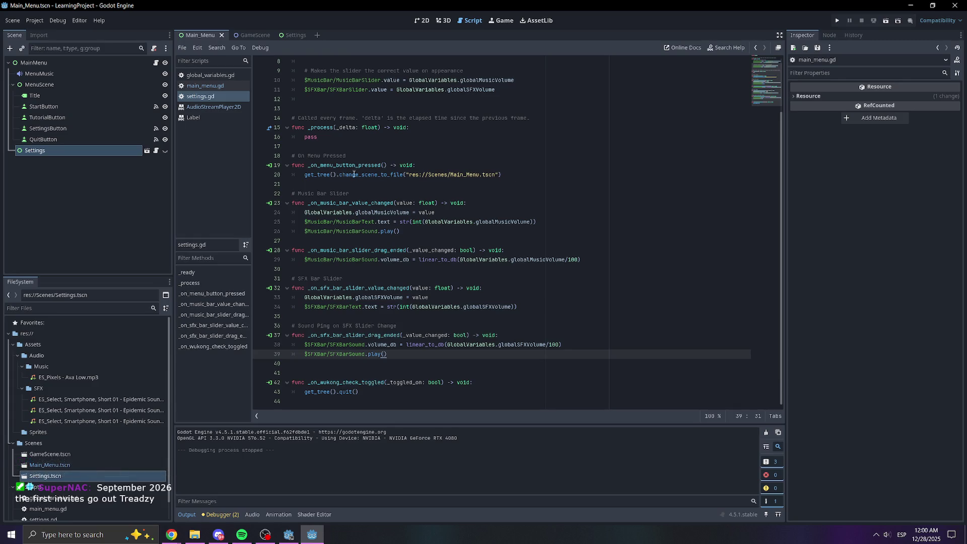
pyautogui.click(310, 175)
pyautogui.write('#')
pyautogui.click(534, 173)
pyautogui.press('Return')
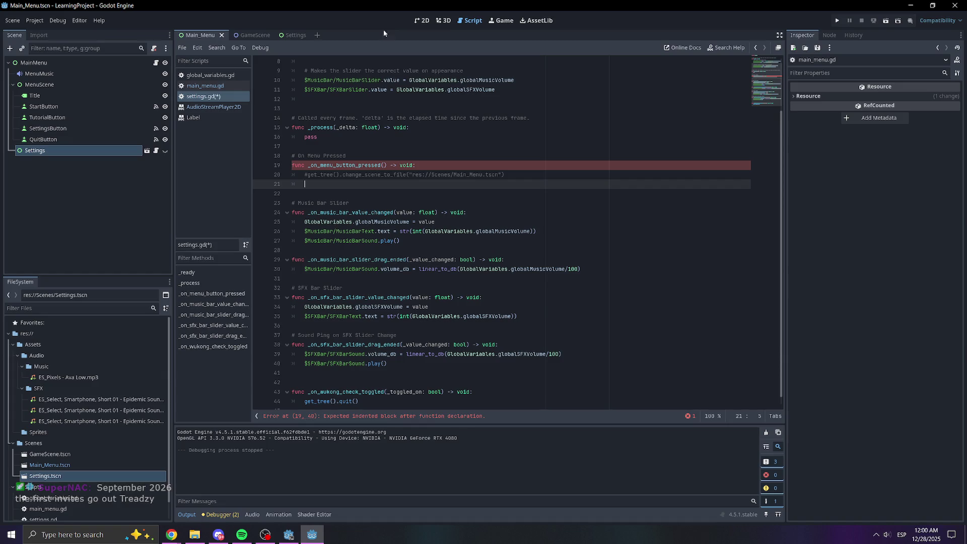
pyautogui.hotkey('ctrl', 's')
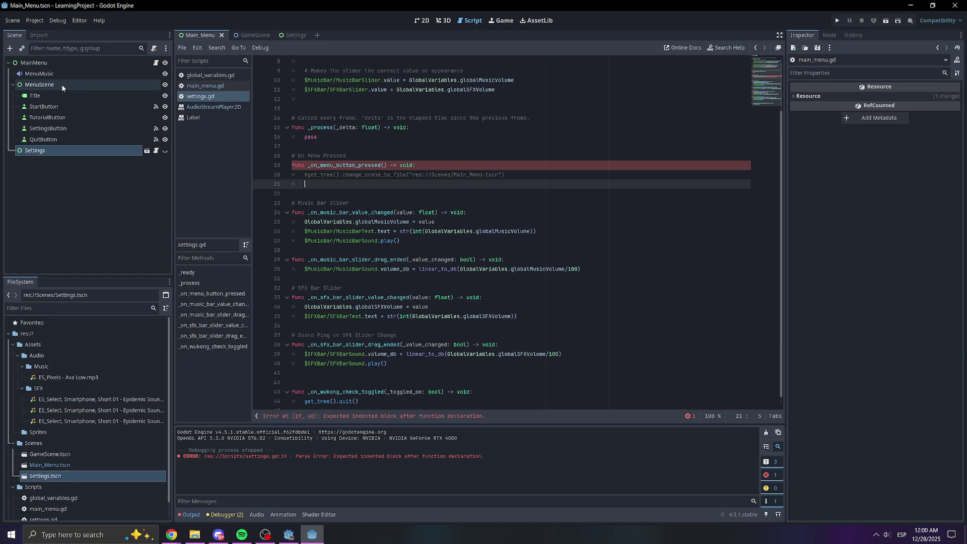
# Write visible = false on line 21 to hide the settings screen.
pyautogui.moveTo(84, 86); pyautogui.dragTo(332, 185)
pyautogui.hotkey('ctrl', 'z')
pyautogui.moveTo(35, 150)
pyautogui.mouseDown()
pyautogui.moveTo(342, 166)
pyautogui.moveTo(335, 185)
pyautogui.mouseUp()
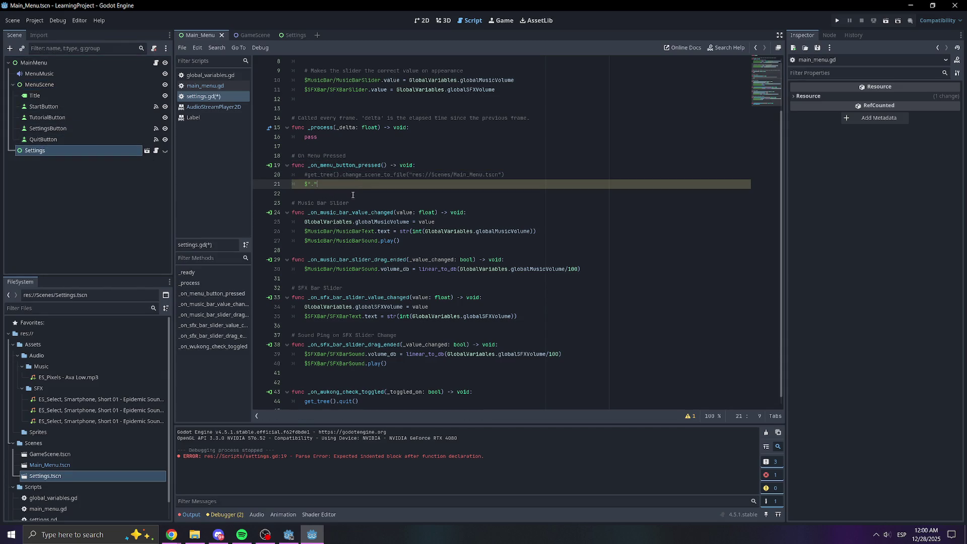
pyautogui.press('BackSpace')
pyautogui.press('BackSpace')
pyautogui.press('BackSpace')
pyautogui.write('visible = f')
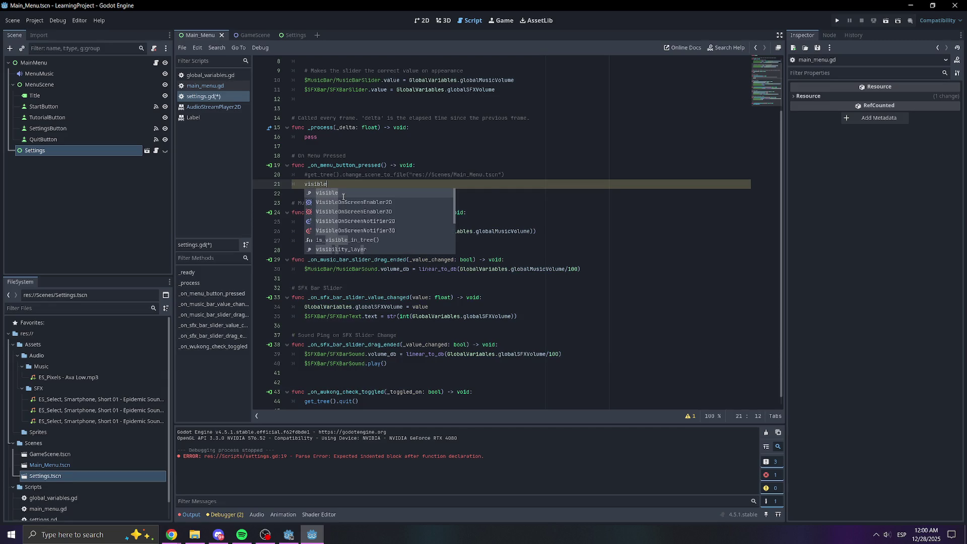
pyautogui.write('alse')
pyautogui.press('Return')
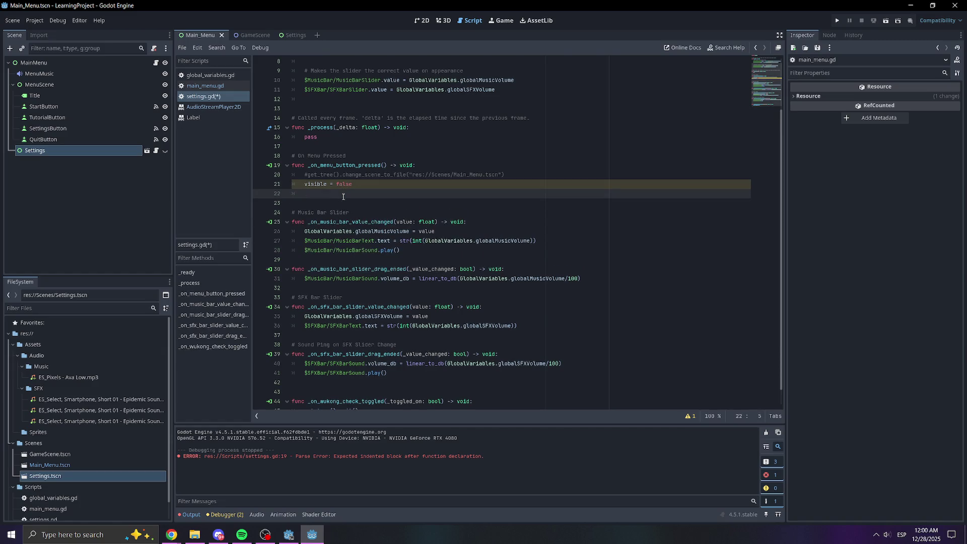
# Add $"../MenuScene".visible = true on line 22 and save.
pyautogui.moveTo(39, 84); pyautogui.dragTo(352, 195)
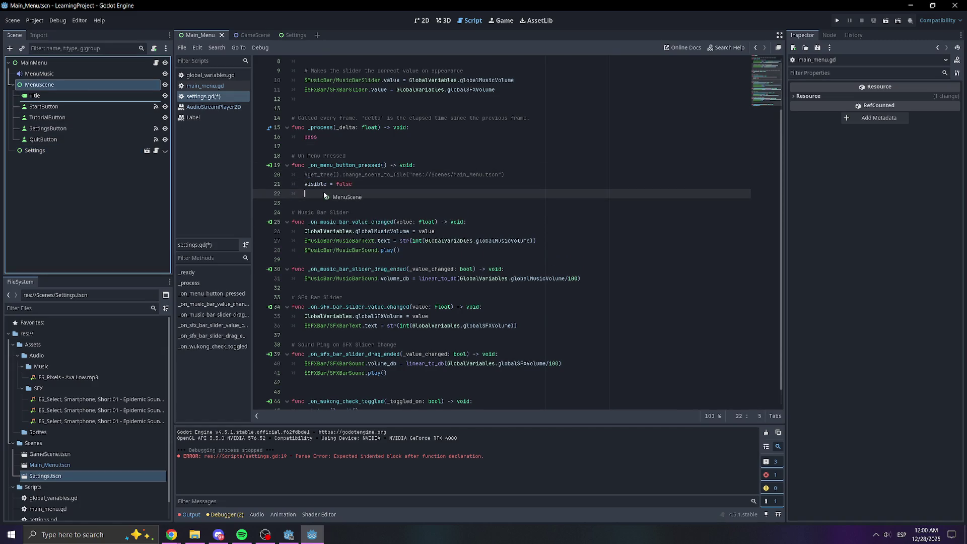
pyautogui.write('= true')
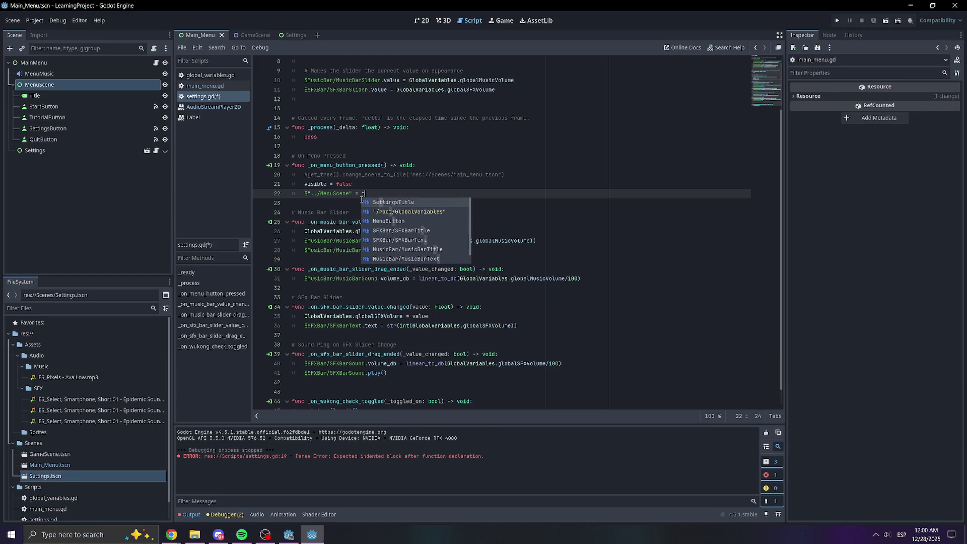
pyautogui.hotkey('ctrl', 's')
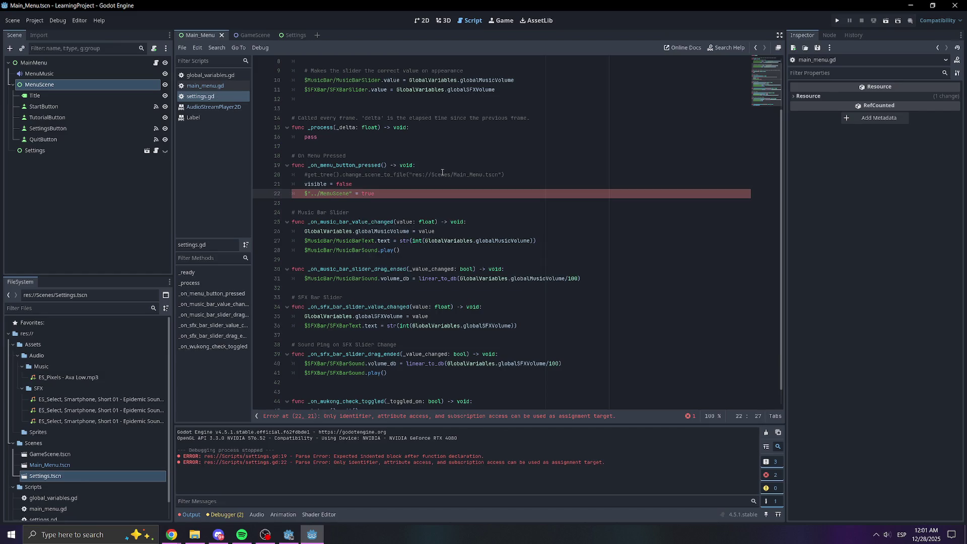
pyautogui.click(443, 174)
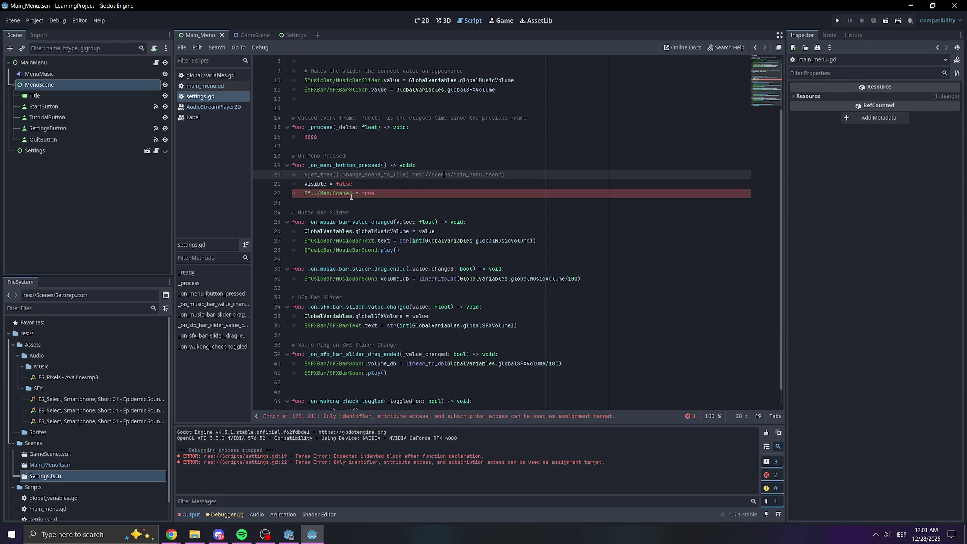
pyautogui.click(379, 192)
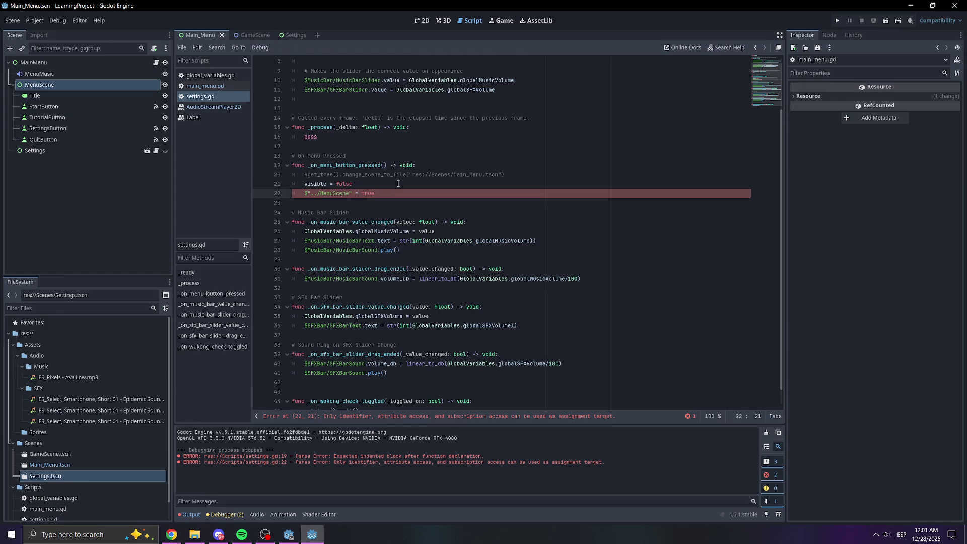
pyautogui.write('.visible')
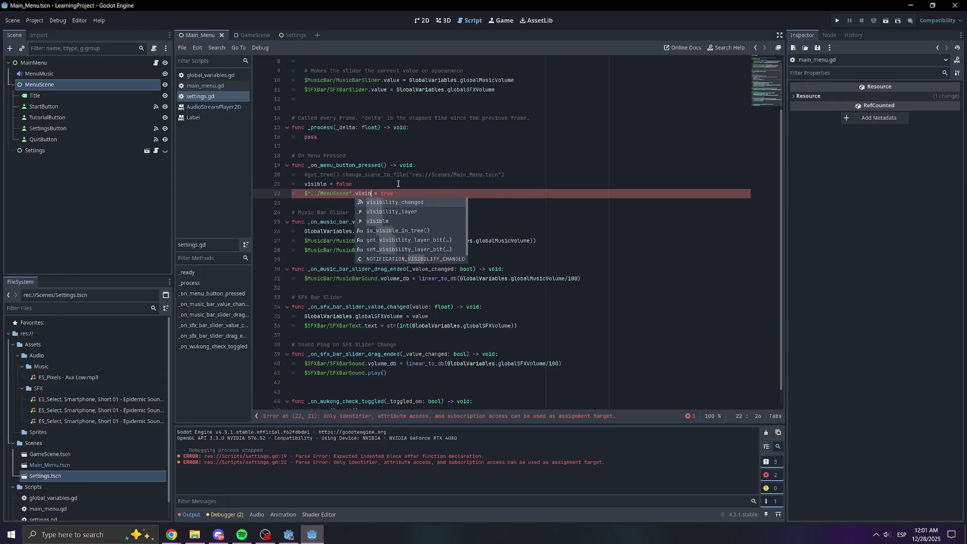
pyautogui.click(453, 174)
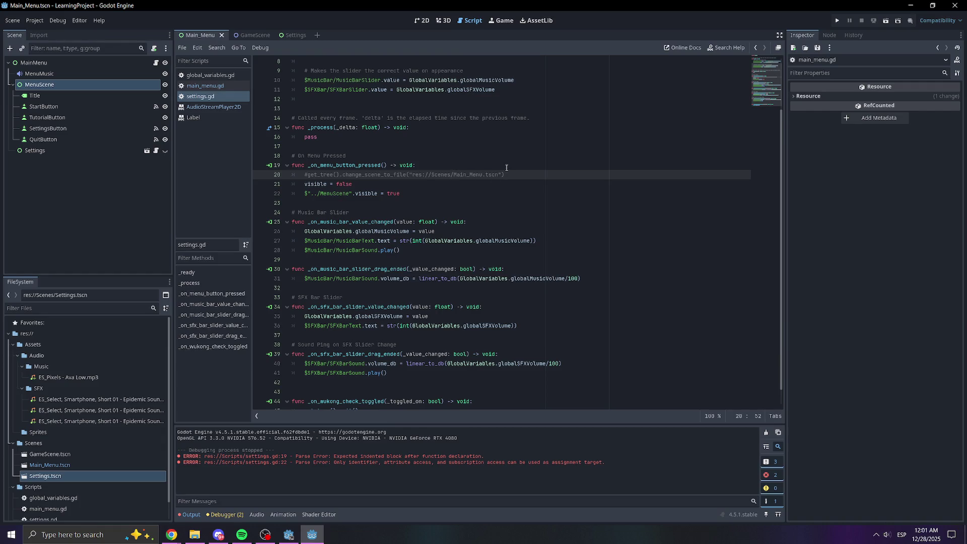
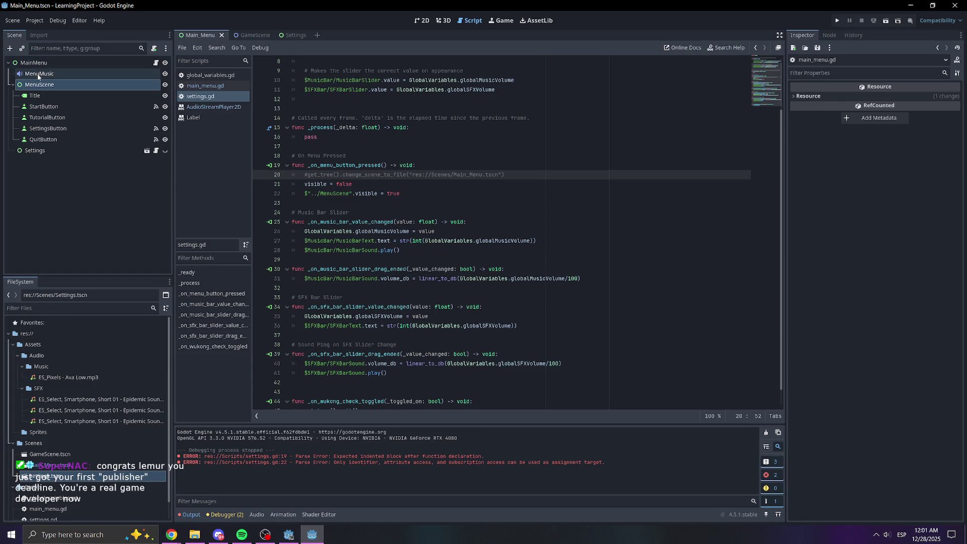
# Keep MenuMusic's playback type at Default, check its Parameters, and run the project.
pyautogui.click(150, 75)
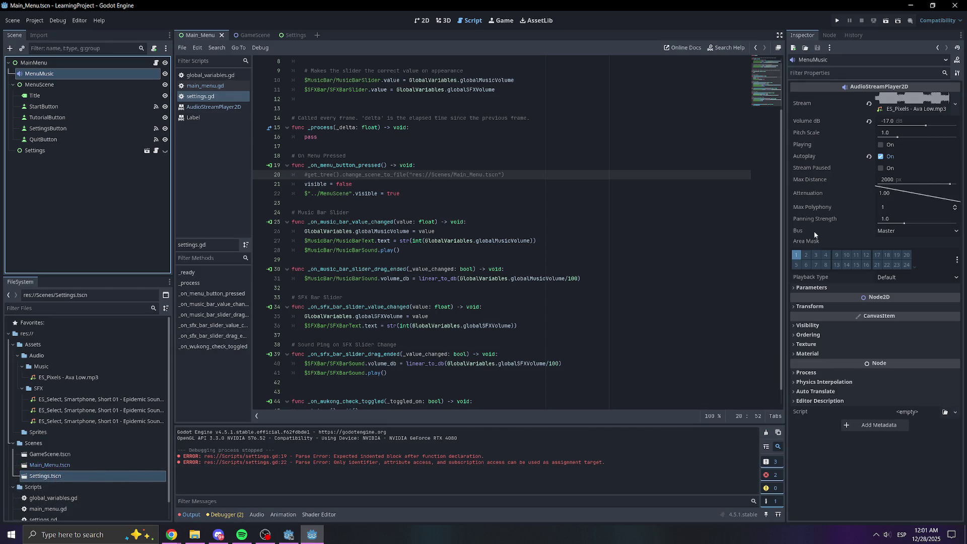
pyautogui.click(882, 276)
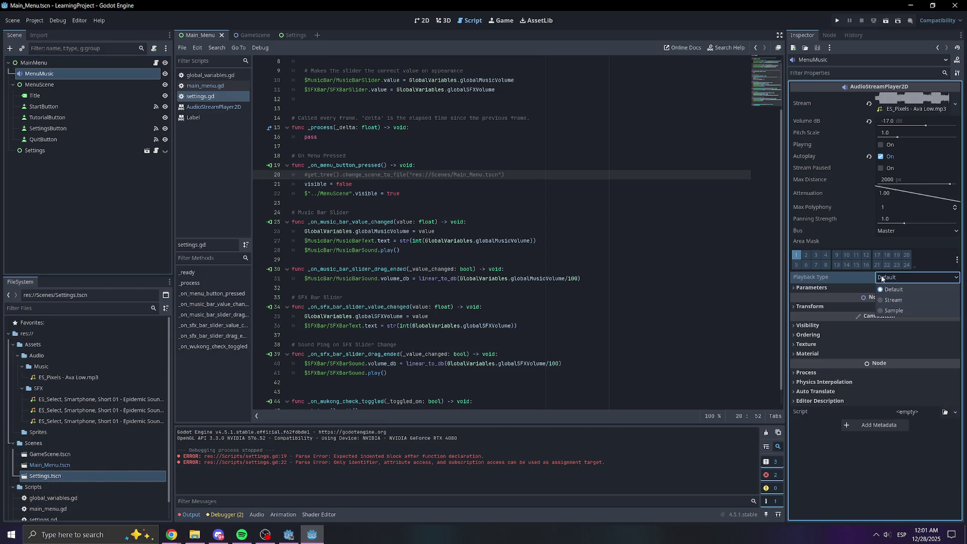
pyautogui.click(848, 288)
pyautogui.click(847, 287)
pyautogui.click(847, 290)
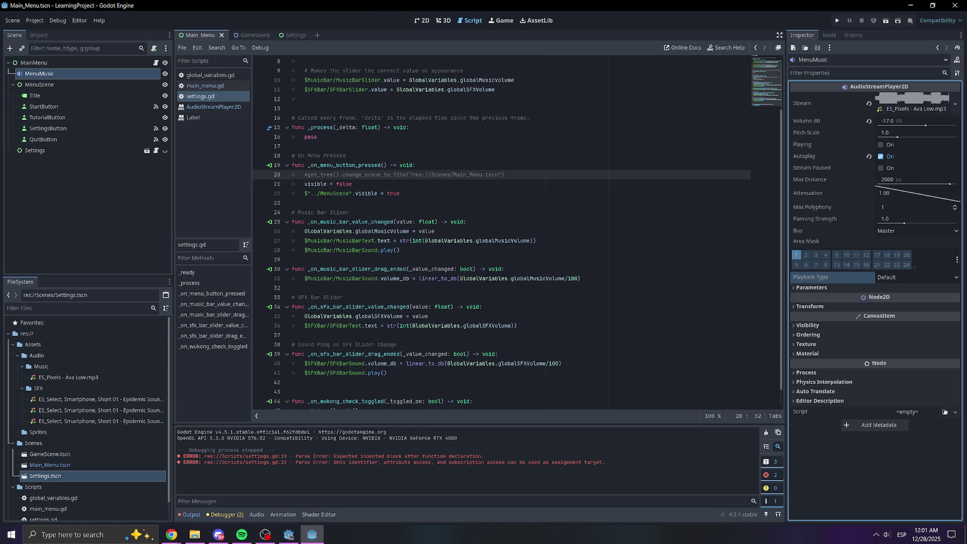
pyautogui.click(836, 20)
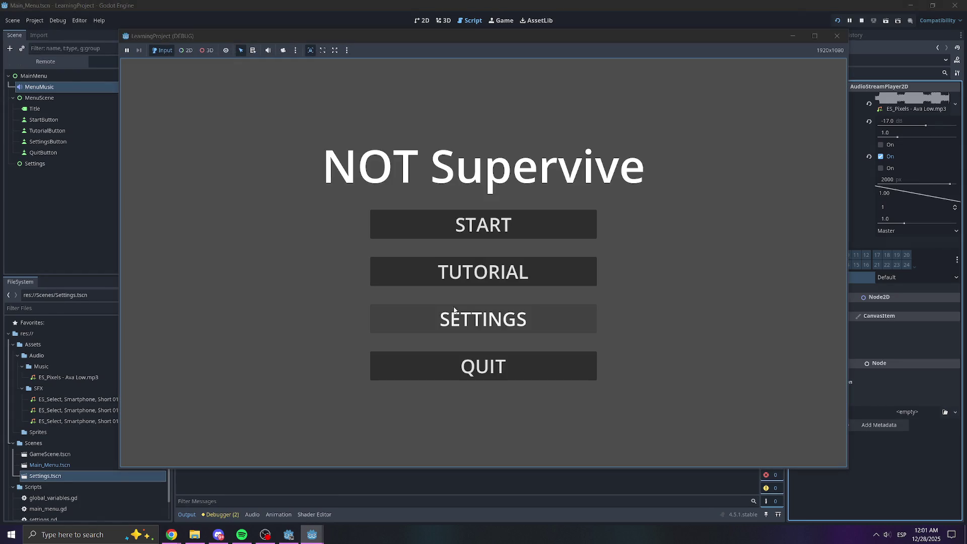
# Go between the game's Settings screen and main menu twice, then close the game window.
pyautogui.click(483, 318)
pyautogui.click(487, 365)
pyautogui.click(505, 305)
pyautogui.click(499, 365)
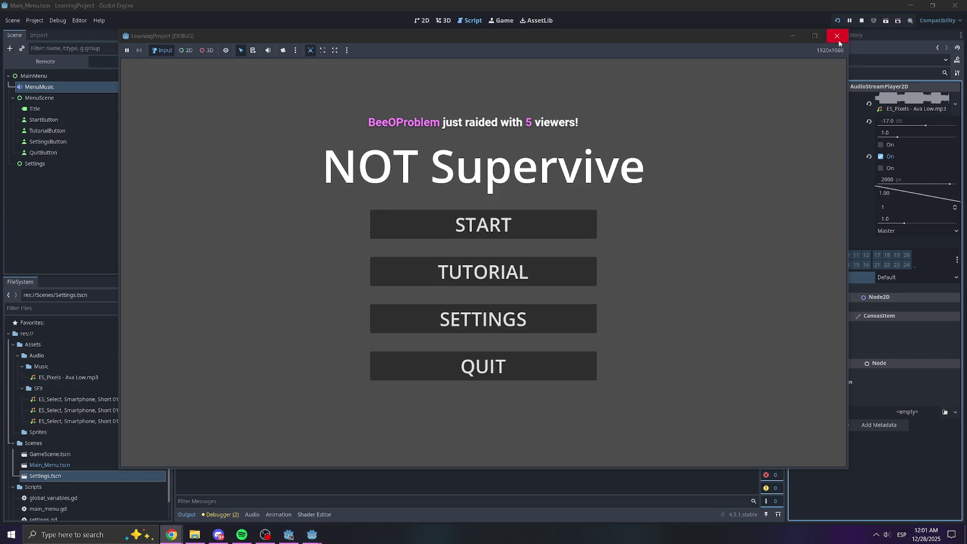
pyautogui.click(836, 36)
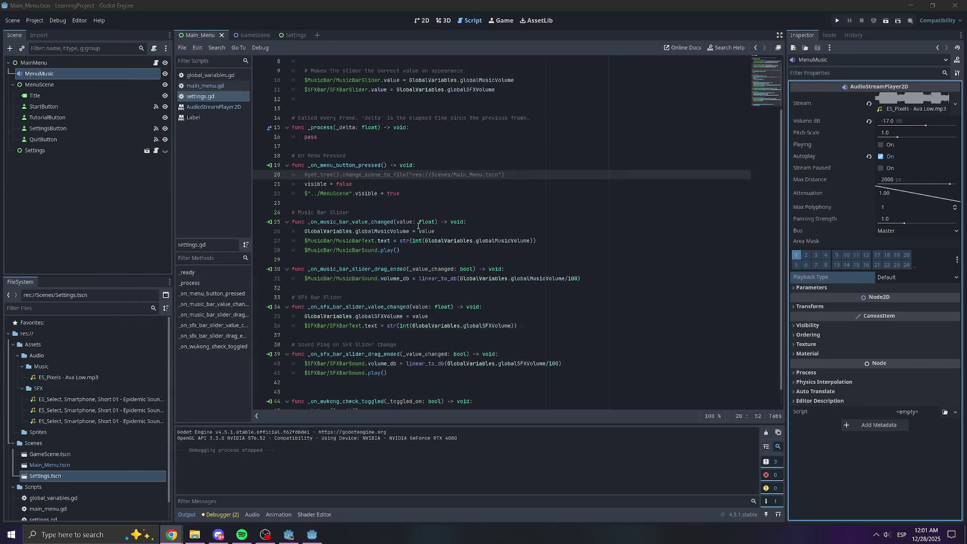
# Look at the GameScene and Settings tabs, then view Main_Menu zoomed and panned in 2D.
pyautogui.moveTo(402, 241)
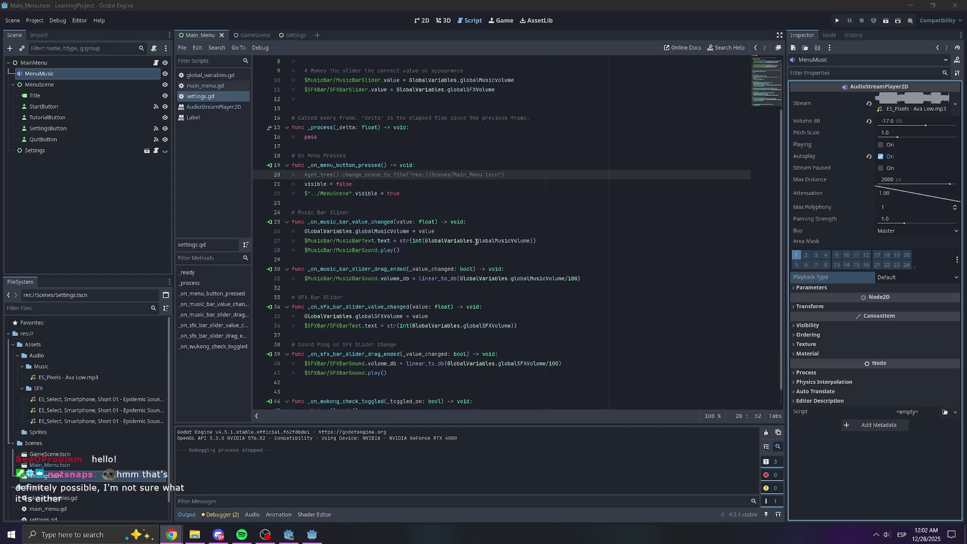
pyautogui.click(249, 36)
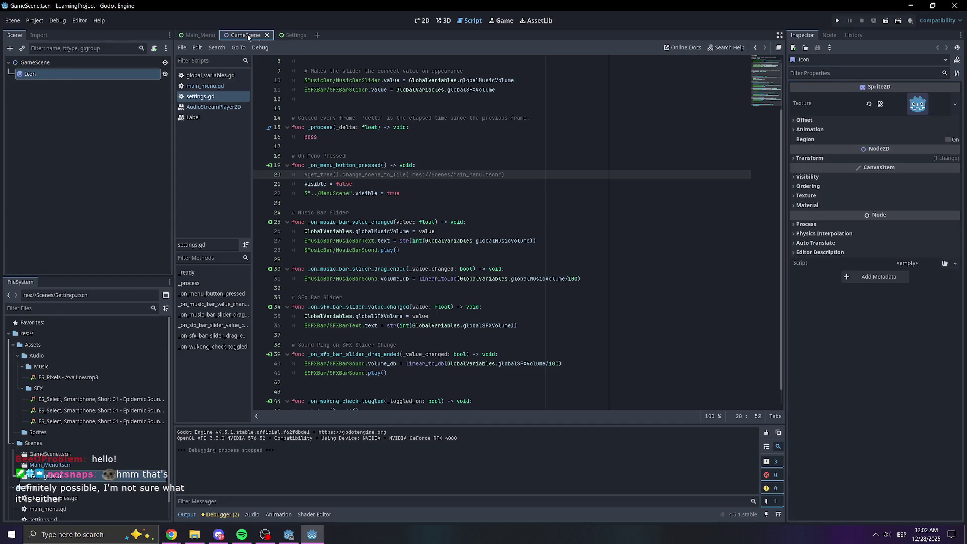
pyautogui.click(284, 36)
pyautogui.click(198, 35)
pyautogui.click(422, 20)
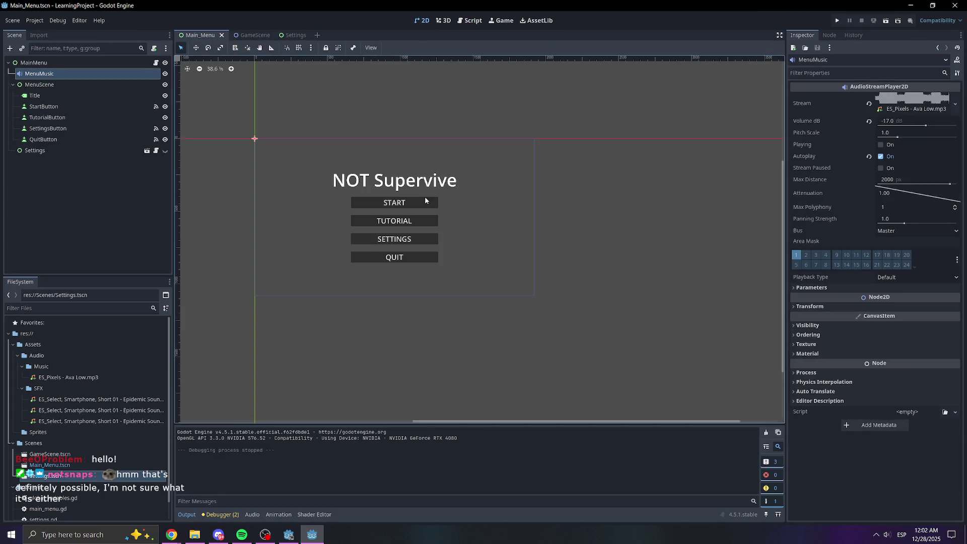
pyautogui.scroll(3, 414, 214)
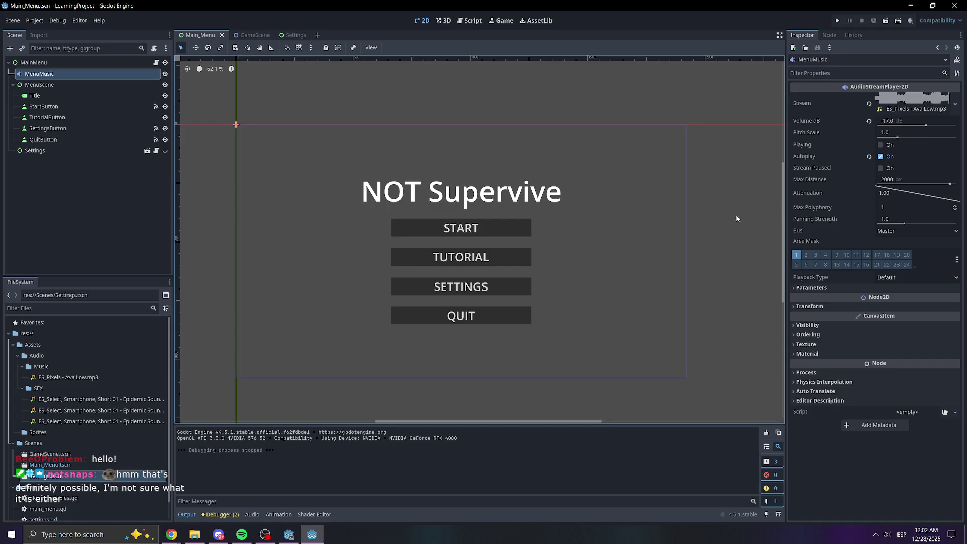
pyautogui.moveTo(594, 231); pyautogui.dragTo(535, 194)
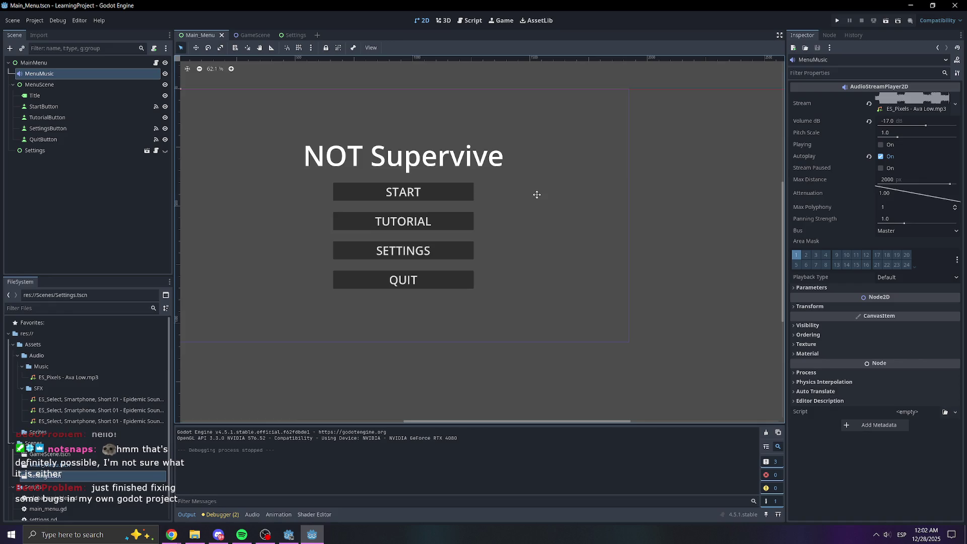
# Collapse MenuScene's children, cycle through the scene tabs, and re-center the menu layout.
pyautogui.click(14, 85)
pyautogui.click(251, 34)
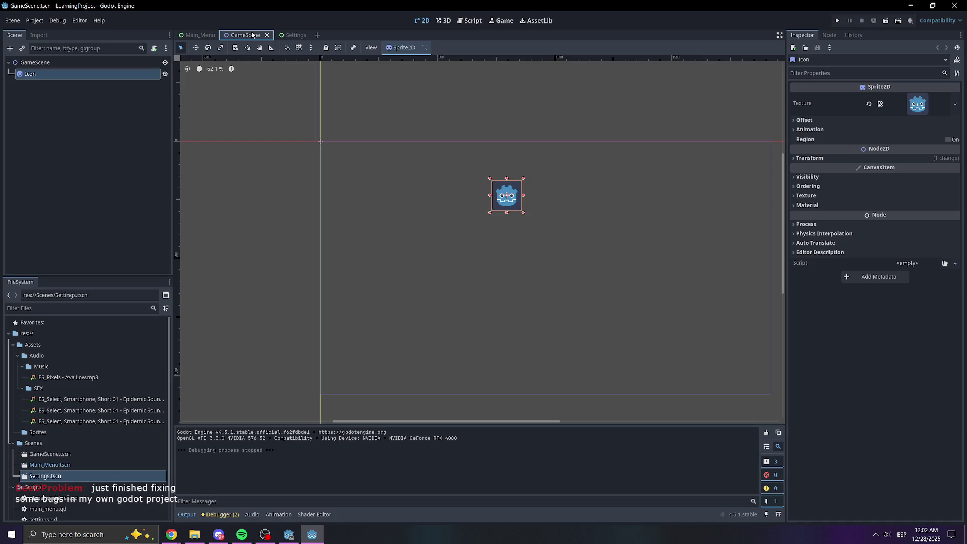
pyautogui.click(295, 35)
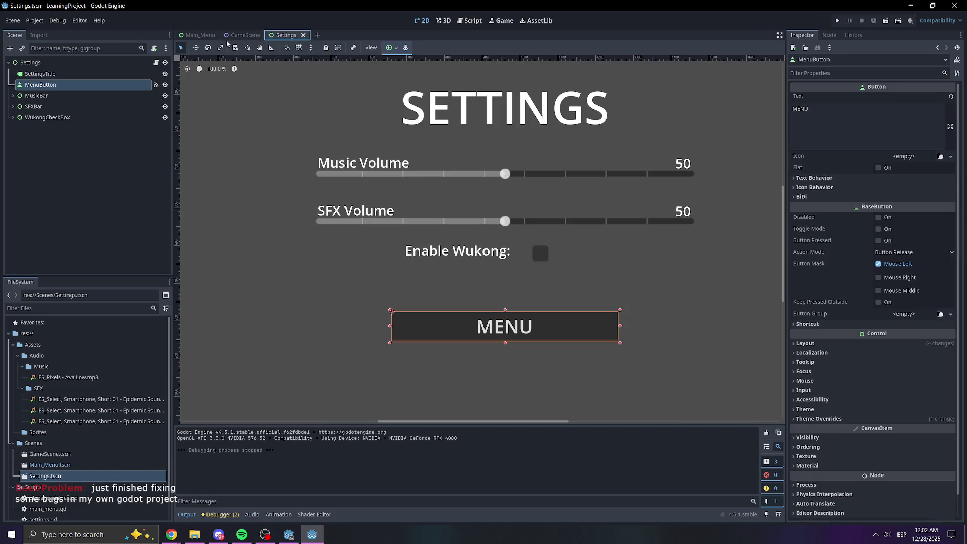
pyautogui.click(195, 35)
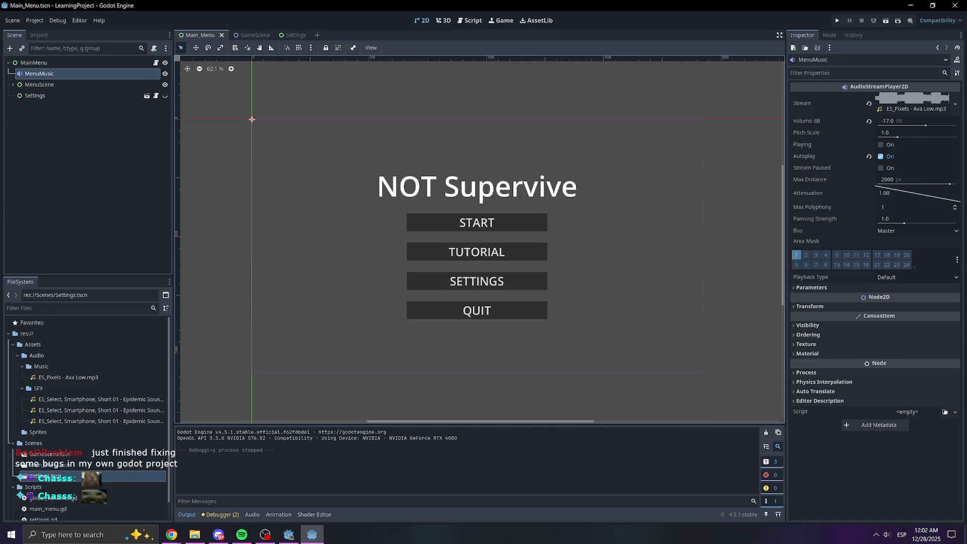
pyautogui.hotkey('alt', 'Tab')
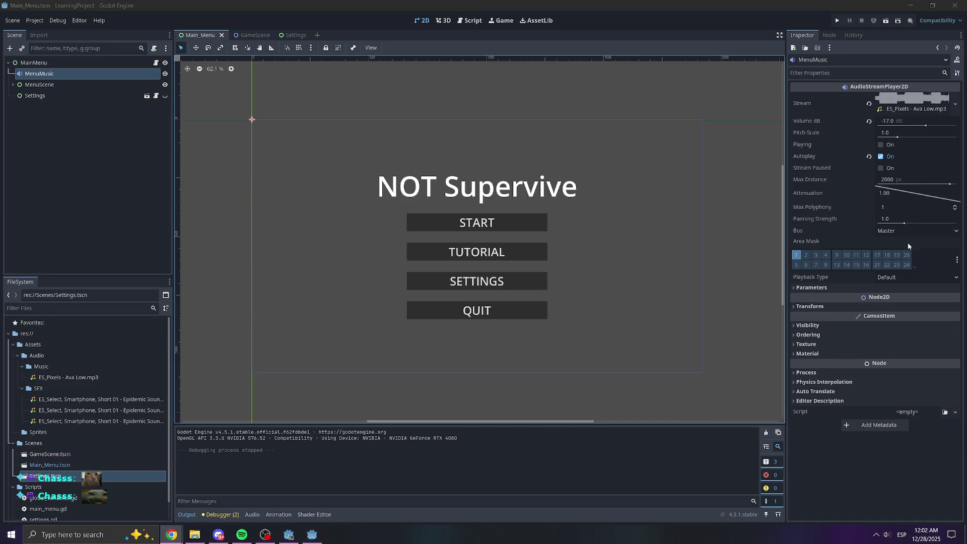
pyautogui.moveTo(362, 209); pyautogui.dragTo(315, 180)
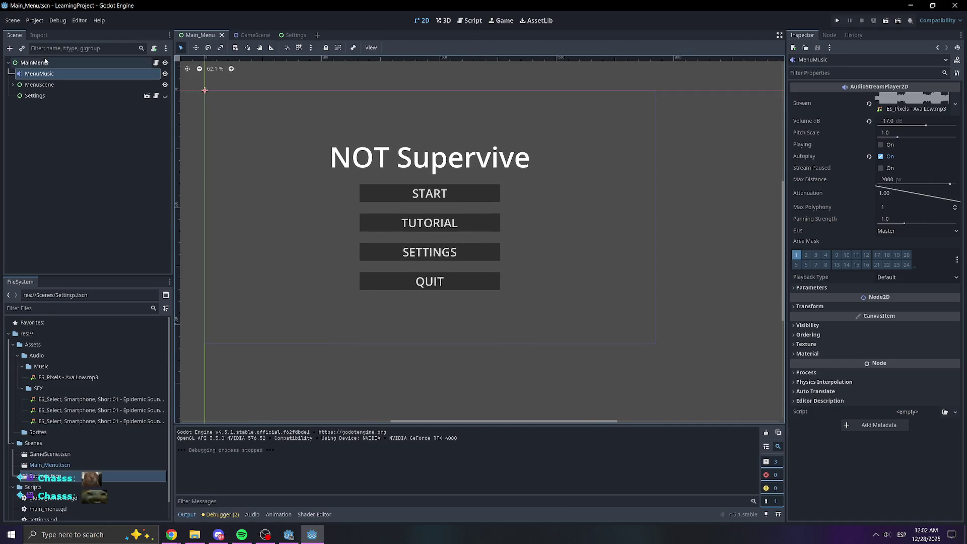
# Cycle through GameScene and Settings back to Main_Menu, then run the project again.
pyautogui.click(252, 35)
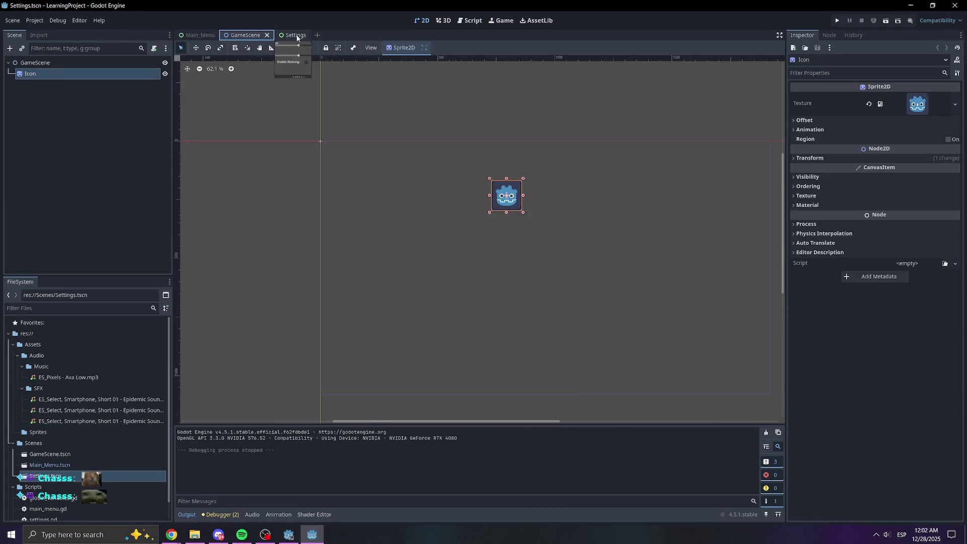
pyautogui.click(286, 35)
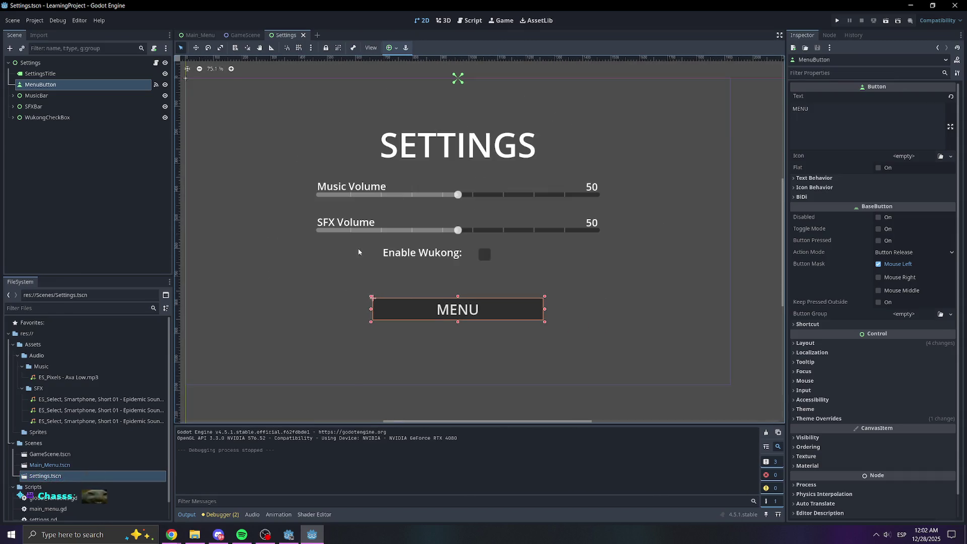
pyautogui.click(199, 34)
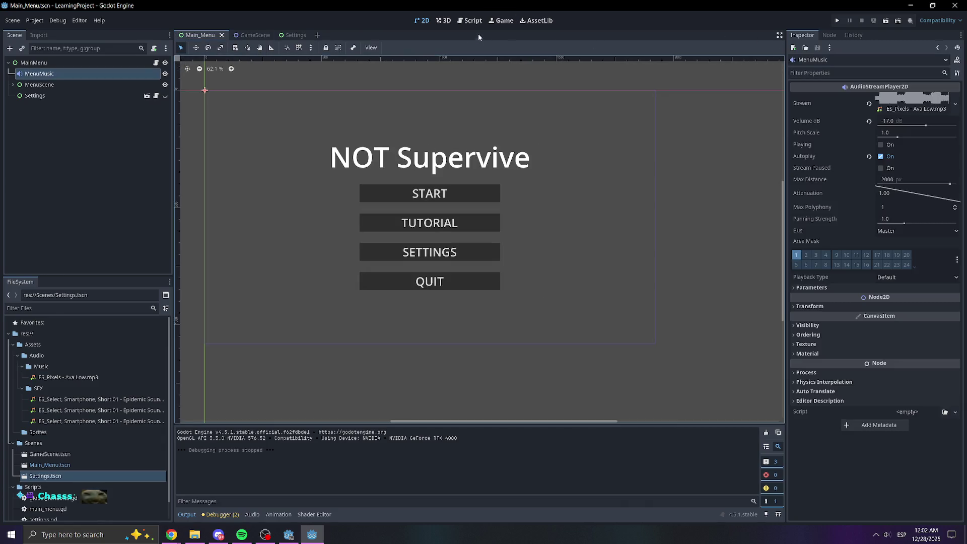
pyautogui.click(837, 20)
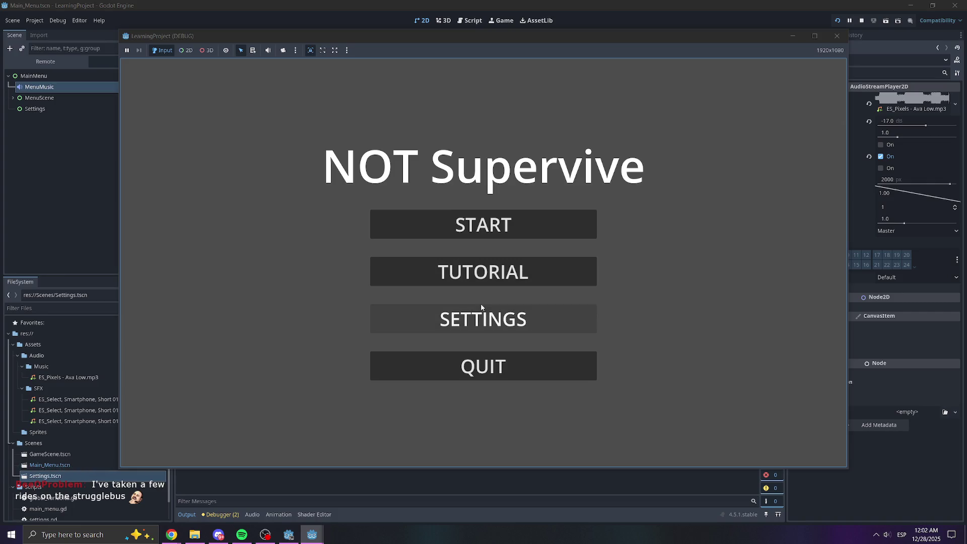
pyautogui.click(475, 316)
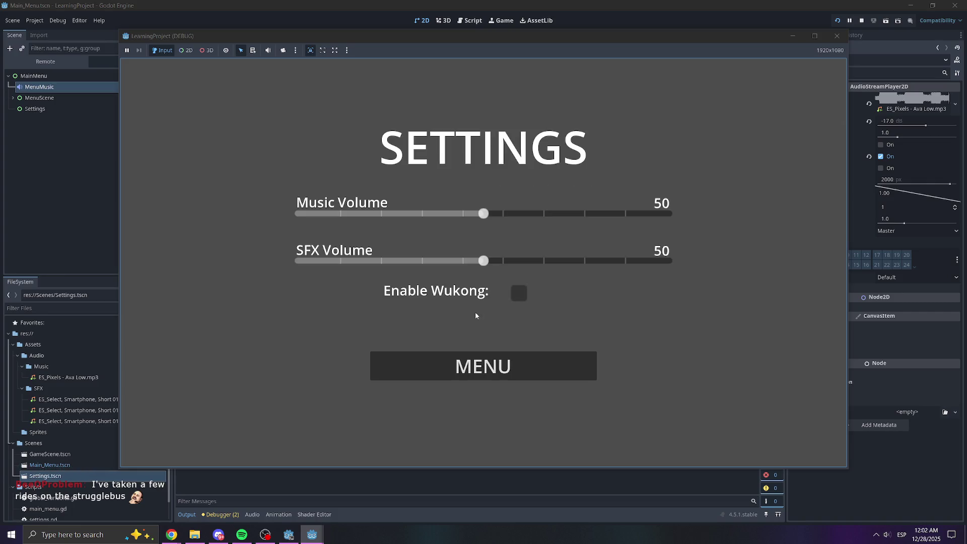
pyautogui.click(530, 369)
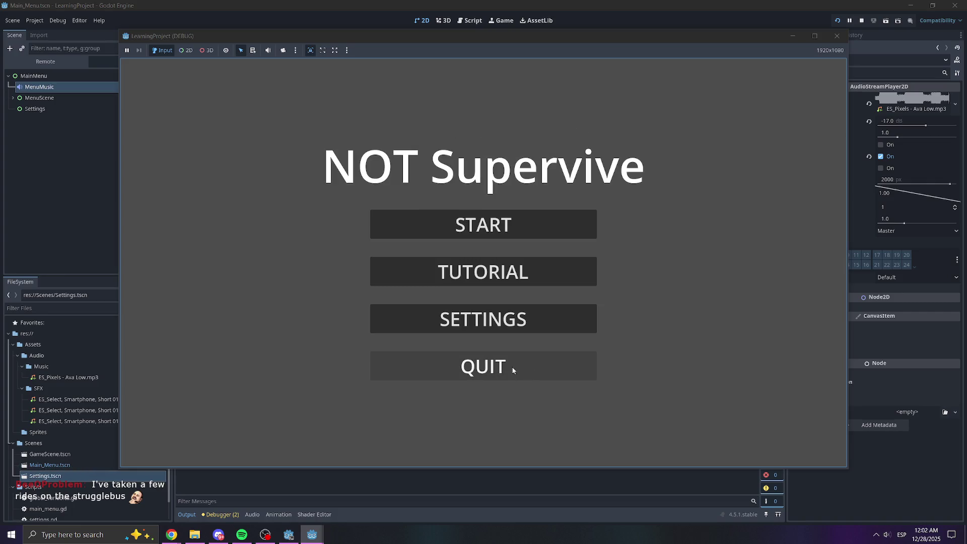
pyautogui.click(500, 321)
pyautogui.press('F8')
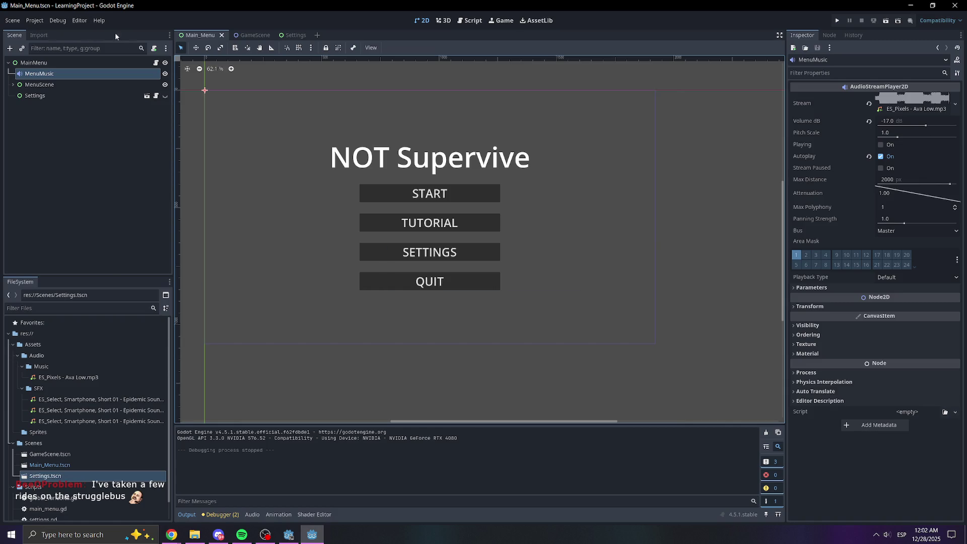
pyautogui.click(18, 95)
pyautogui.click(12, 84)
pyautogui.click(30, 159)
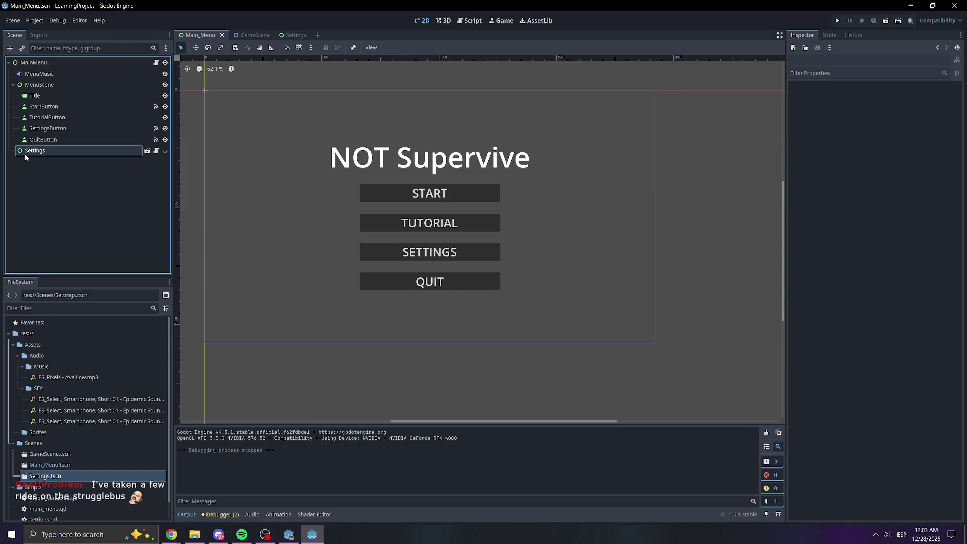
pyautogui.click(20, 151)
pyautogui.click(43, 178)
pyautogui.click(24, 151)
pyautogui.click(25, 151)
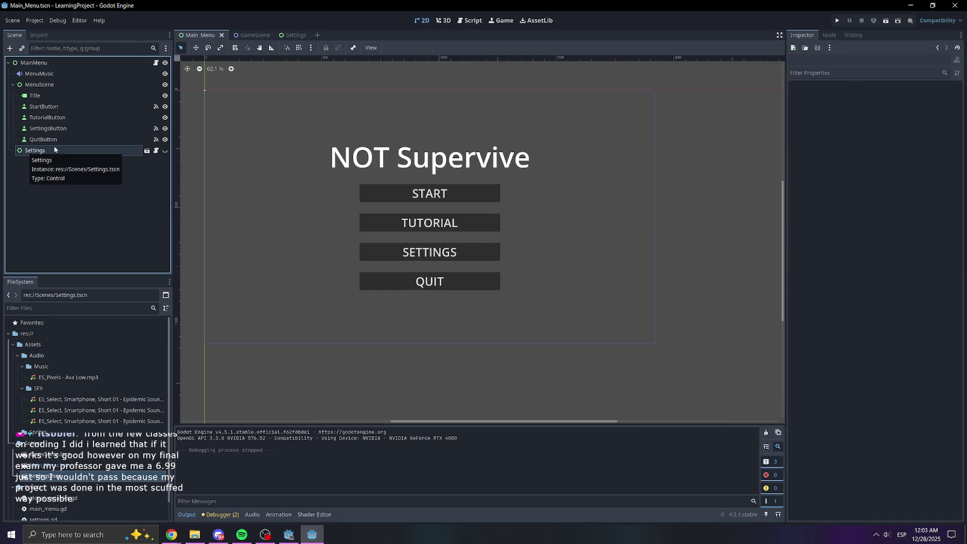
pyautogui.click(294, 35)
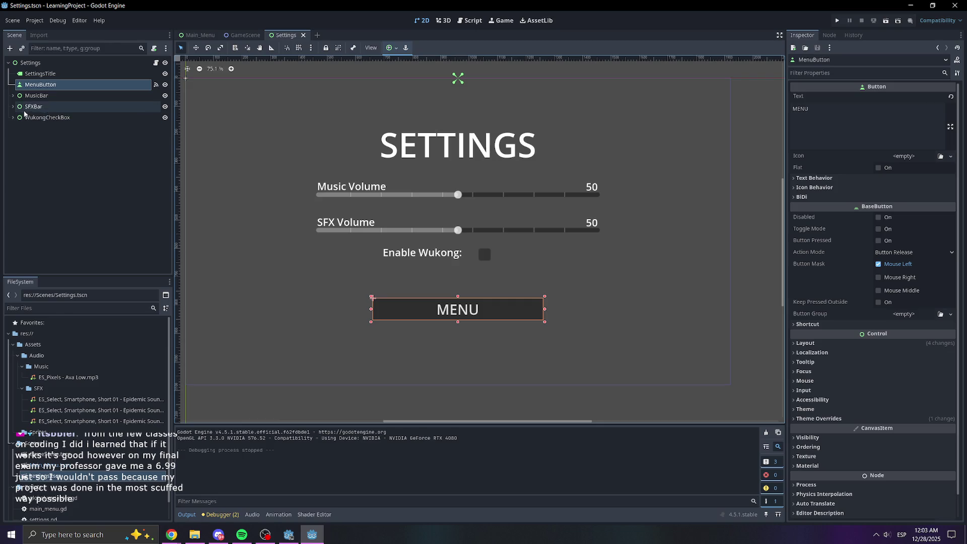
pyautogui.click(196, 35)
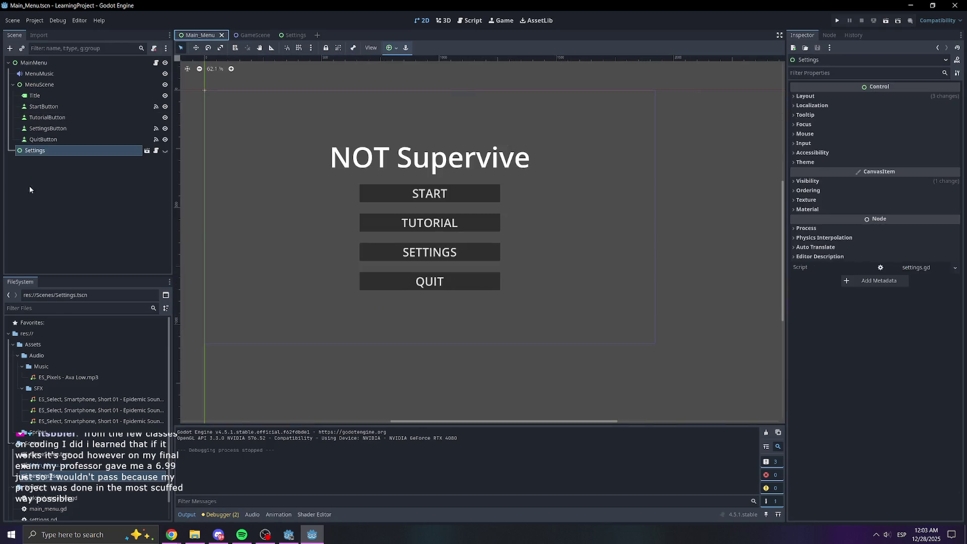
pyautogui.click(165, 150)
pyautogui.click(165, 150)
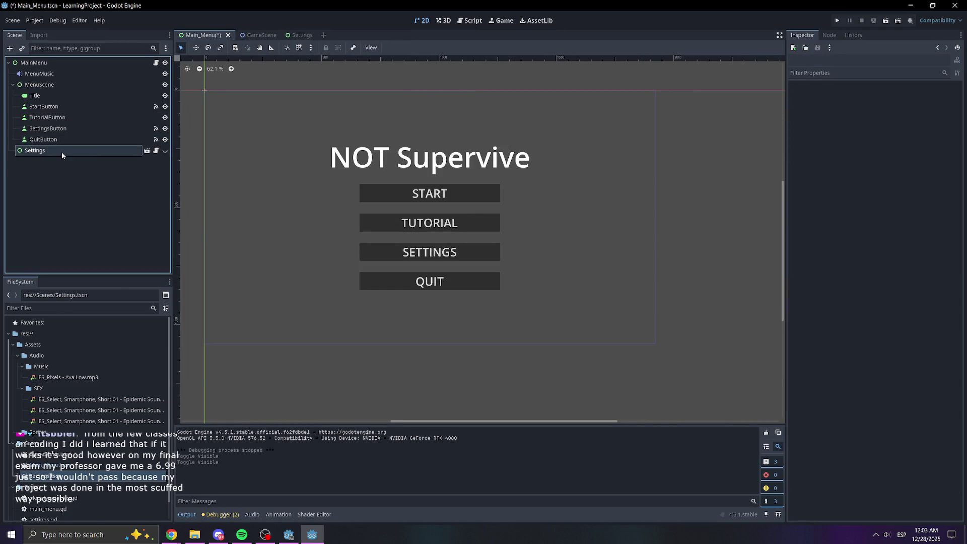
pyautogui.click(62, 152)
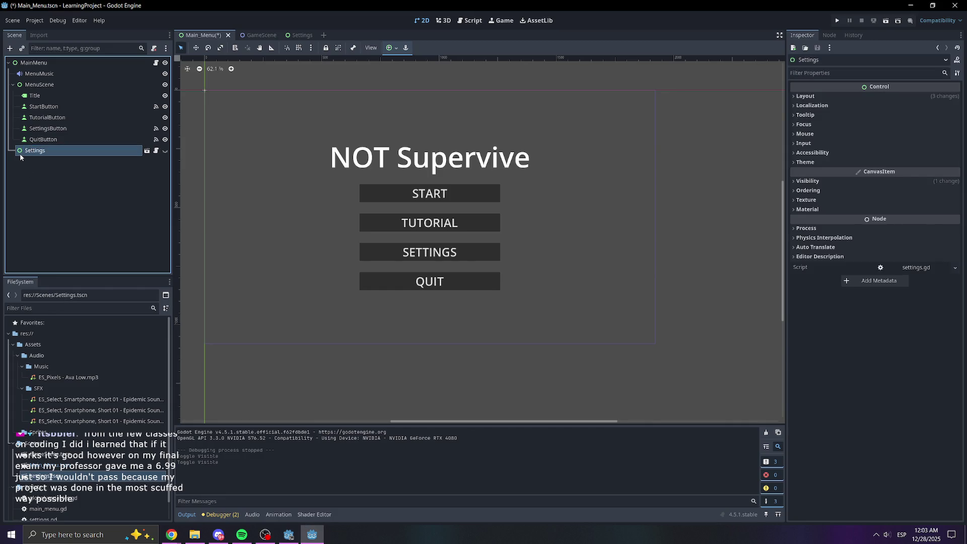
pyautogui.click(40, 172)
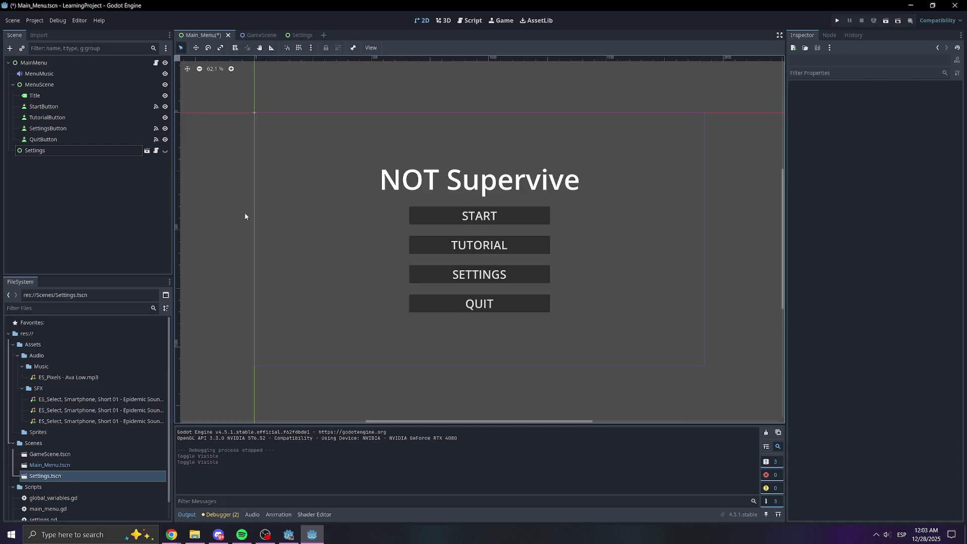
# Switch to the Settings scene and run the project.
pyautogui.moveTo(266, 38)
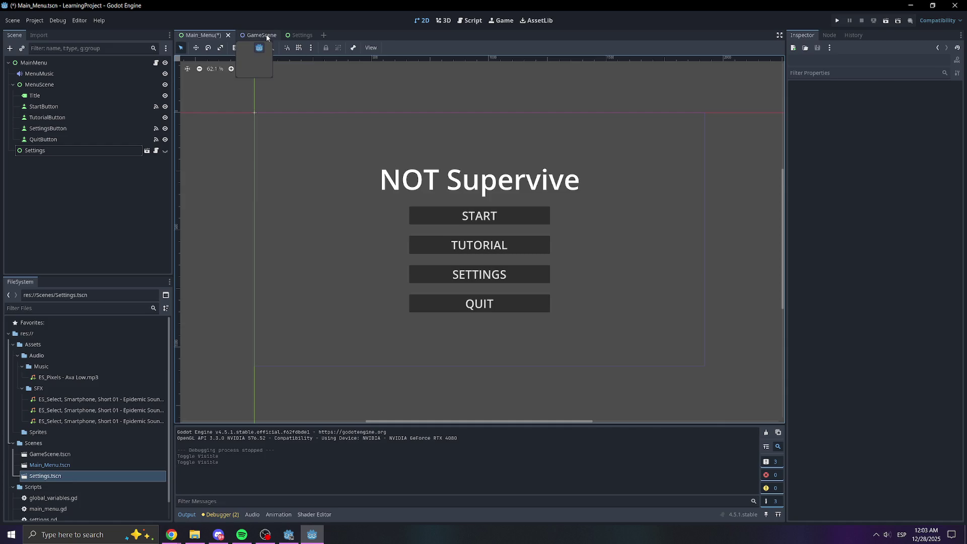
pyautogui.moveTo(311, 38)
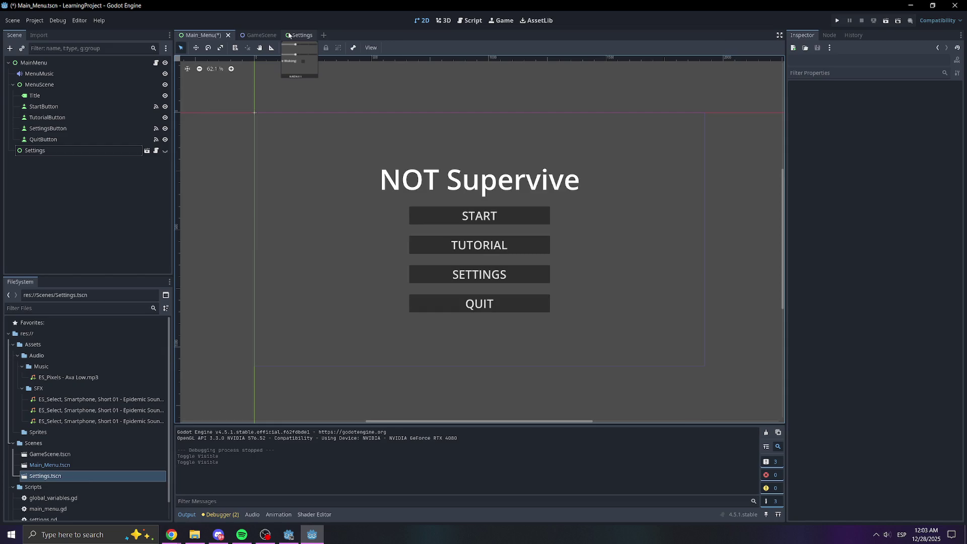
pyautogui.click(289, 32)
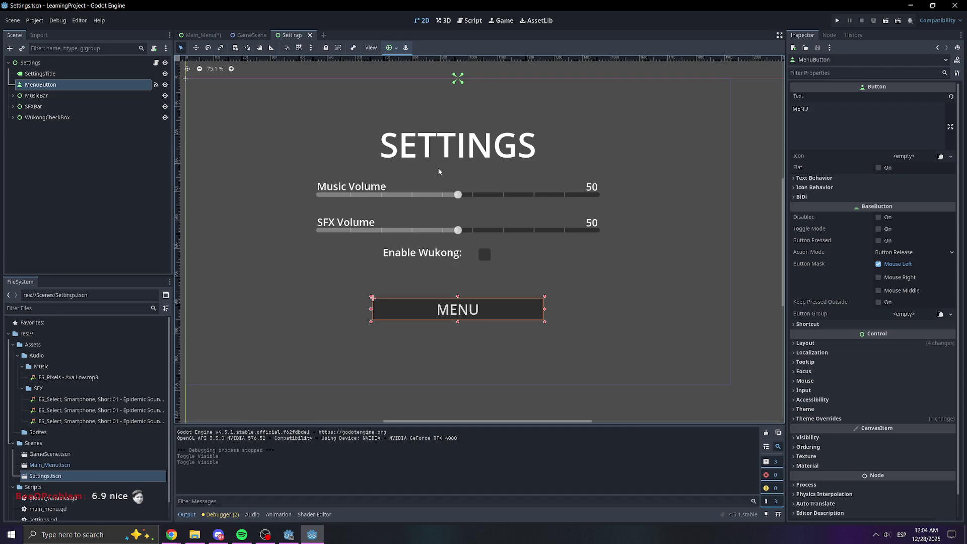
pyautogui.click(837, 20)
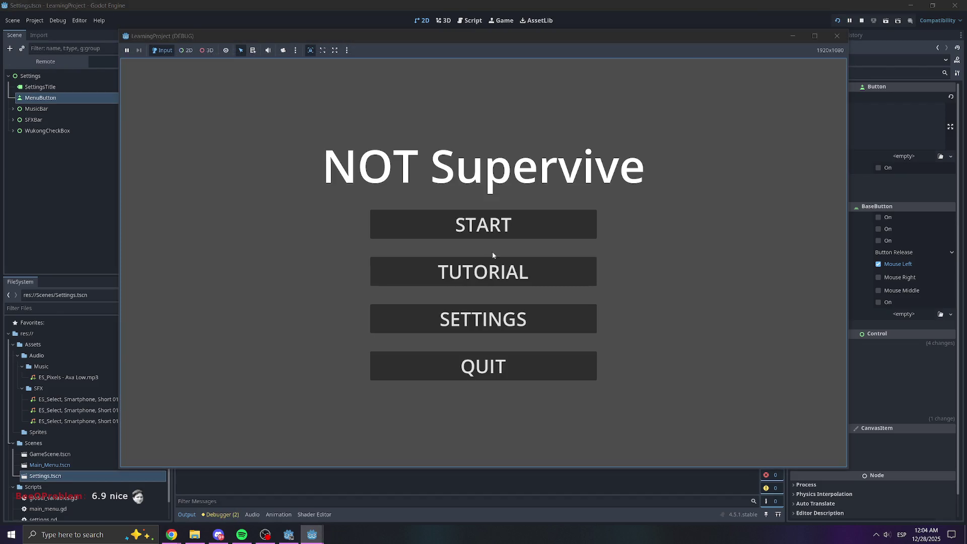
# Lower the game's Music Volume slider from 50 to 43, quit, and open settings.gd.
pyautogui.click(506, 330)
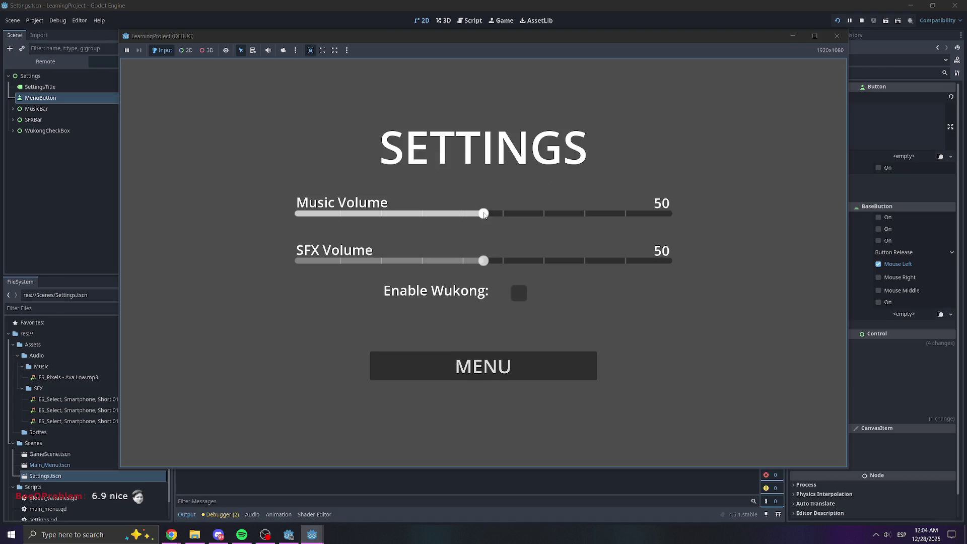
pyautogui.moveTo(535, 216)
pyautogui.mouseDown()
pyautogui.moveTo(574, 214)
pyautogui.moveTo(397, 214)
pyautogui.moveTo(457, 216)
pyautogui.mouseUp()
pyautogui.click(527, 356)
pyautogui.click(527, 356)
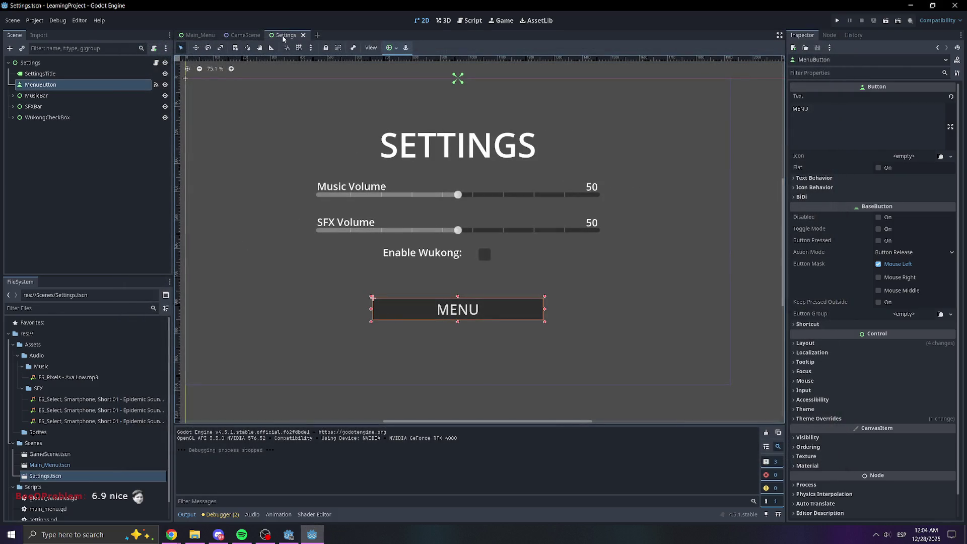
pyautogui.click(156, 62)
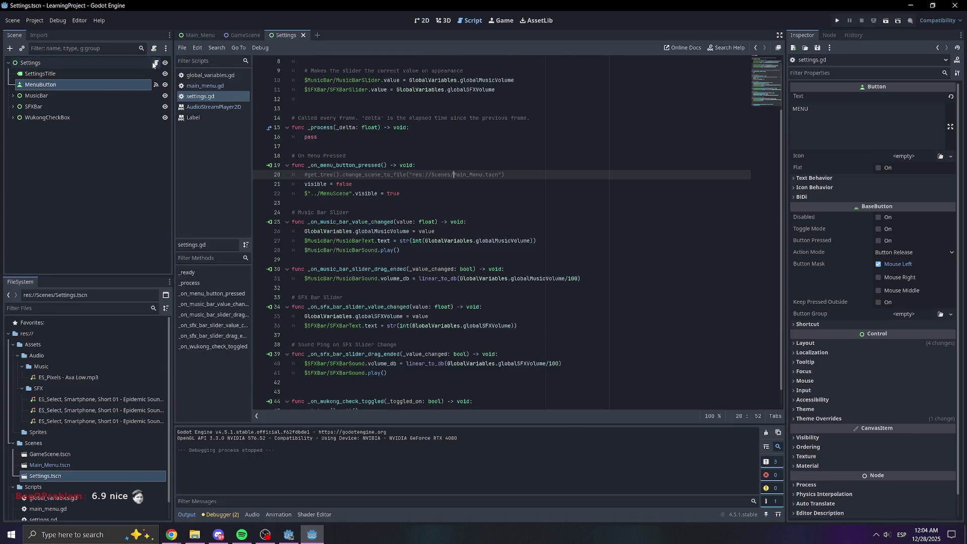
# Add a blank line after the music slider's sound playback call on line 28.
pyautogui.scroll(-1, 451, 229)
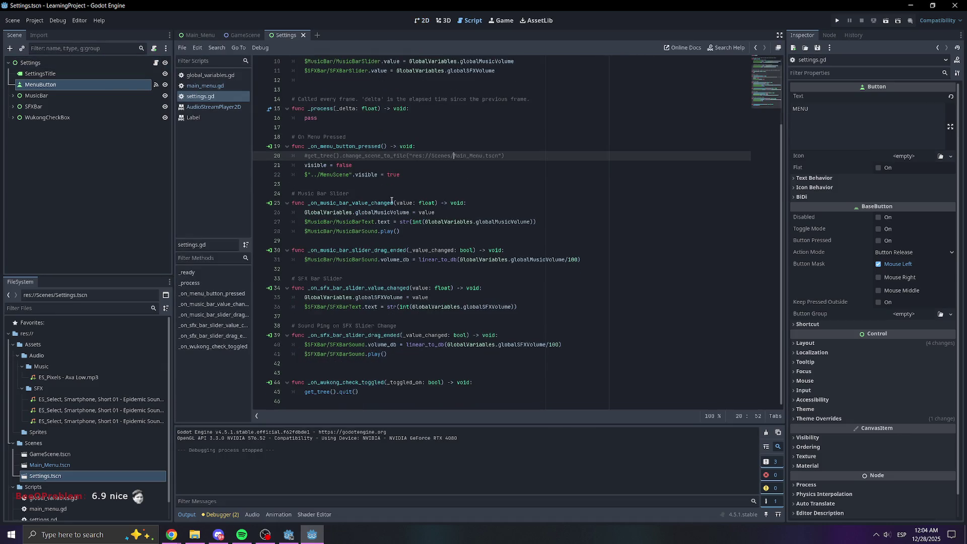
pyautogui.click(375, 242)
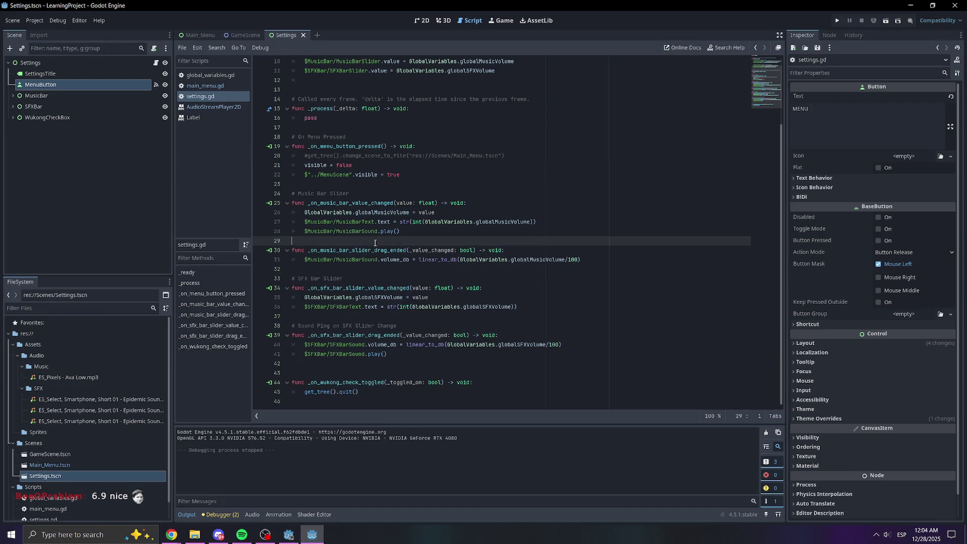
pyautogui.click(403, 231)
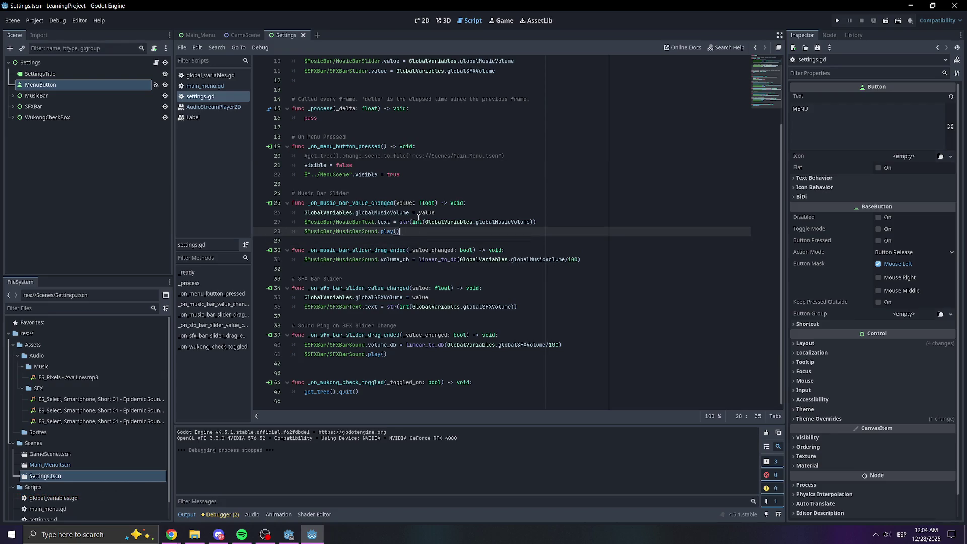
pyautogui.press('Return')
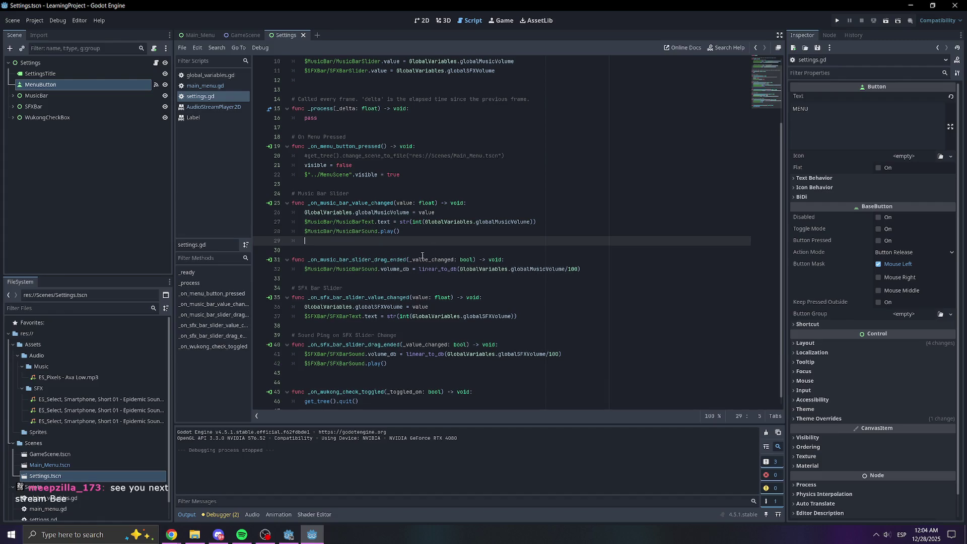
# Inspect the linear_to_db volume assignment on line 32, then switch to the 2D view.
pyautogui.scroll(-1, 415, 192)
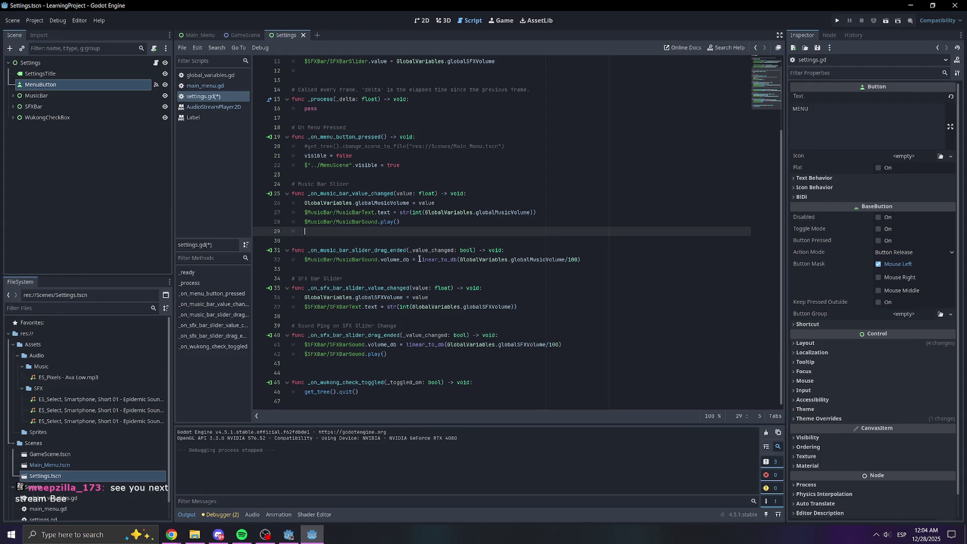
pyautogui.moveTo(419, 258)
pyautogui.click(352, 259)
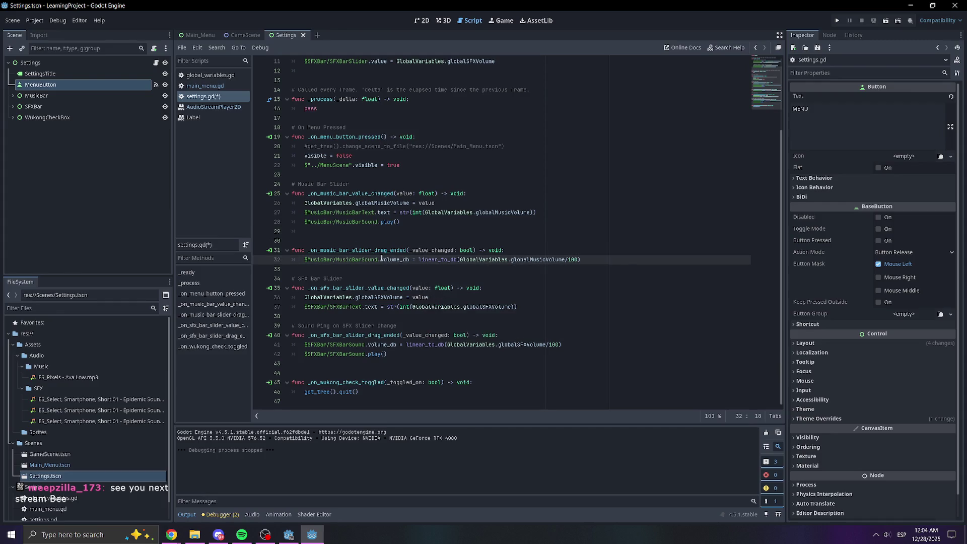
pyautogui.click(462, 260)
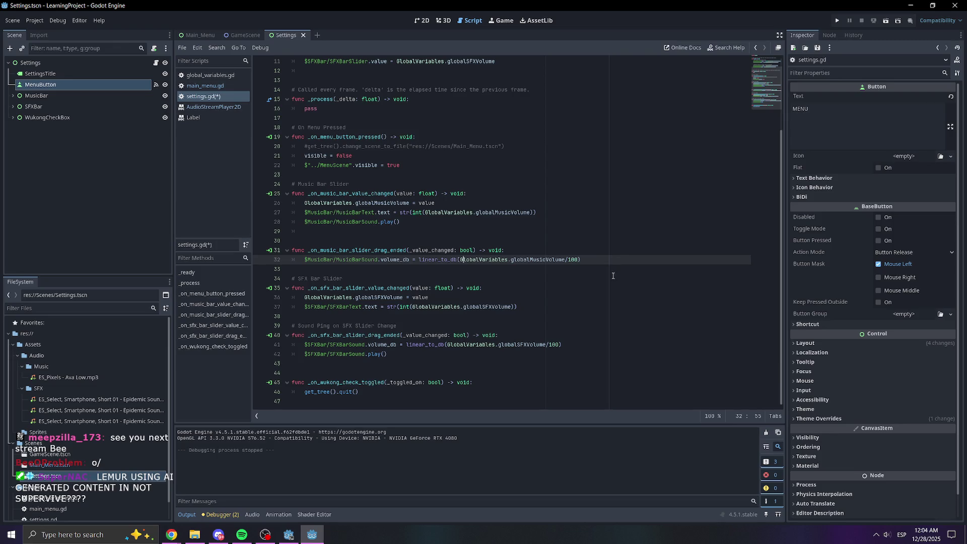
pyautogui.click(425, 22)
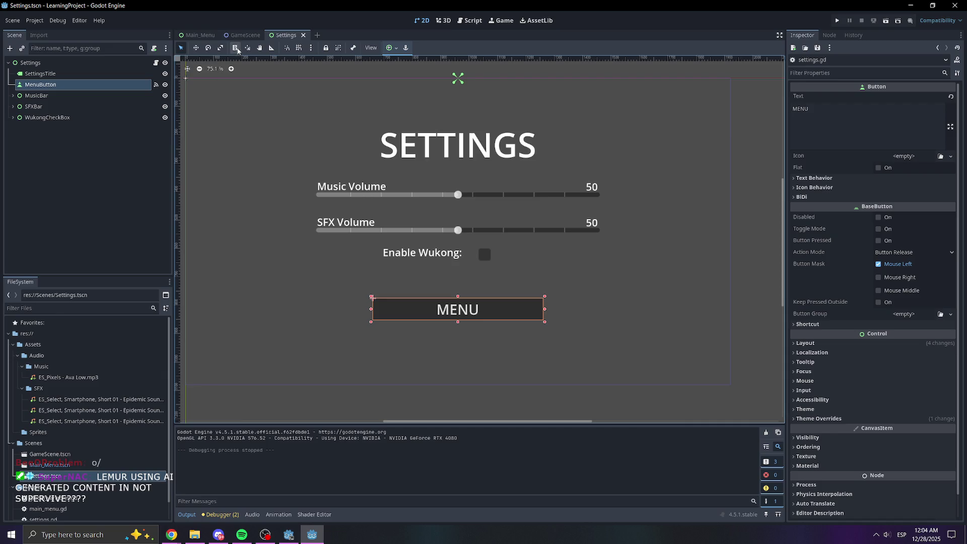
# Switch among the scene tabs and expand, then collapse, the MusicBar node.
pyautogui.click(205, 36)
pyautogui.click(248, 34)
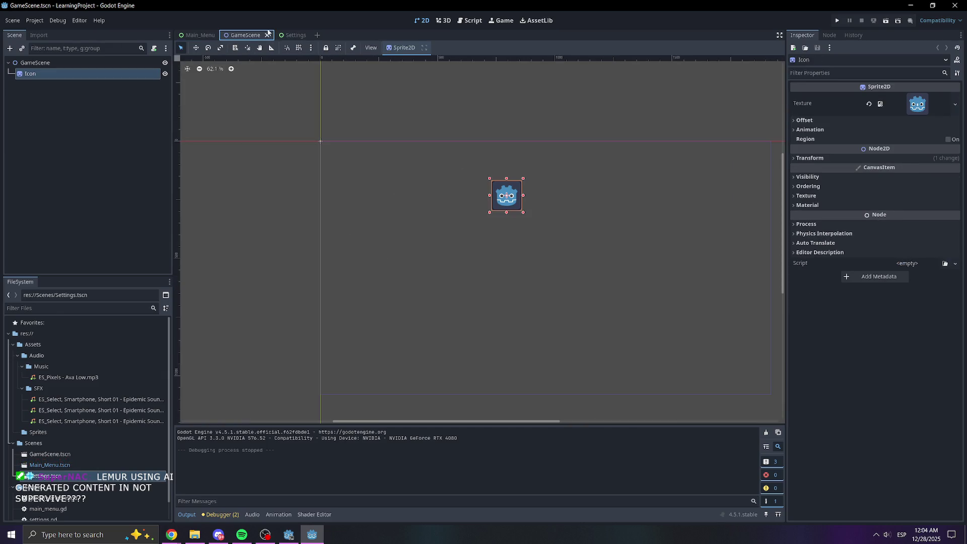
pyautogui.click(289, 34)
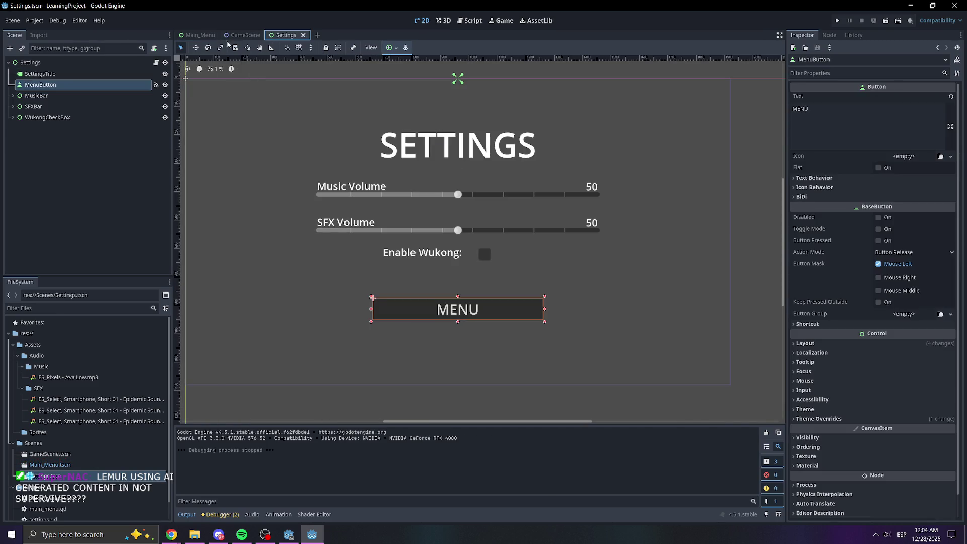
pyautogui.click(34, 96)
pyautogui.click(12, 96)
pyautogui.click(12, 99)
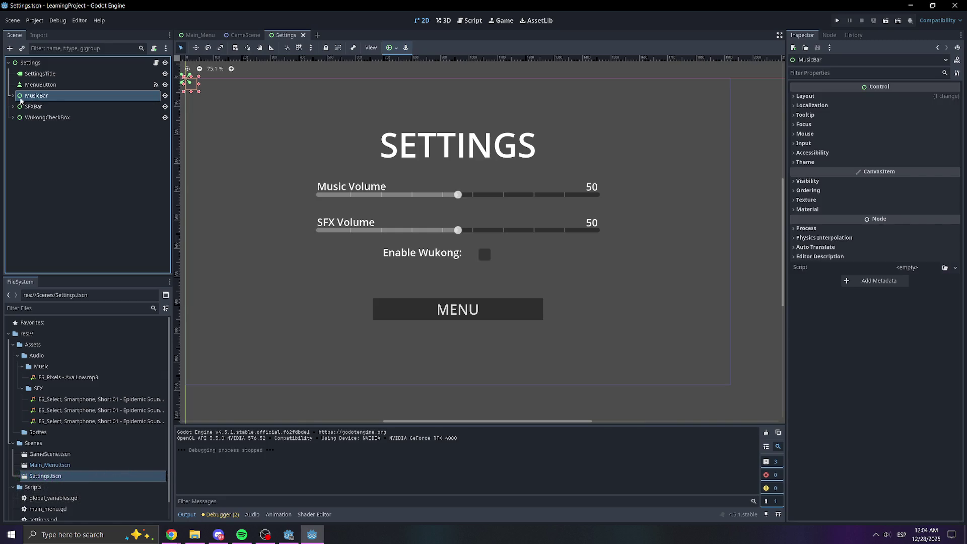
# Inspect MenuMusic in Main_Menu (-17.0 dB, autoplay on) and drag it into settings.gd line 29.
pyautogui.click(197, 35)
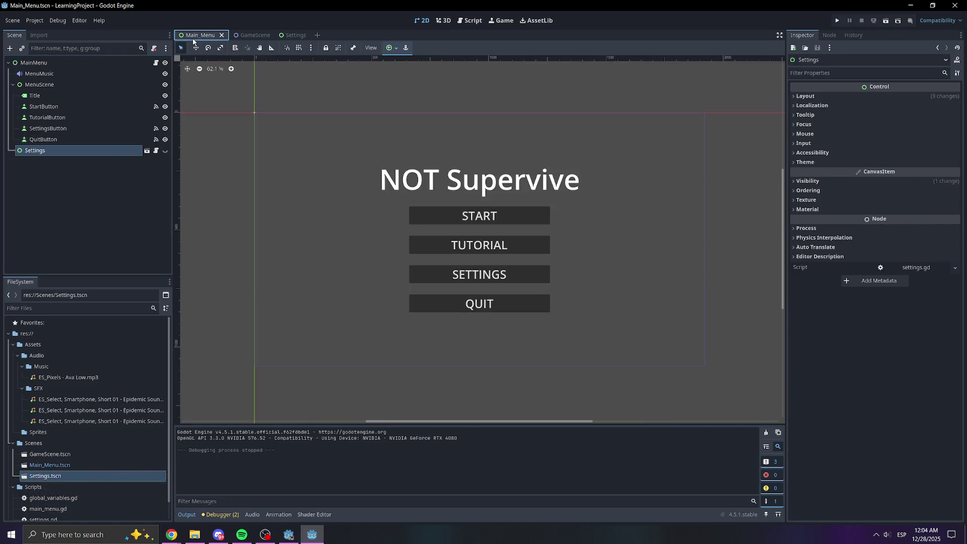
pyautogui.click(89, 186)
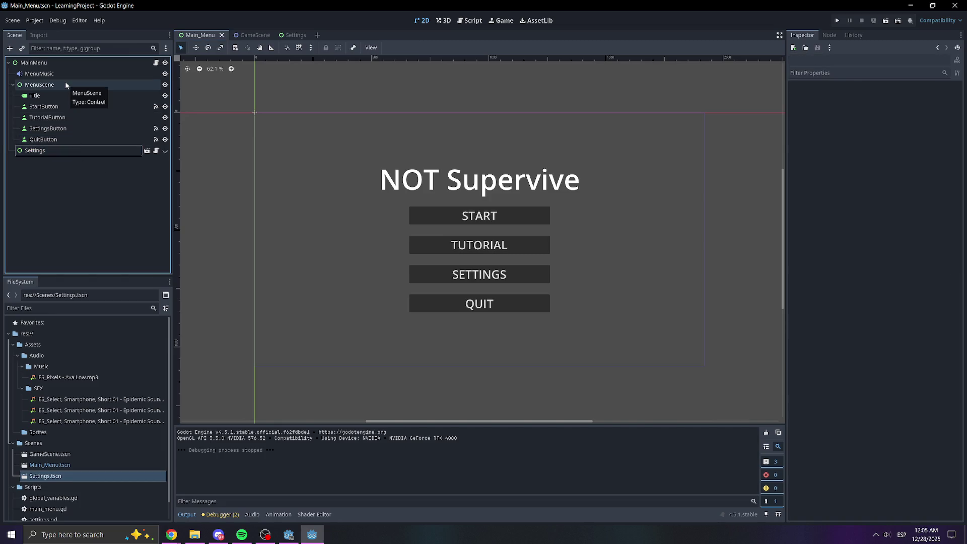
pyautogui.click(56, 73)
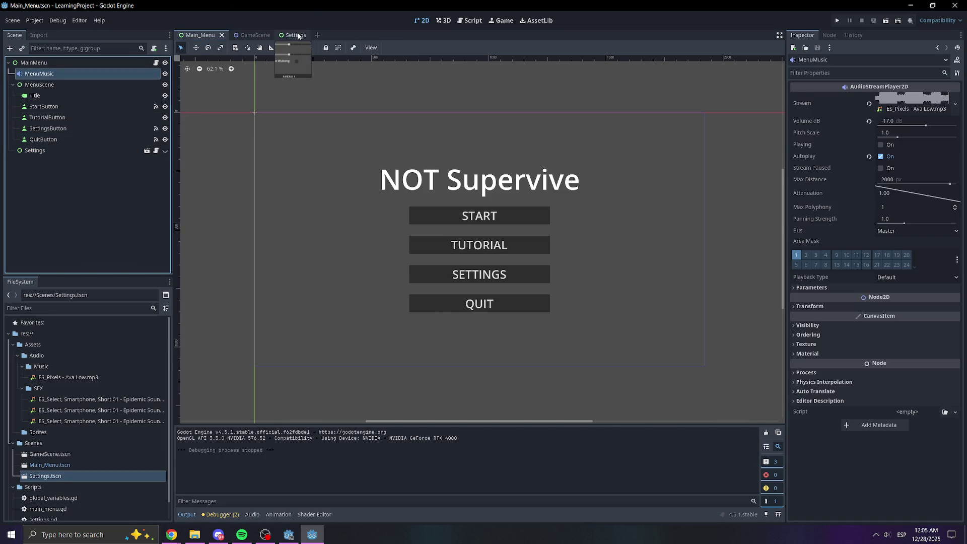
pyautogui.click(298, 35)
pyautogui.click(201, 36)
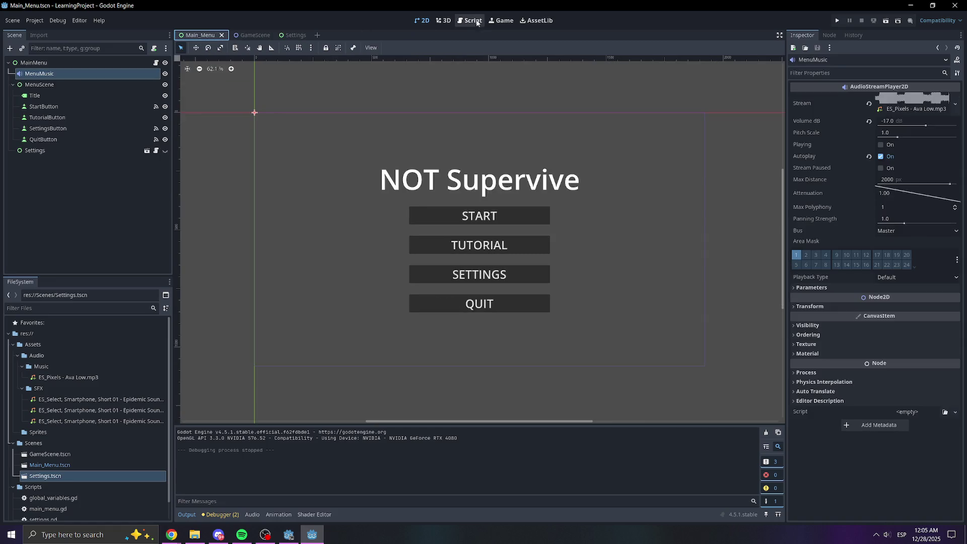
pyautogui.click(472, 20)
pyautogui.moveTo(39, 73); pyautogui.dragTo(327, 231)
# Remove line 29's MenuMusic reference, add a line after line 32, and insert $MenuMusic into main_menu.gd's _ready().
pyautogui.keyDown('shift'); pyautogui.click(298, 233); pyautogui.keyUp('shift')
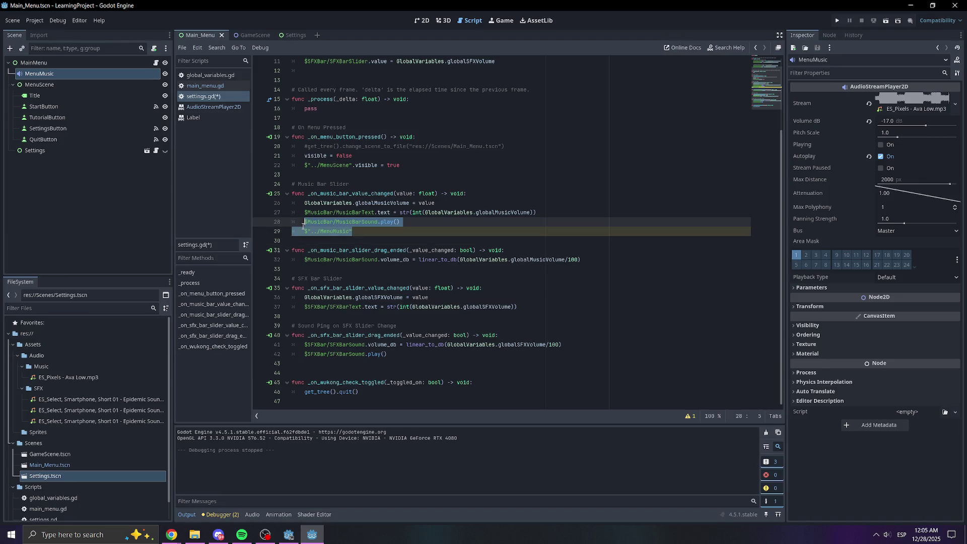
pyautogui.press('BackSpace')
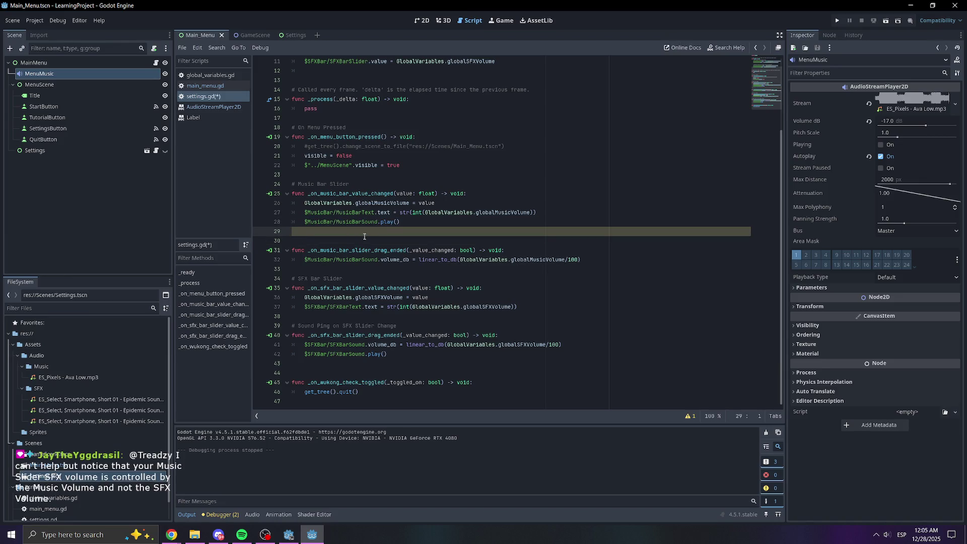
pyautogui.click(417, 269)
pyautogui.click(579, 259)
pyautogui.press('Return')
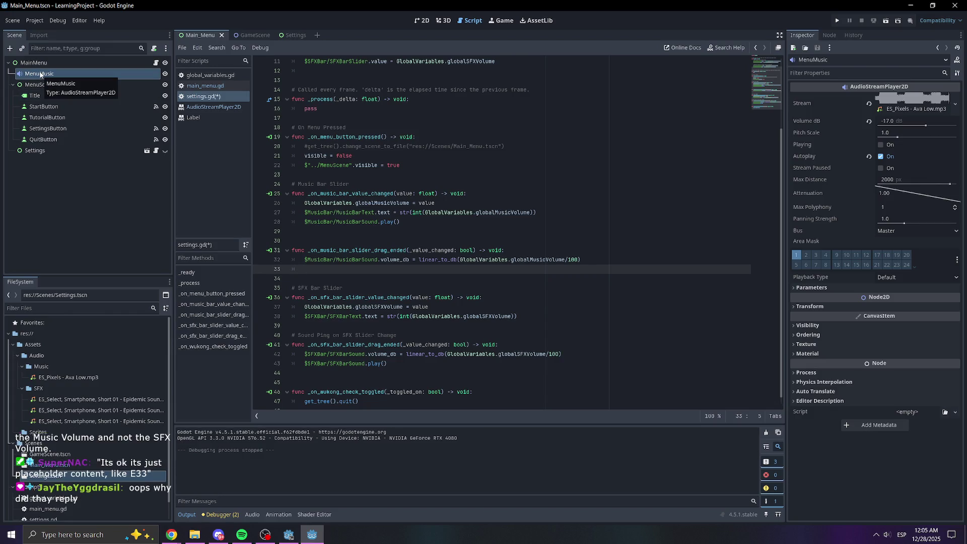
pyautogui.click(156, 63)
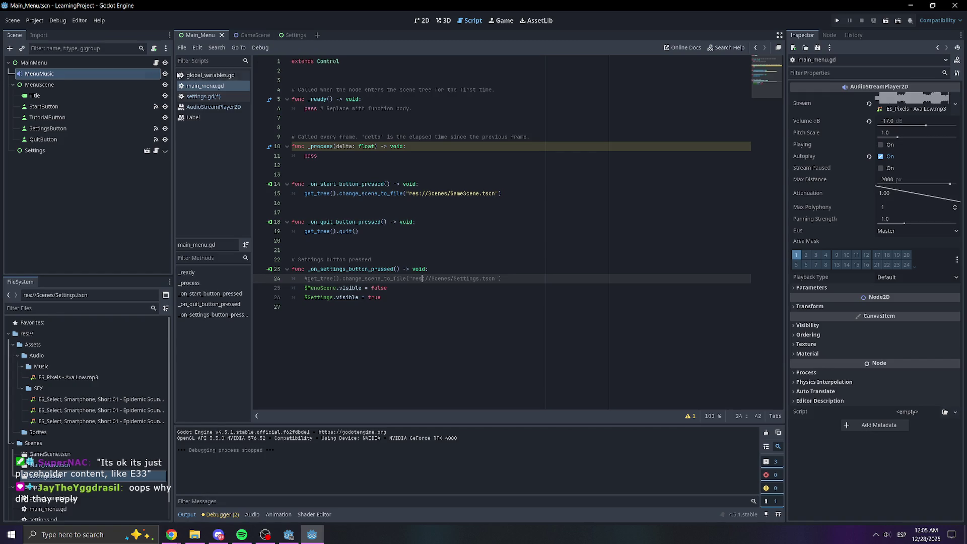
pyautogui.moveTo(44, 74)
pyautogui.mouseDown()
pyautogui.moveTo(428, 109)
pyautogui.moveTo(437, 99)
pyautogui.mouseUp()
pyautogui.click(361, 98)
pyautogui.press('Return')
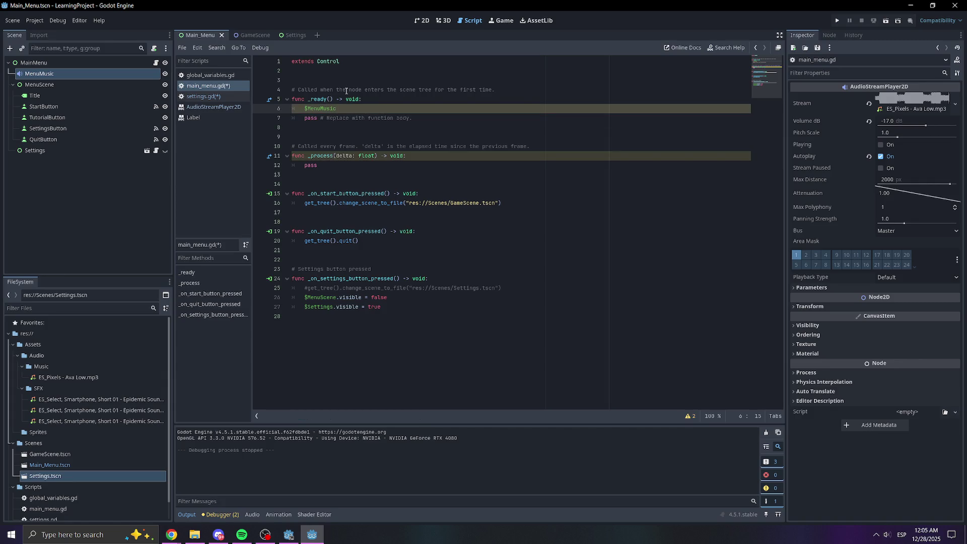
pyautogui.write('.')
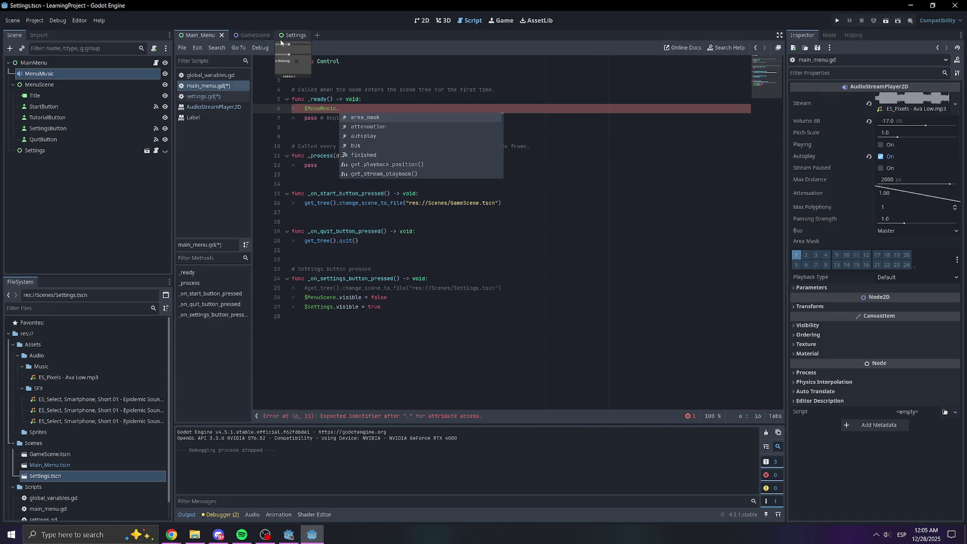
pyautogui.click(281, 38)
pyautogui.click(476, 263)
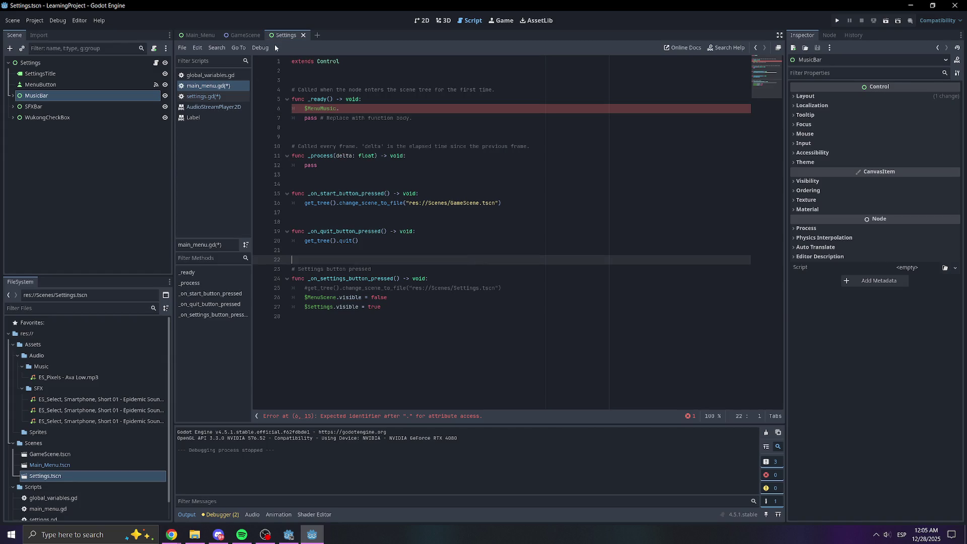
pyautogui.click(211, 96)
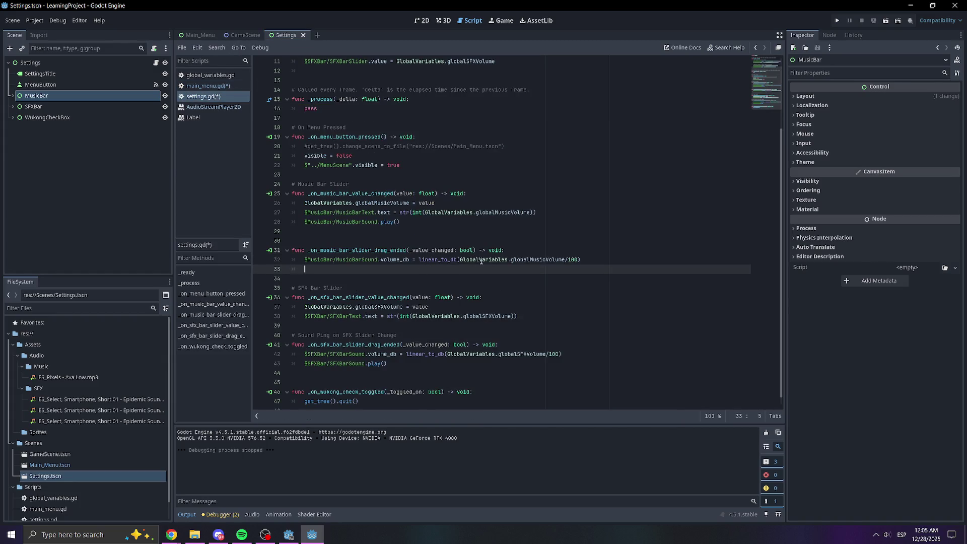
pyautogui.moveTo(590, 260)
pyautogui.mouseDown()
pyautogui.moveTo(304, 260)
pyautogui.moveTo(479, 262)
pyautogui.mouseUp()
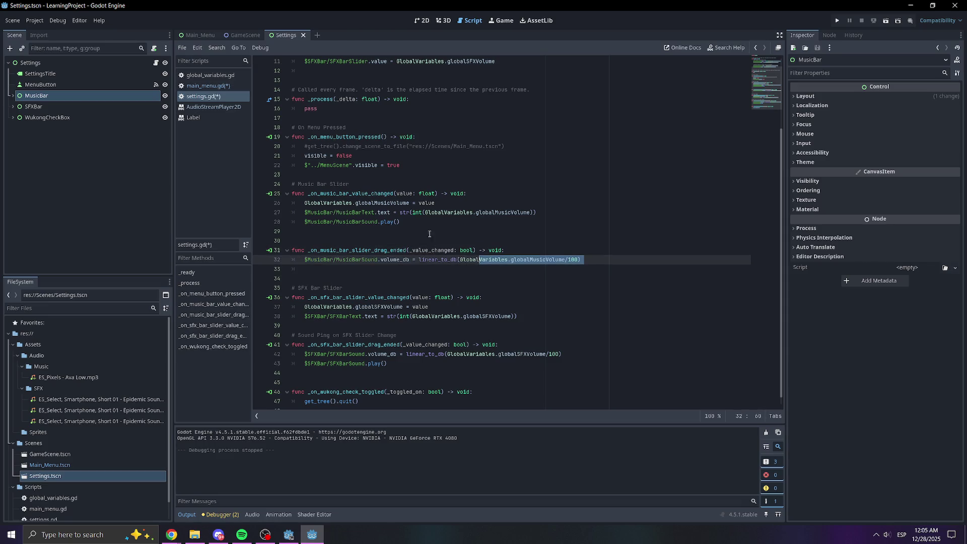
pyautogui.click(411, 221)
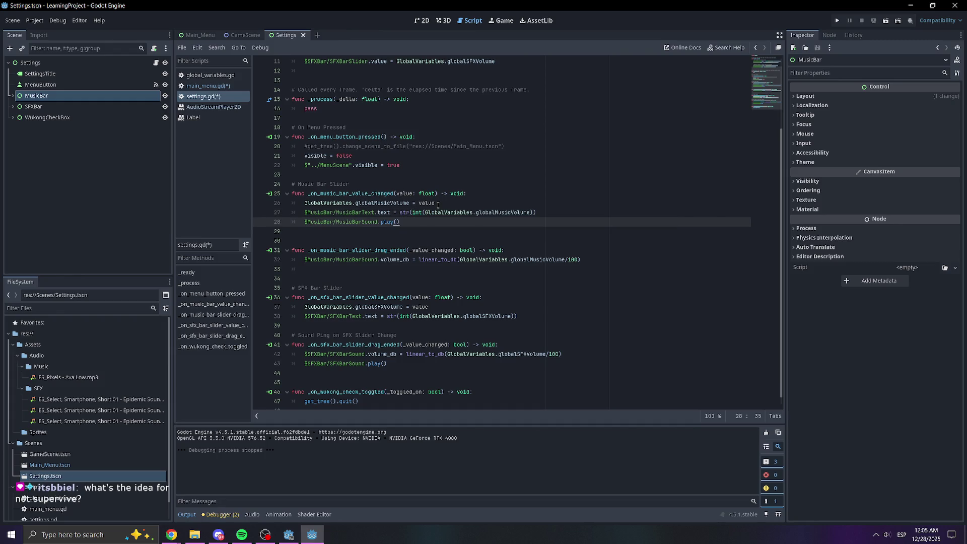
pyautogui.scroll(-1, 437, 205)
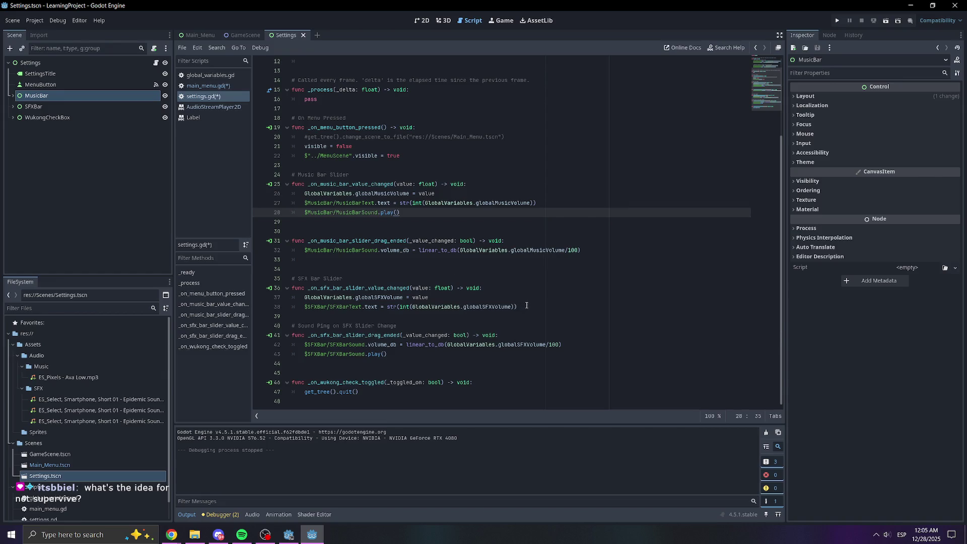
pyautogui.click(470, 345)
pyautogui.moveTo(561, 344); pyautogui.dragTo(301, 347)
pyautogui.hotkey('ctrl', 'c')
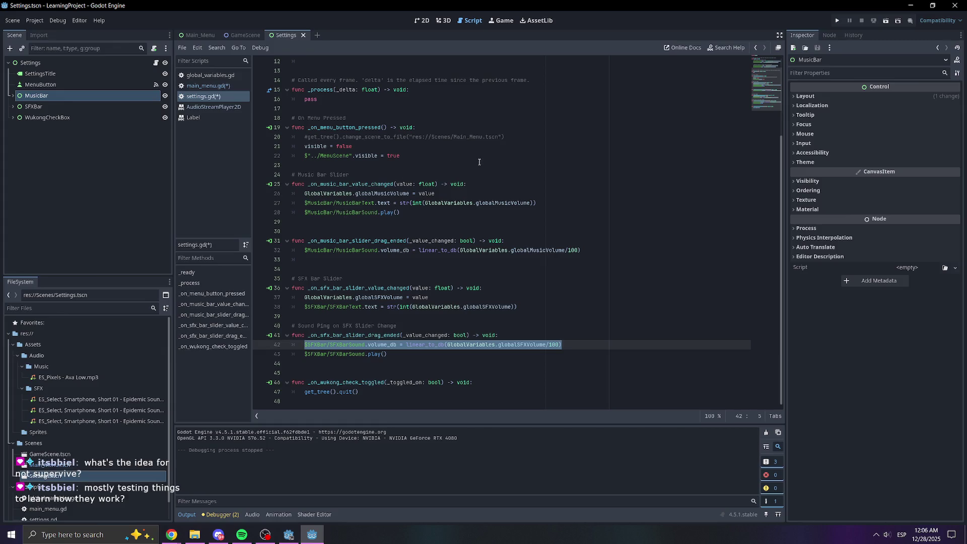
pyautogui.click(213, 38)
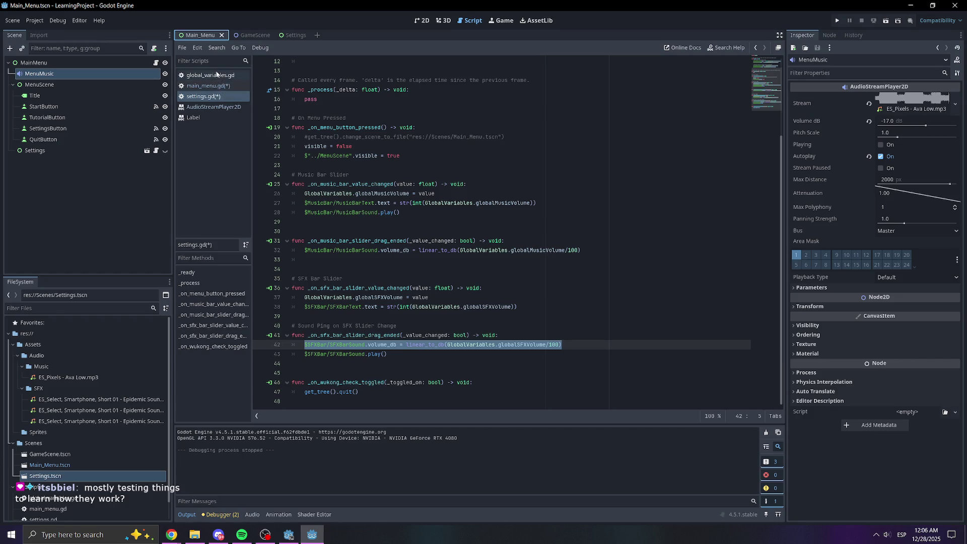
pyautogui.click(421, 20)
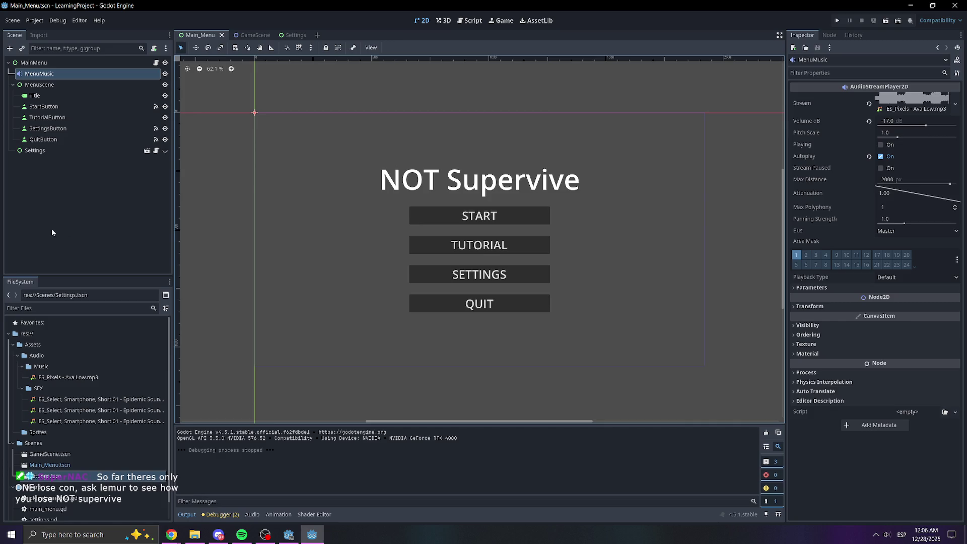
pyautogui.click(294, 35)
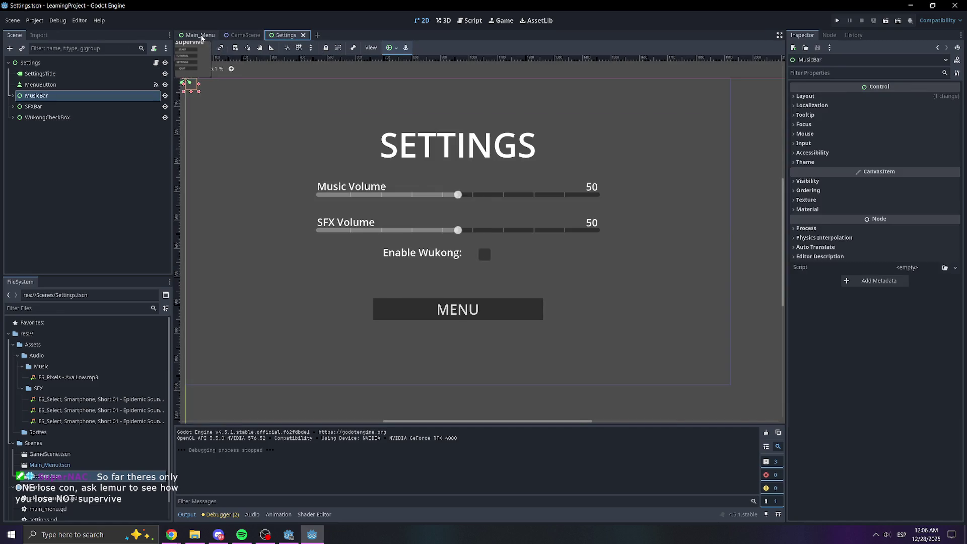
pyautogui.click(200, 36)
pyautogui.click(461, 21)
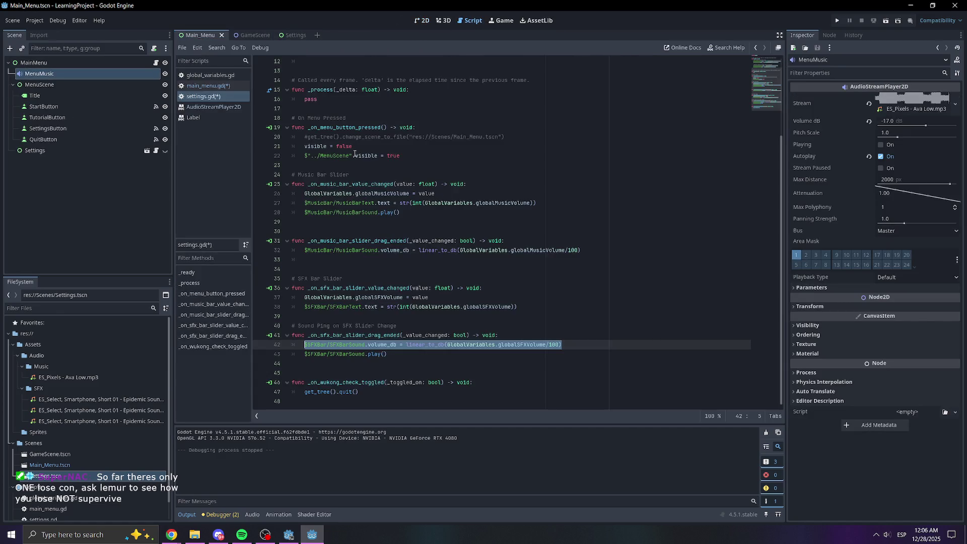
pyautogui.moveTo(355, 154)
pyautogui.click(208, 85)
pyautogui.click(387, 109)
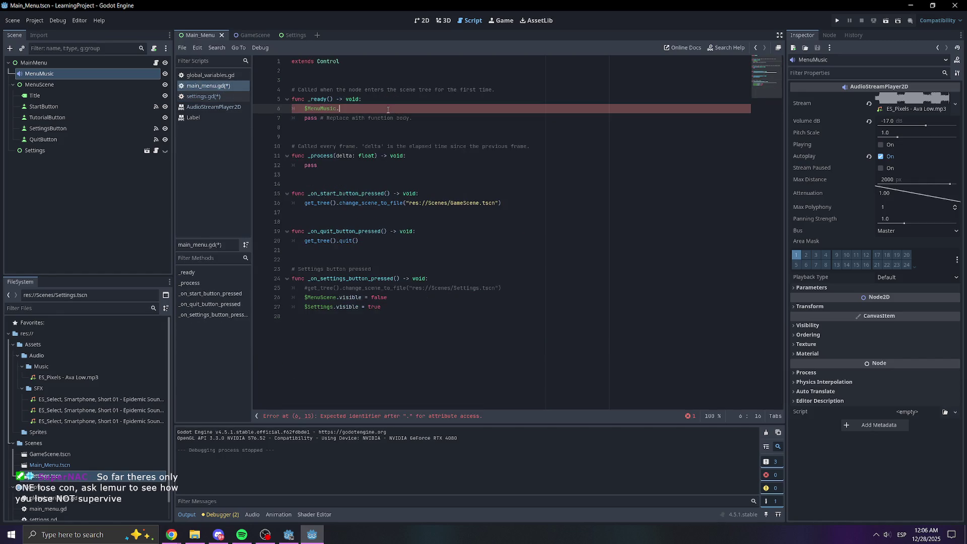
# Paste the SFX volume line on line 6 and strip its $SFXBar/SFXBarSound. node path.
pyautogui.hotkey('ctrl', 'v')
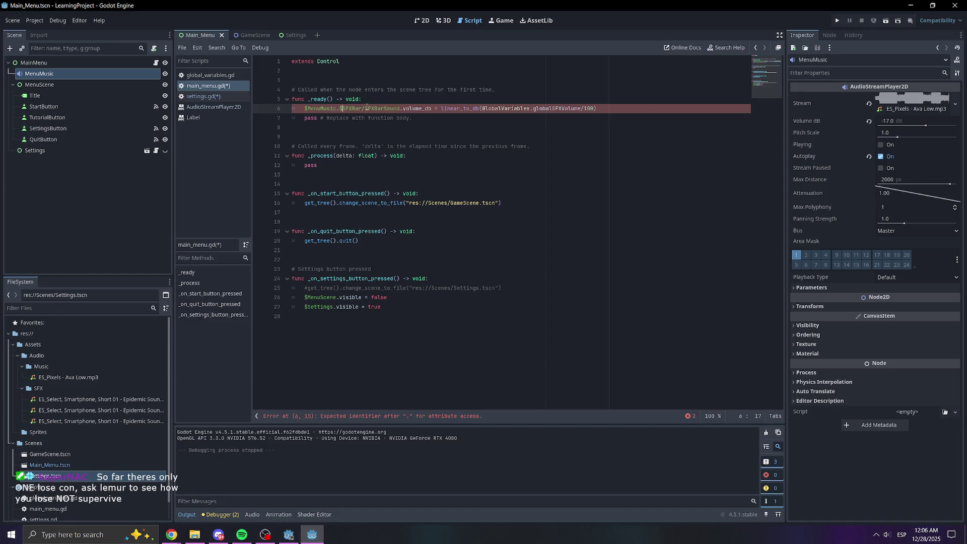
pyautogui.moveTo(402, 109); pyautogui.dragTo(307, 108)
pyautogui.press('BackSpace')
pyautogui.hotkey('ctrl', 'z')
pyautogui.click(338, 108)
pyautogui.moveTo(337, 108); pyautogui.dragTo(400, 107)
pyautogui.press('BackSpace')
pyautogui.press('Right')
# Change globalSFXVolume to globalMusicVolume in the line and save the script.
pyautogui.tripleClick(492, 108)
pyautogui.click(495, 108)
pyautogui.press('Delete')
pyautogui.press('BackSpace')
pyautogui.press('BackSpace')
pyautogui.write('Music')
pyautogui.click(625, 157)
pyautogui.hotkey('ctrl', 's')
# Review the debugger's warnings and rename _process's delta parameter to _delta.
pyautogui.click(341, 108)
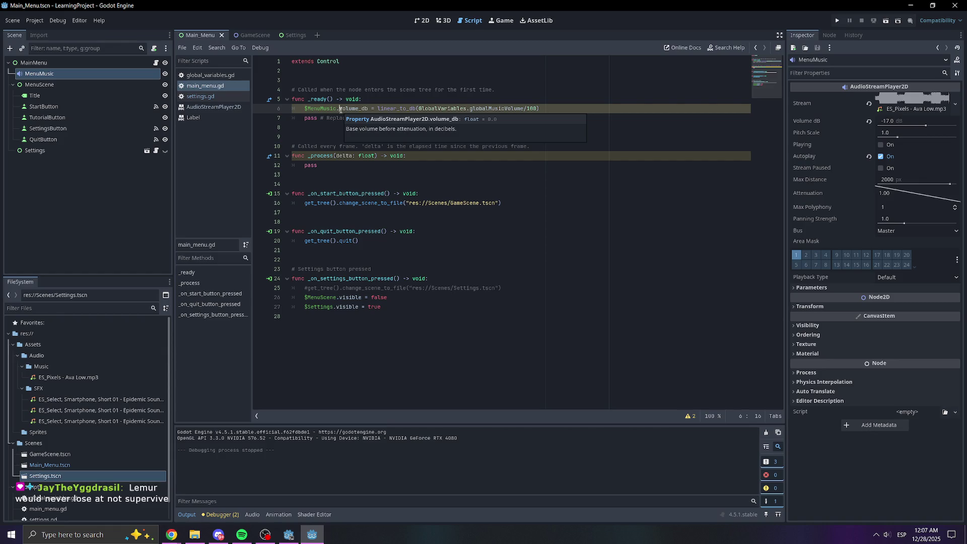
pyautogui.click(601, 111)
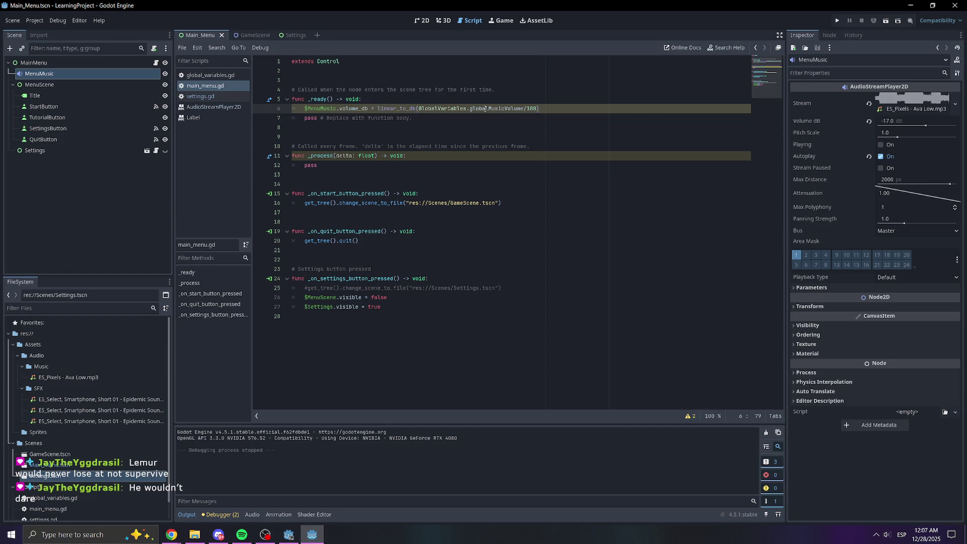
pyautogui.moveTo(500, 108)
pyautogui.click(222, 514)
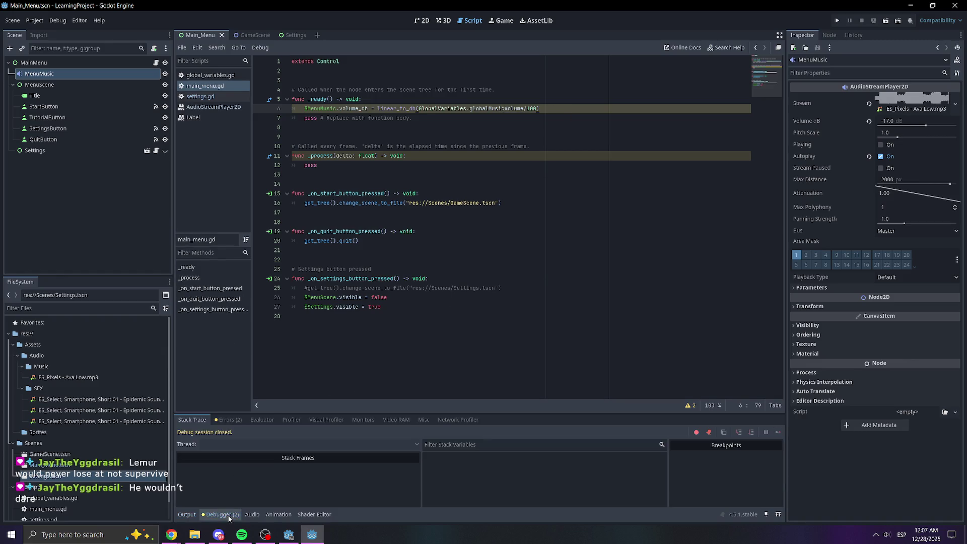
pyautogui.click(228, 419)
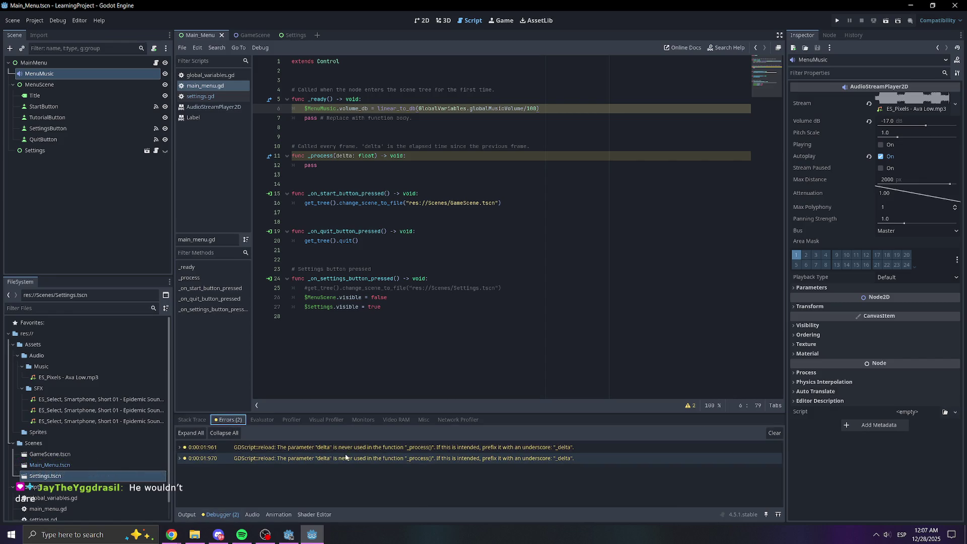
pyautogui.click(339, 156)
pyautogui.write('_')
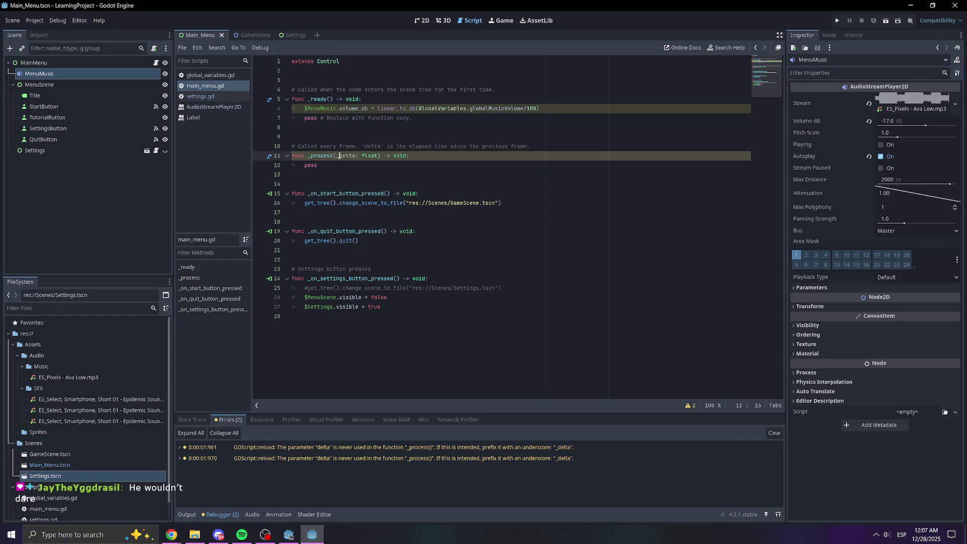
pyautogui.click(520, 145)
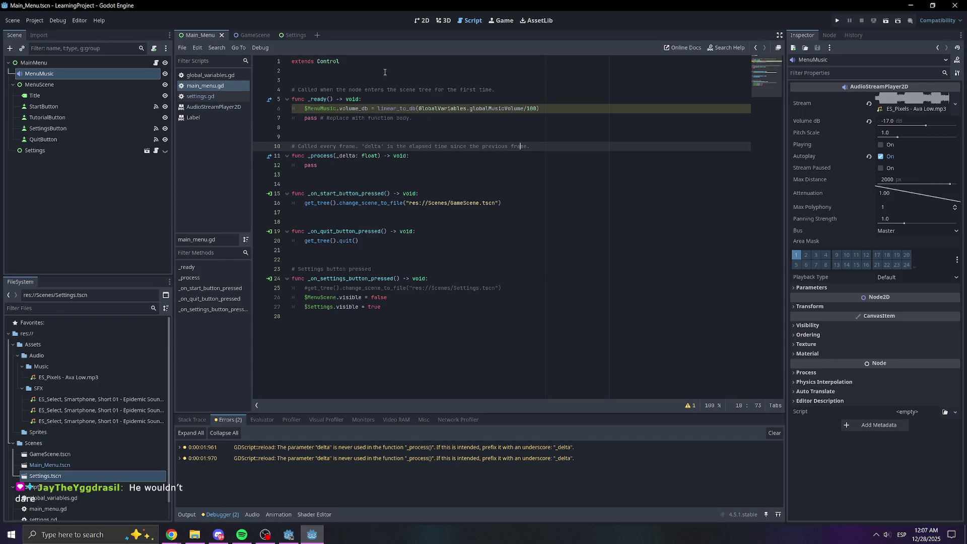
pyautogui.click(842, 21)
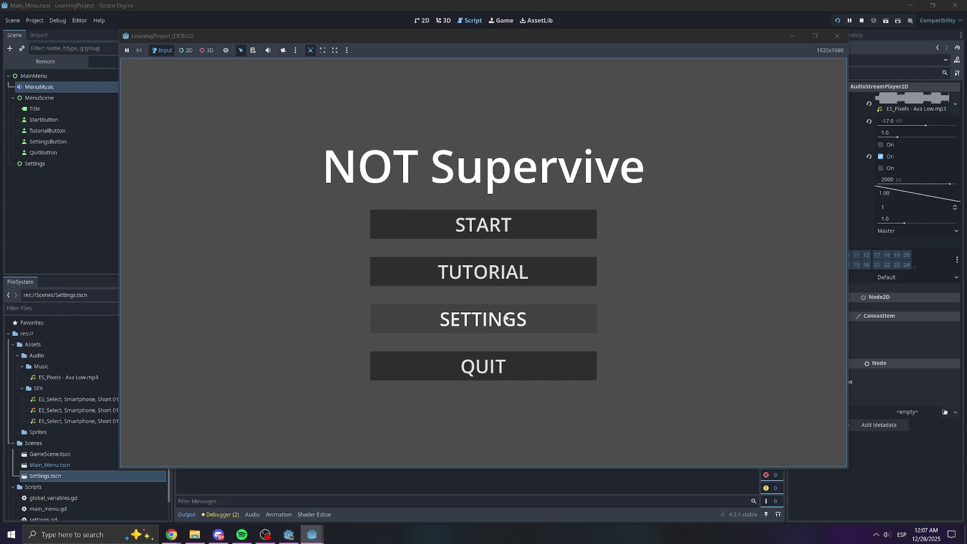
pyautogui.click(498, 324)
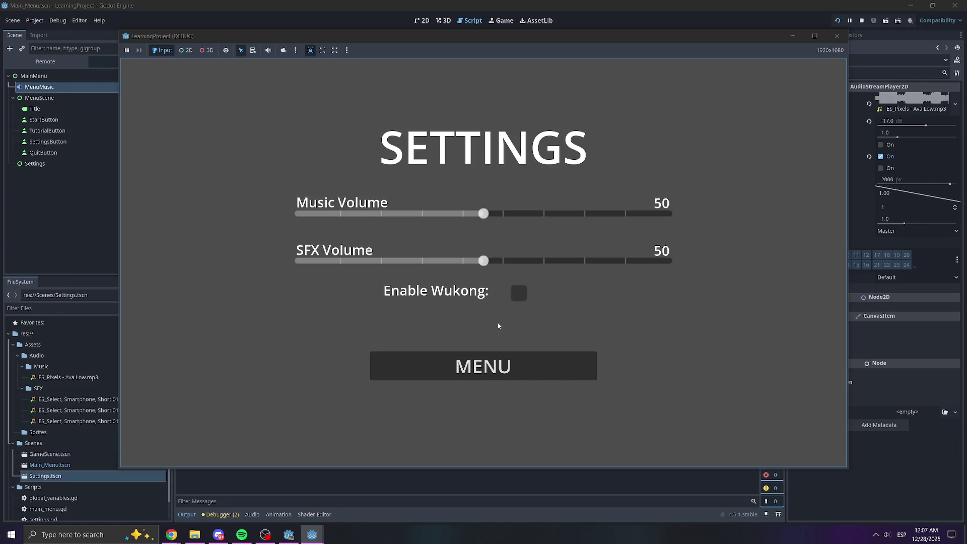
pyautogui.moveTo(483, 213)
pyautogui.mouseDown()
pyautogui.moveTo(533, 214)
pyautogui.moveTo(420, 214)
pyautogui.moveTo(498, 213)
pyautogui.mouseUp()
pyautogui.click(483, 366)
pyautogui.click(484, 318)
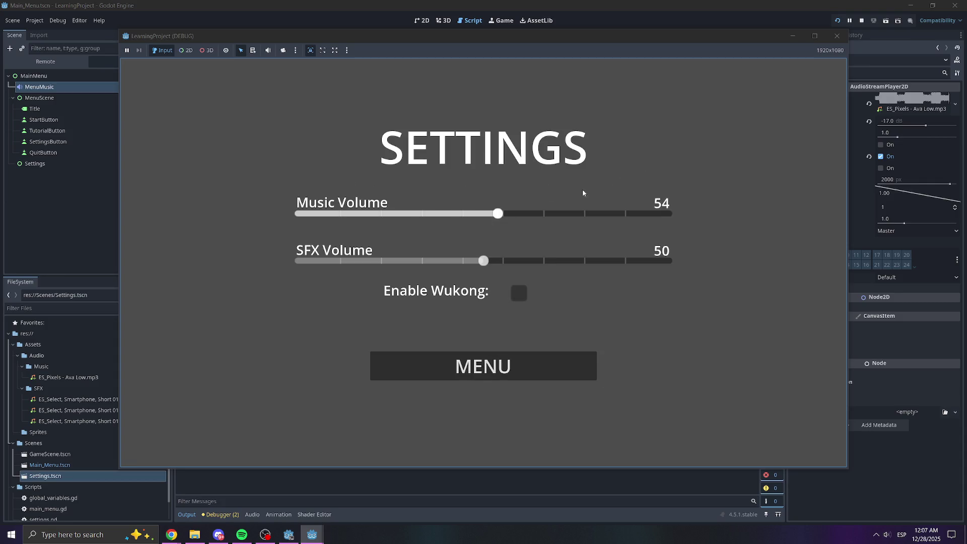
pyautogui.click(837, 36)
pyautogui.click(498, 109)
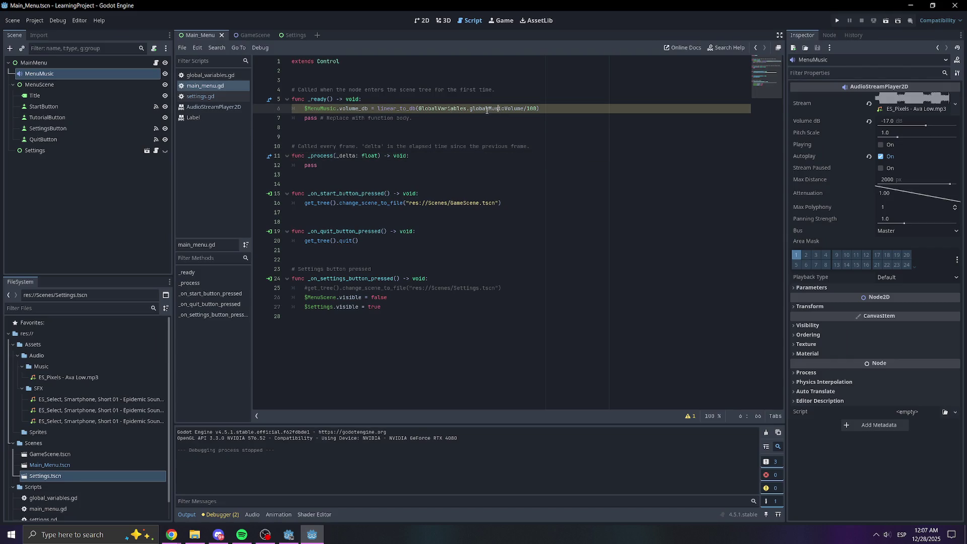
# Delete setMusicVolume from global_variables.gd, rename delta to _delta, save, and return to main_menu.gd.
pyautogui.click(218, 78)
pyautogui.click(377, 80)
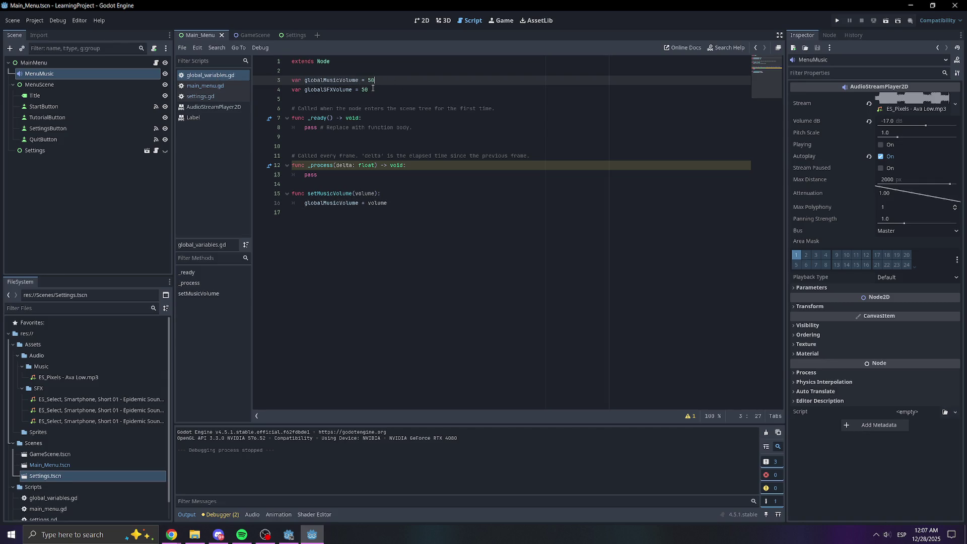
pyautogui.moveTo(282, 212)
pyautogui.mouseDown()
pyautogui.moveTo(292, 194)
pyautogui.moveTo(343, 182)
pyautogui.mouseUp()
pyautogui.press('BackSpace')
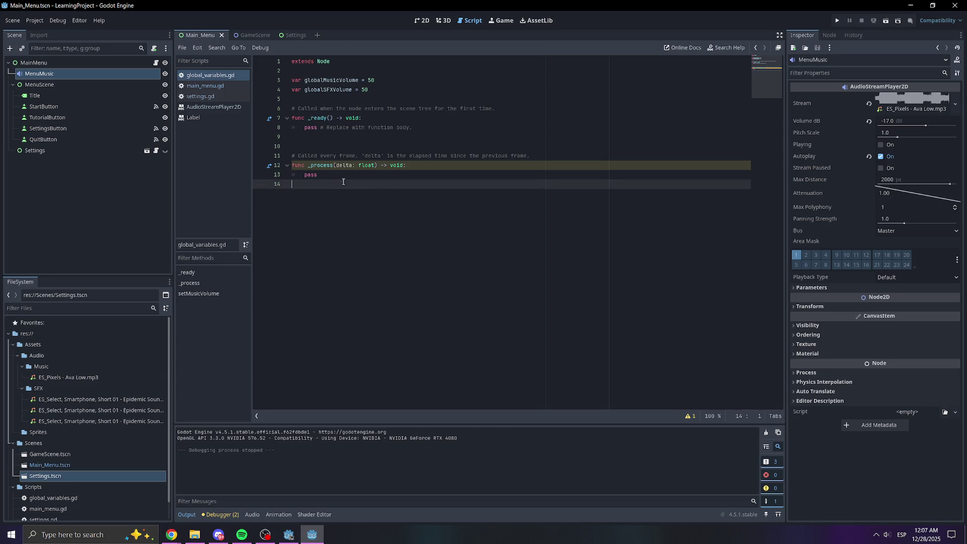
pyautogui.click(341, 165)
pyautogui.write('_')
pyautogui.hotkey('ctrl', 's')
pyautogui.click(348, 90)
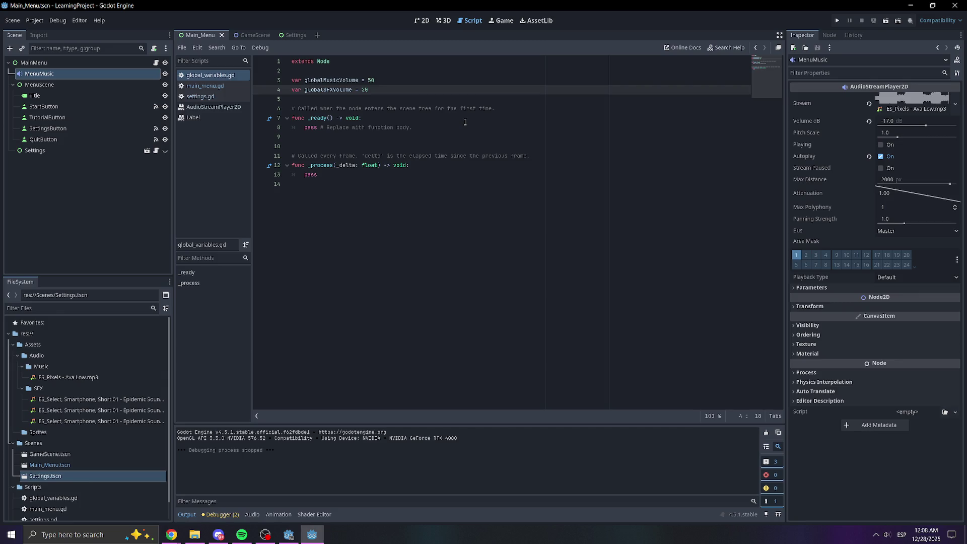
pyautogui.click(205, 86)
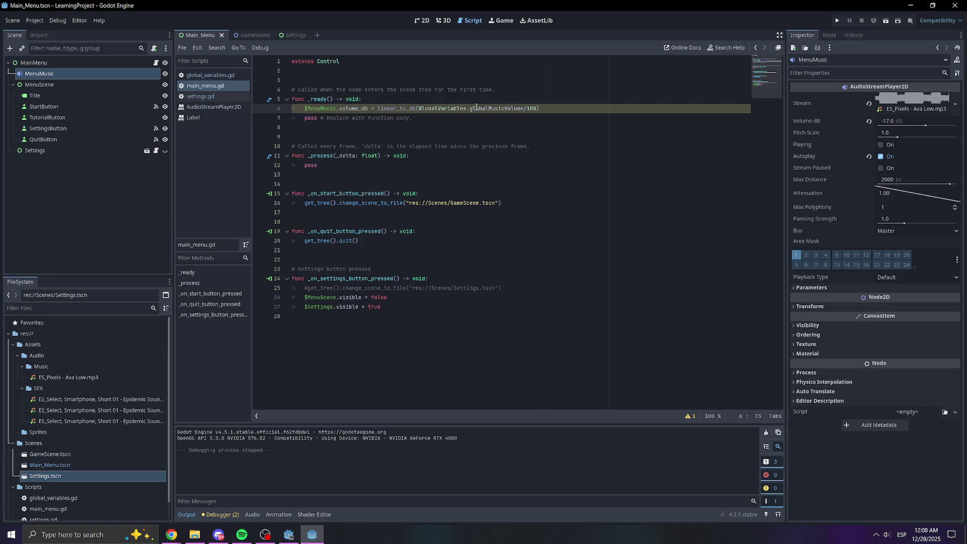
pyautogui.click(541, 108)
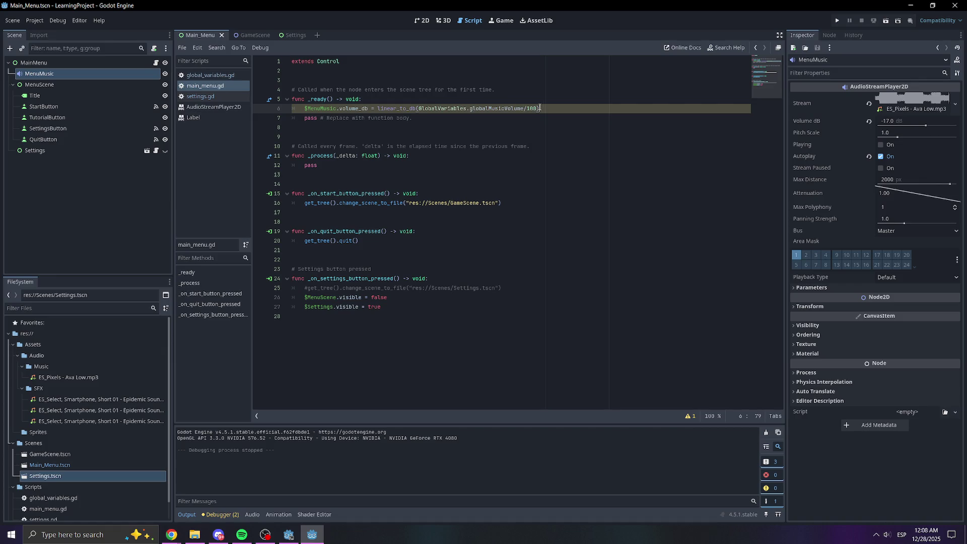